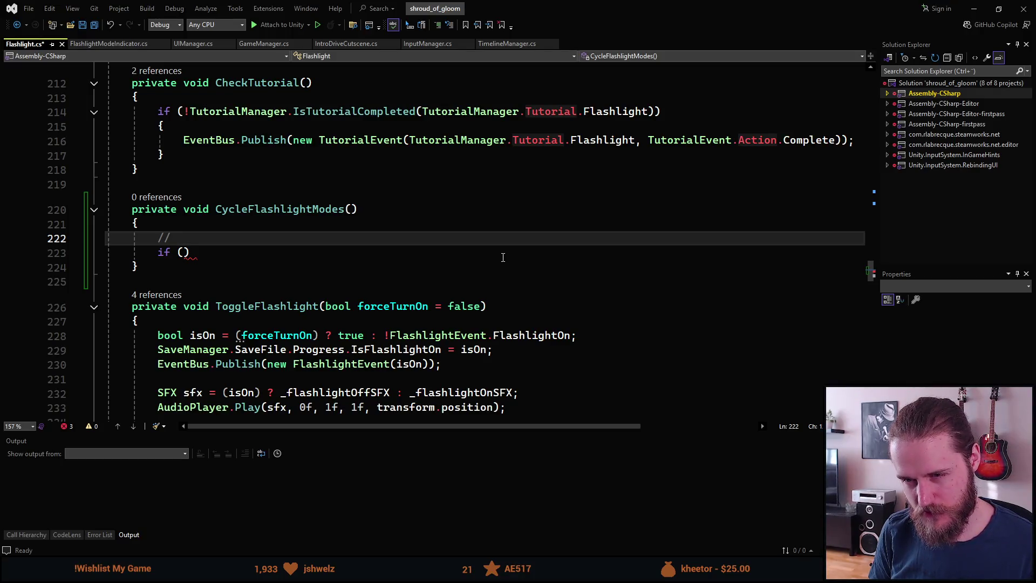
- Add the comment '// Off -> On -> UV' on line 222 of CycleFlashlightModes
text(Off -> On -> UV)
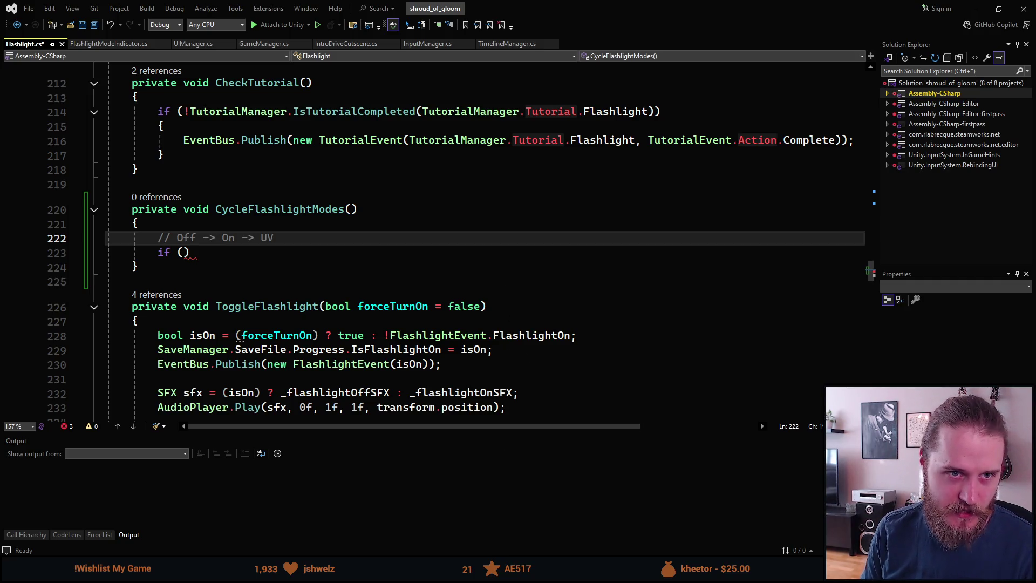
key(alt+Tab)
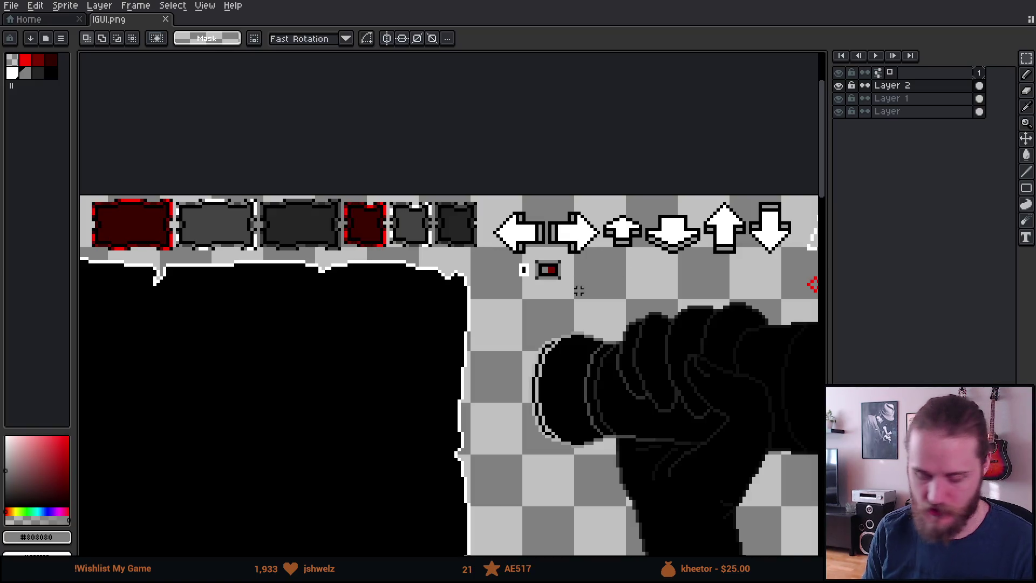
- Fill the switch slot's red square with dark grey using the Paint Bucket
scroll(578, 290, up, 4)
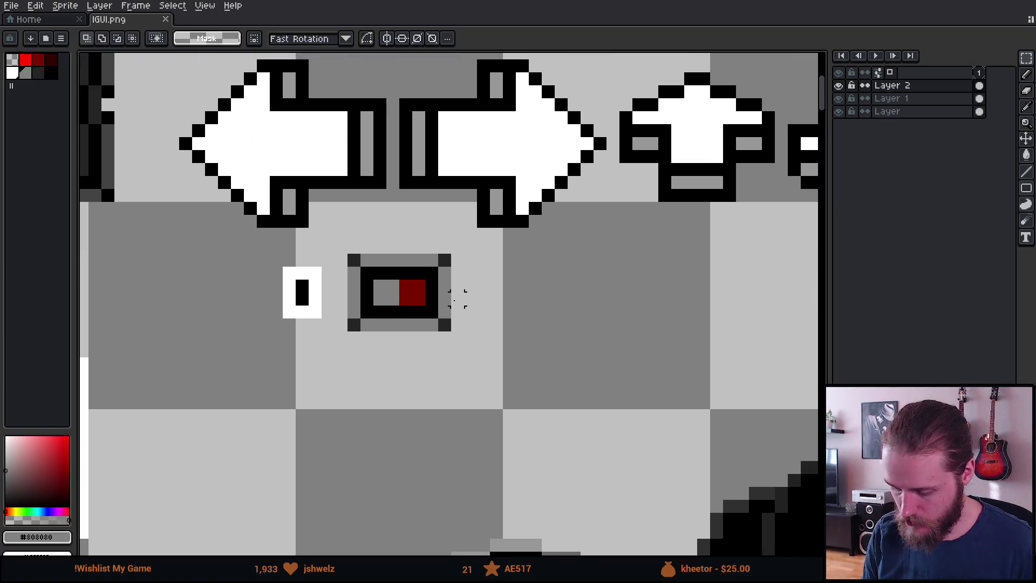
drag(354, 247, 512, 408)
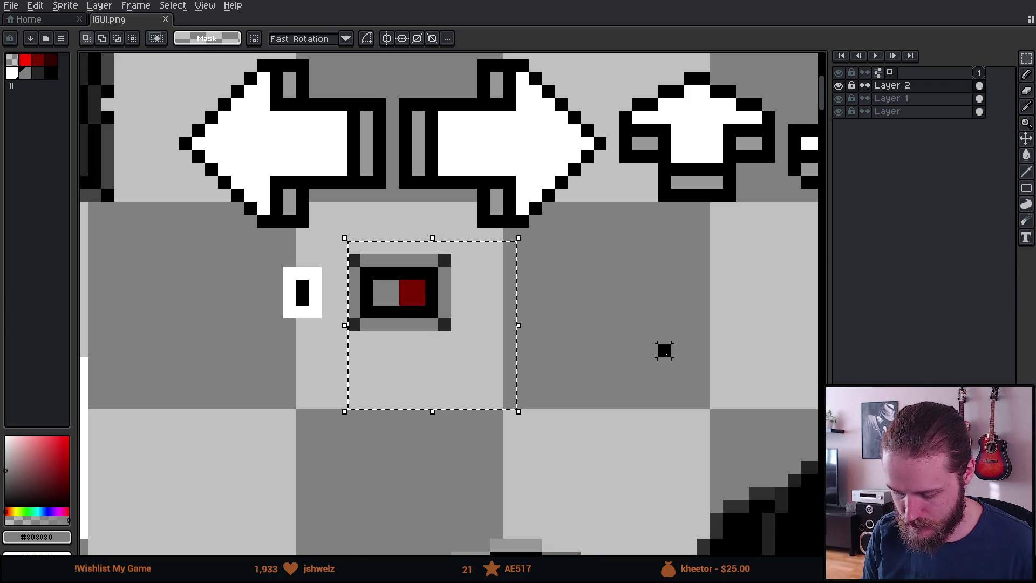
scroll(419, 299, up, 4)
click(39, 76)
key(g)
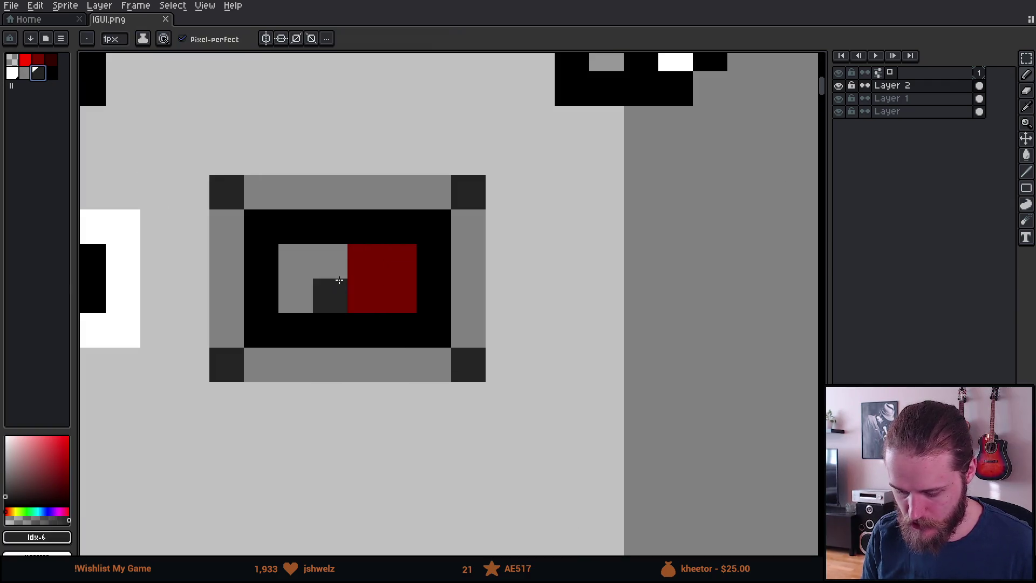
click(380, 287)
key(ctrl+z)
click(366, 259)
scroll(464, 367, down, 4)
key(b)
scroll(464, 367, up, 5)
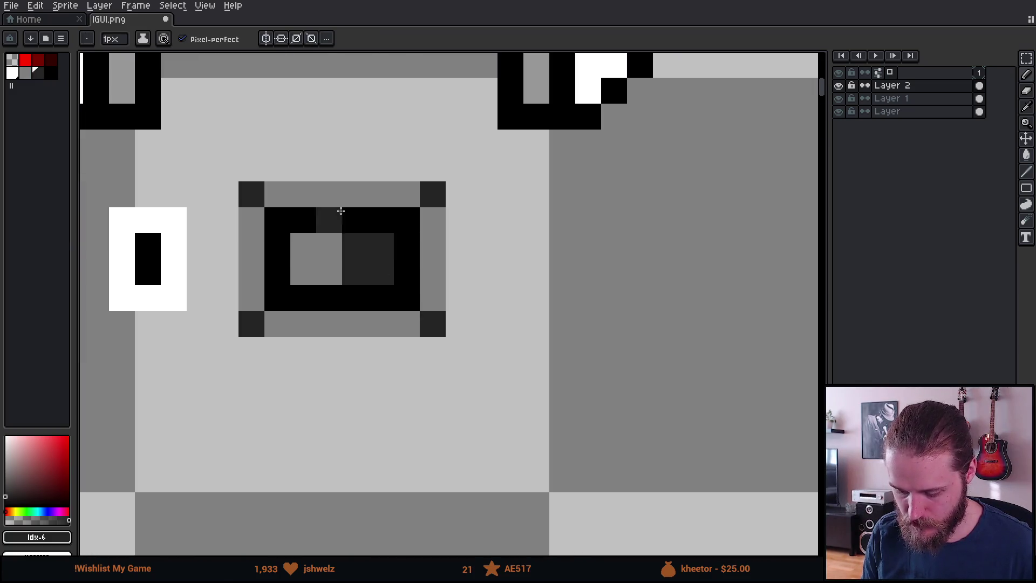
- Shift the left part of the slot frame three pixels to the left
drag(301, 266, 400, 259)
key(m)
drag(358, 187, 434, 382)
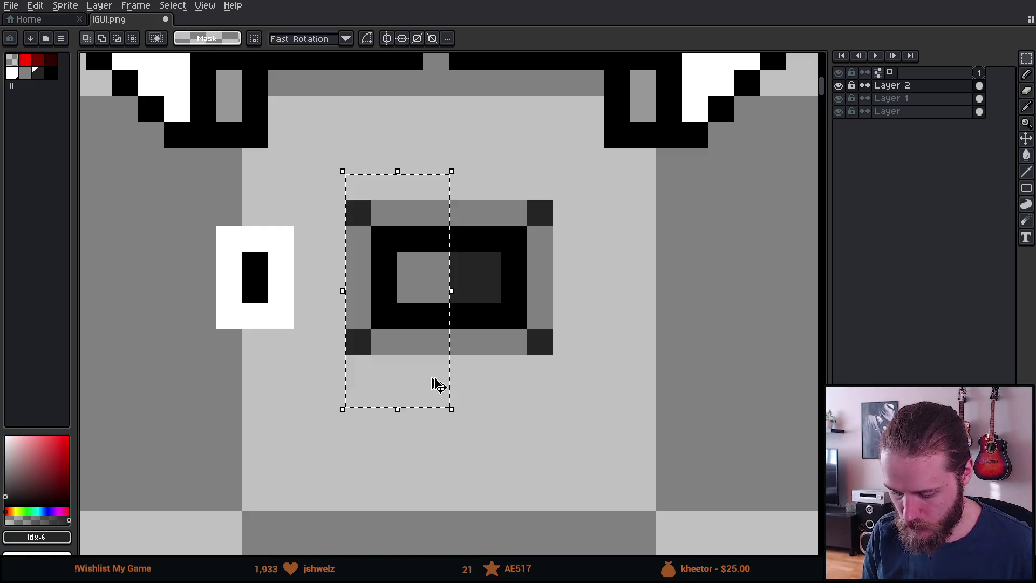
mouse_move(421, 331)
mouse_down()
mouse_move(333, 330)
mouse_move(411, 323)
mouse_up()
key(Down)
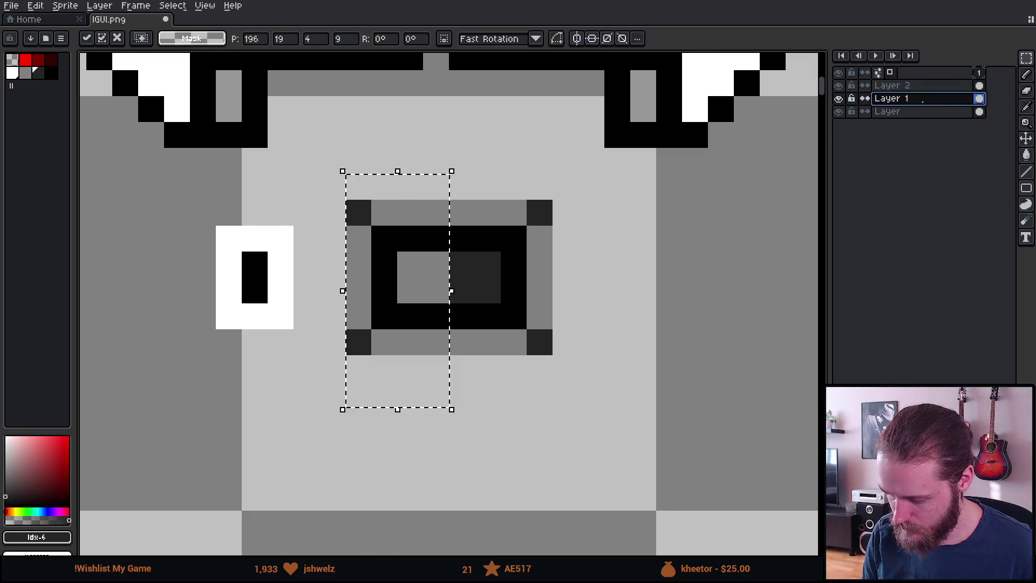
key(ctrl+d)
key(u)
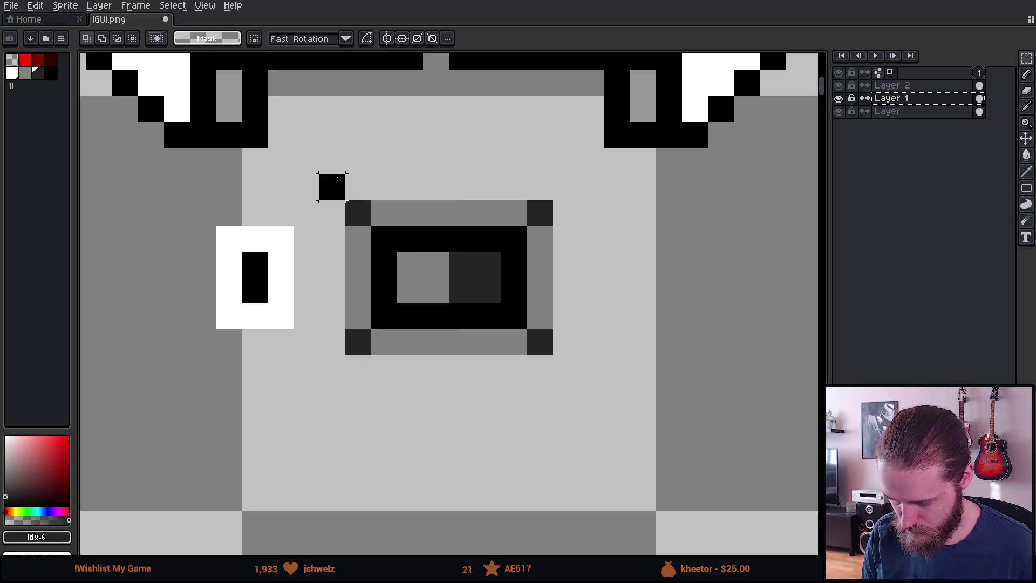
mouse_move(306, 161)
mouse_down()
mouse_move(411, 420)
mouse_move(439, 439)
mouse_up()
mouse_move(439, 387)
mouse_down()
mouse_move(369, 382)
mouse_move(399, 386)
mouse_up()
key(ctrl+d)
- Paint a small dark red block inside the slot
click(38, 59)
key(b)
drag(358, 264, 359, 317)
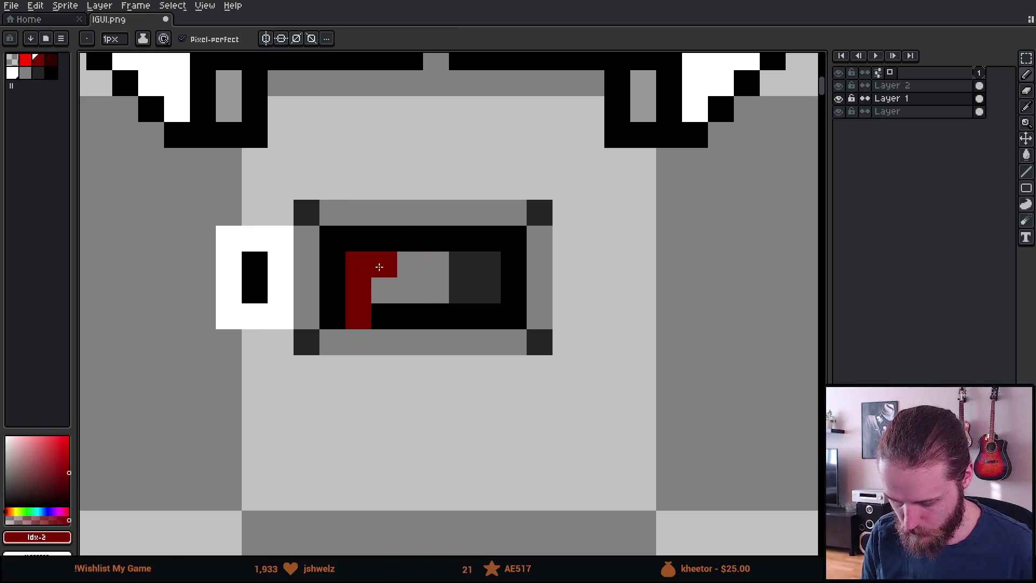
key(ctrl+z)
drag(363, 271, 383, 286)
scroll(462, 368, down, 3)
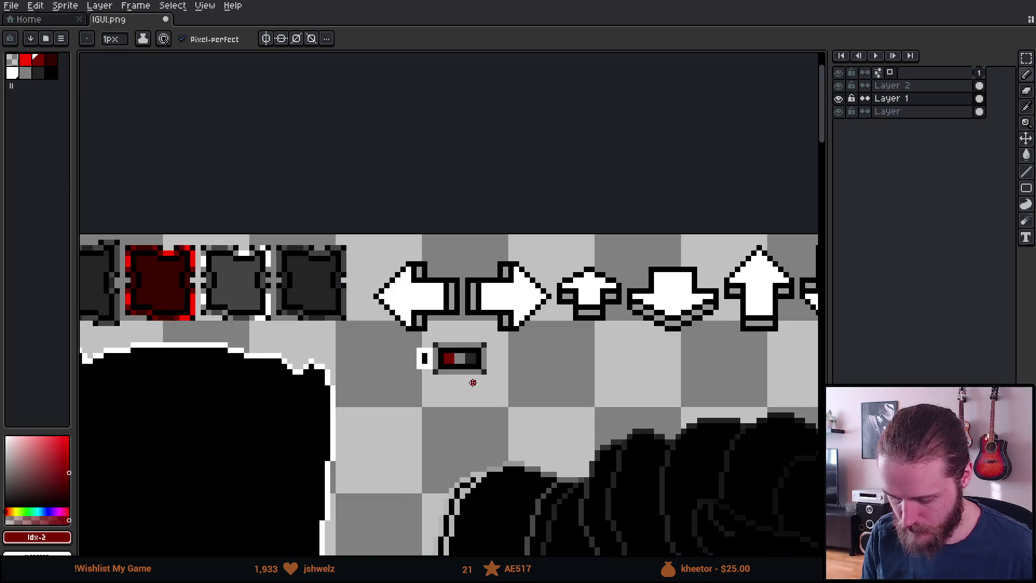
scroll(474, 380, up, 3)
- Try three dark red dots above the slot, then remove them
click(446, 133)
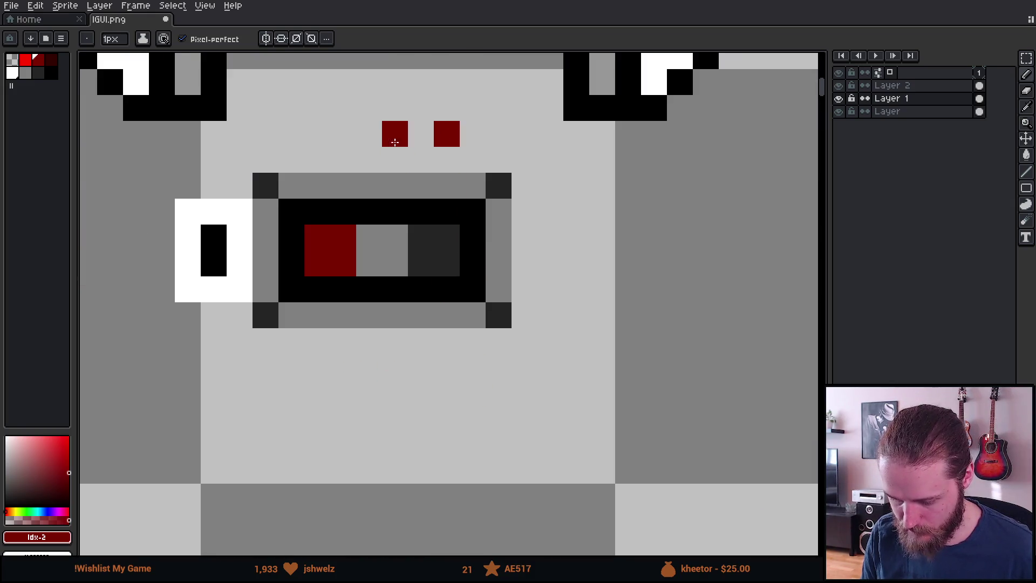
click(369, 134)
click(318, 133)
scroll(362, 312, down, 5)
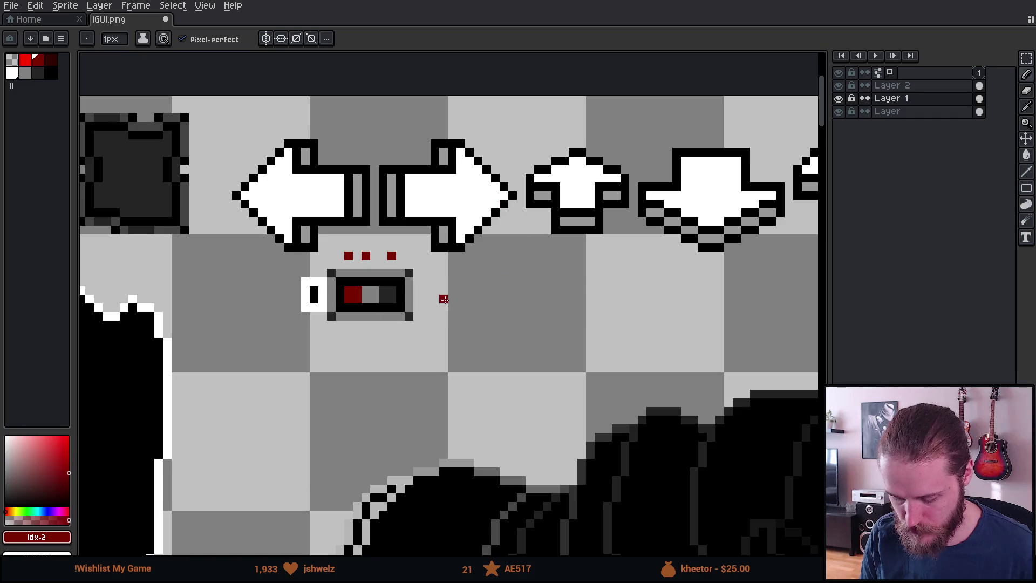
scroll(372, 352, up, 1)
key(m)
key(ctrl+z)
key(ctrl+z)
key(ctrl+z)
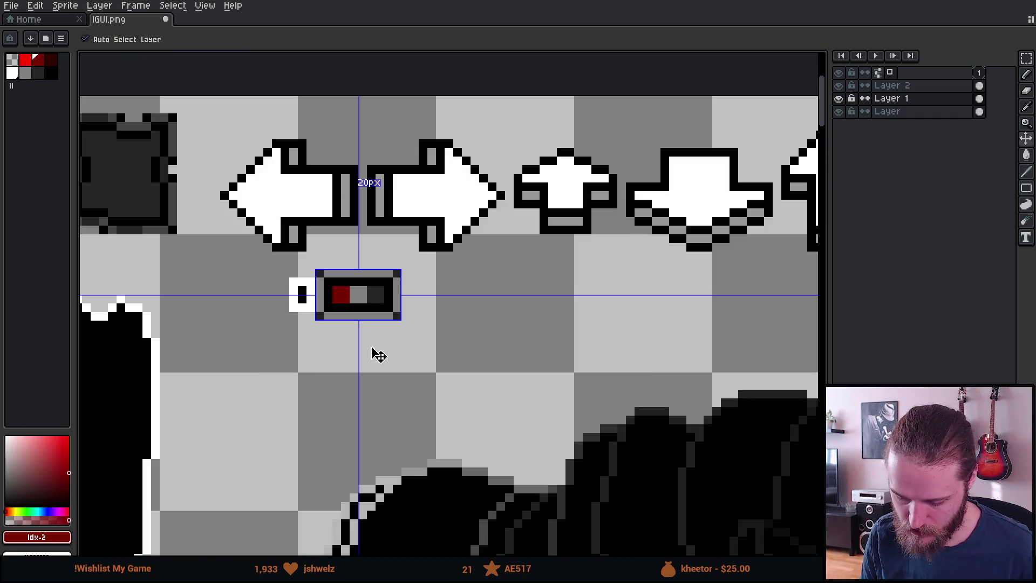
key(m)
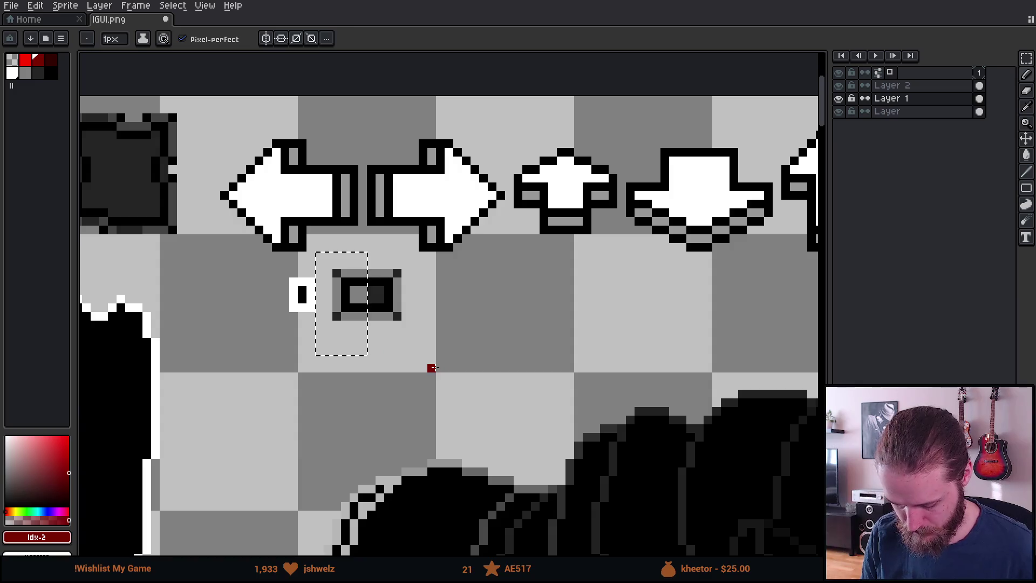
- Save IGUI.png
scroll(456, 350, down, 1)
scroll(407, 337, up, 1)
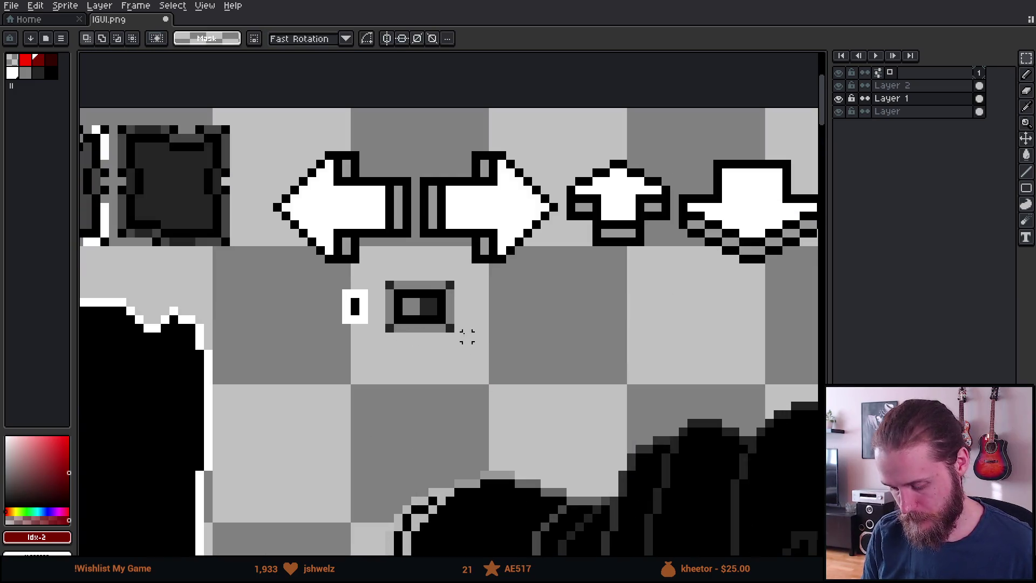
key(ctrl+s)
key(alt+Tab)
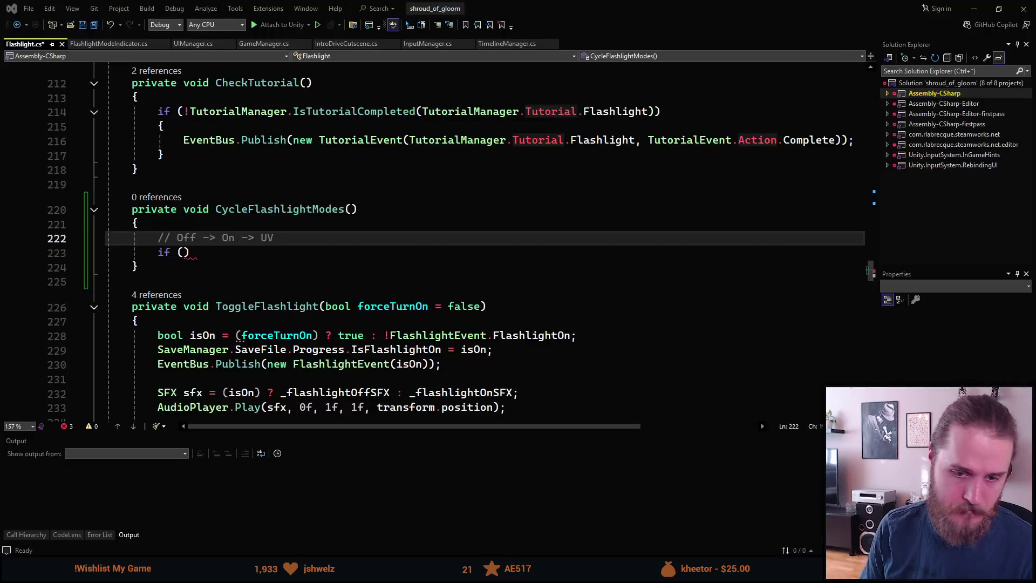
- Set the if condition to !FlashlightEvent.FlashlightOn
click(216, 250)
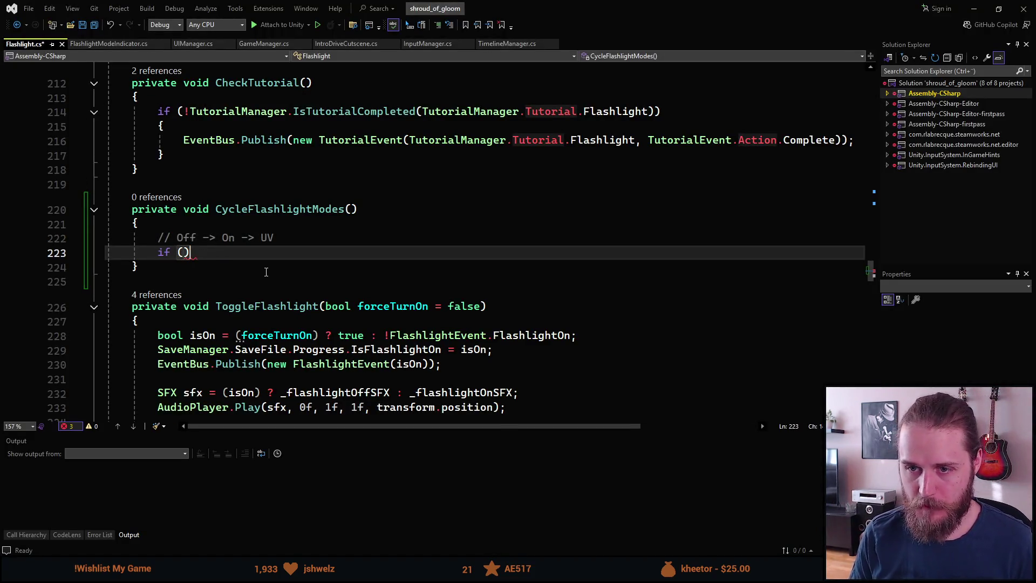
key(Left)
text(F)
key(Escape)
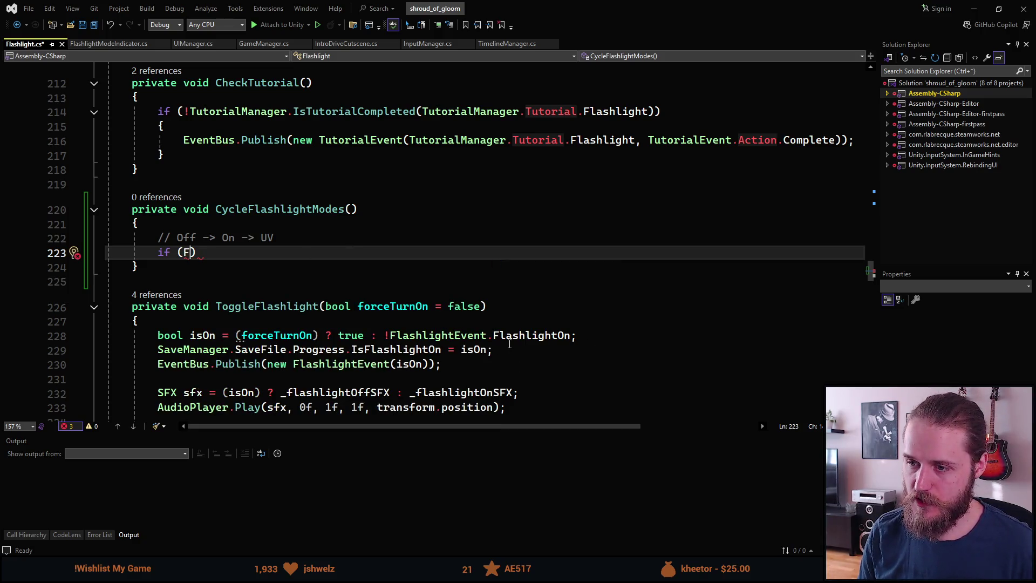
scroll(411, 346, down, 1)
scroll(435, 323, up, 2)
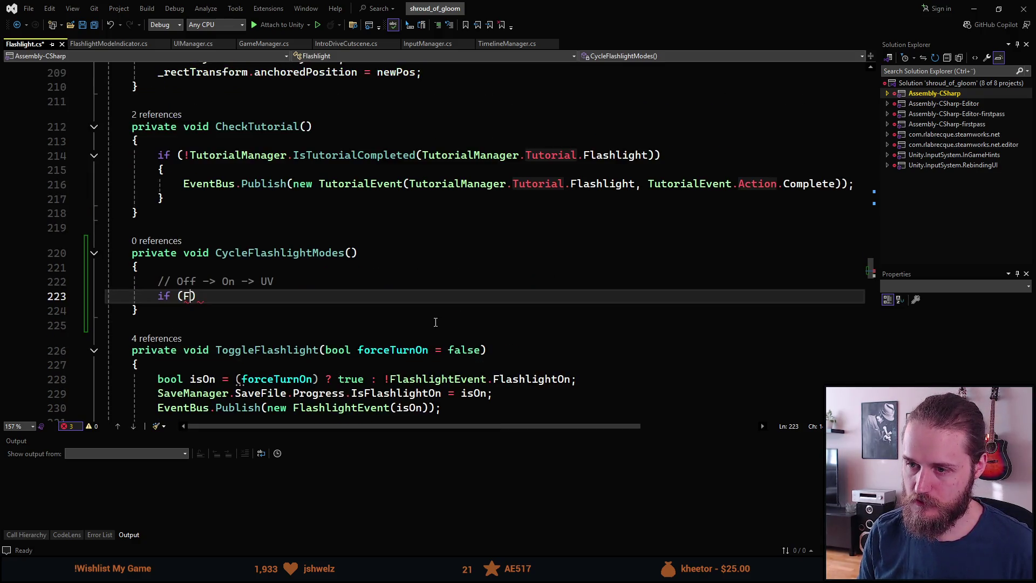
scroll(436, 322, down, 1)
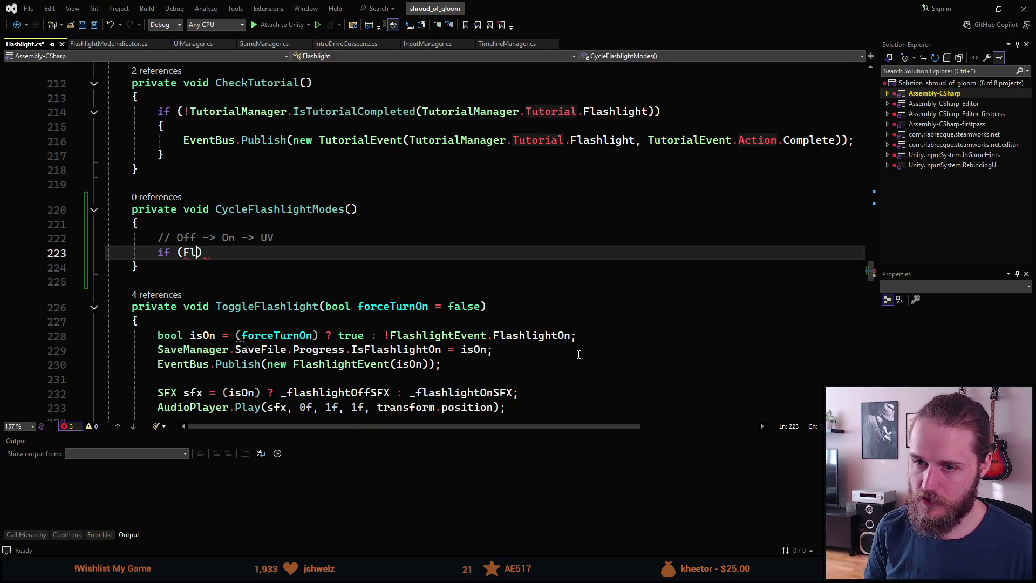
key(BackSpace)
text(!Flash)
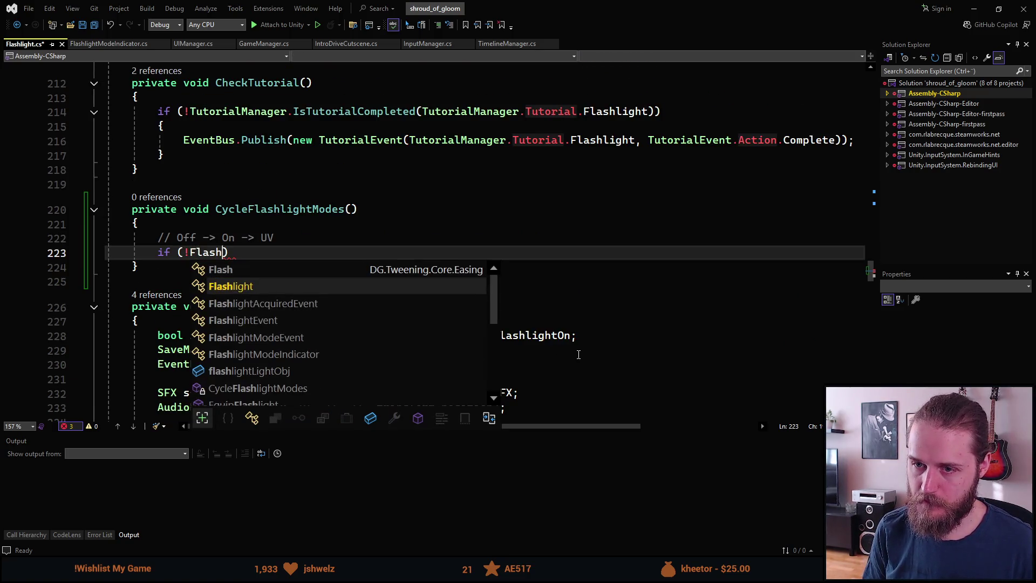
key(Tab)
text(.Flash)
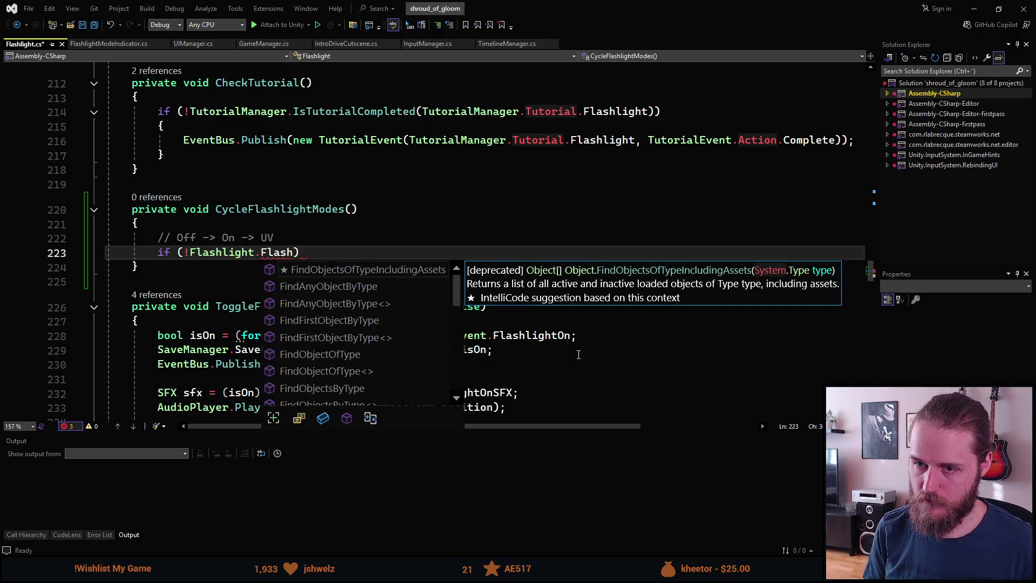
key(BackSpace)
key(BackSpace)
key(BackSpace)
text(Event.Fl)
key(Tab)
key(End)
- Give the if block a body calling ToggleFlashlight();
key(Return)
text({)
key(Return)
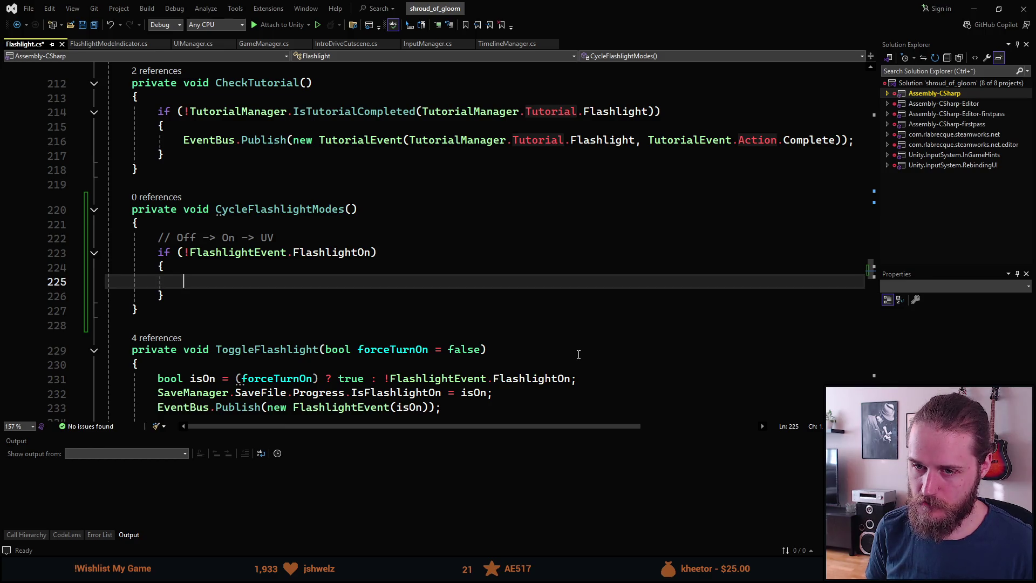
text(ToggleFl)
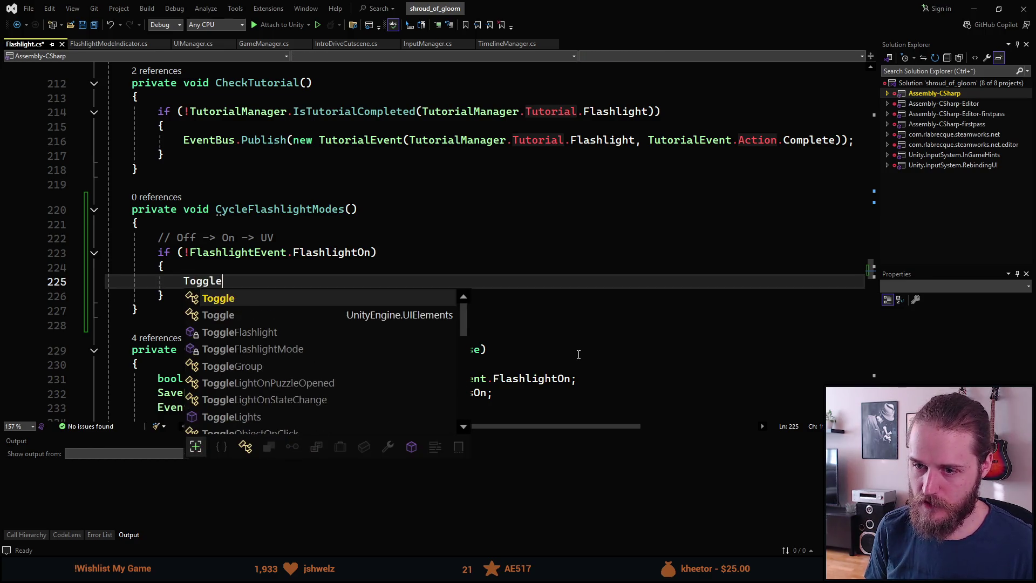
key(Tab)
text(();)
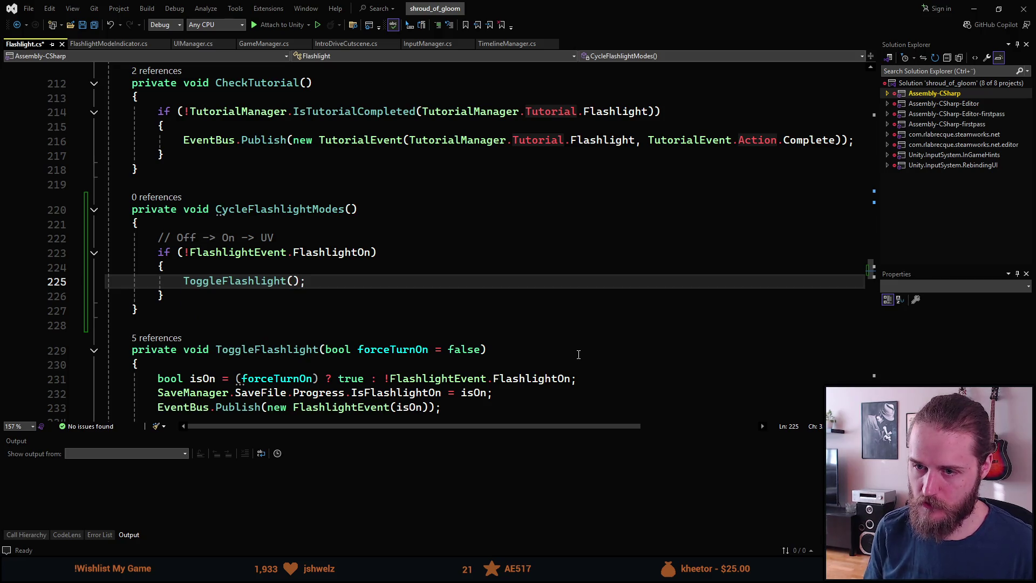
scroll(521, 337, down, 2)
scroll(521, 338, up, 1)
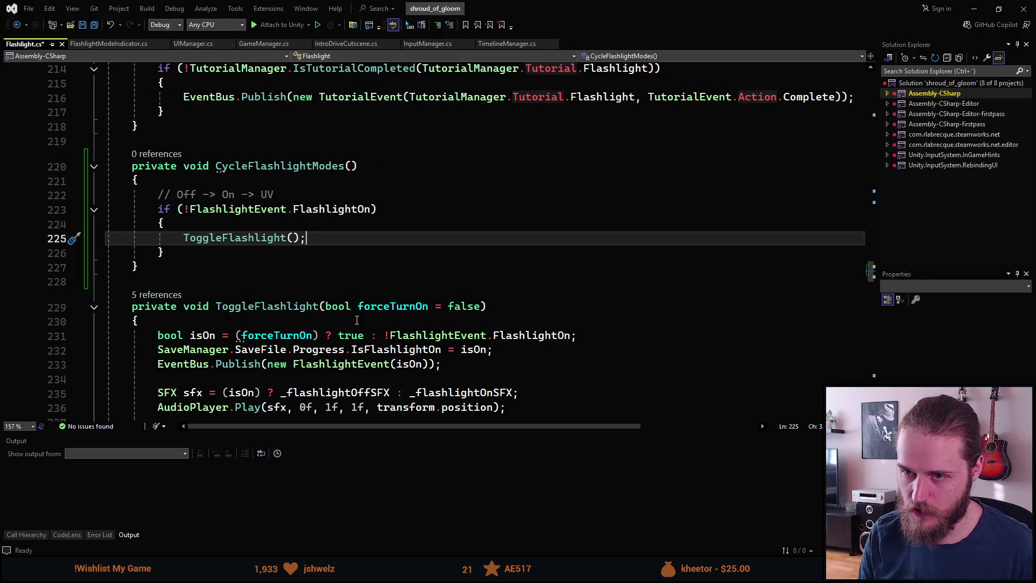
- Start an 'else if (' branch after the if block
click(192, 254)
scroll(297, 313, up, 1)
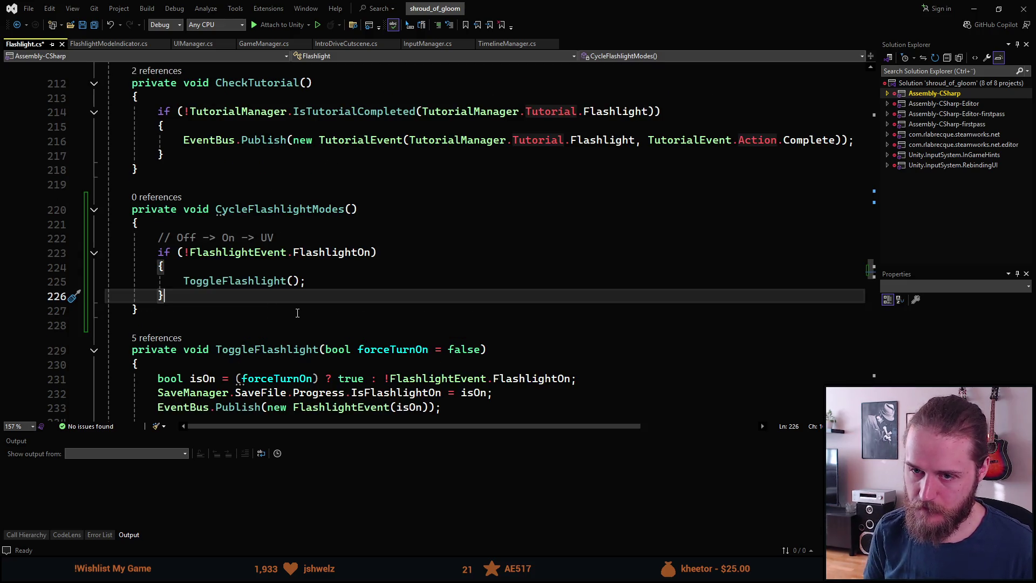
key(Return)
text(else if ()
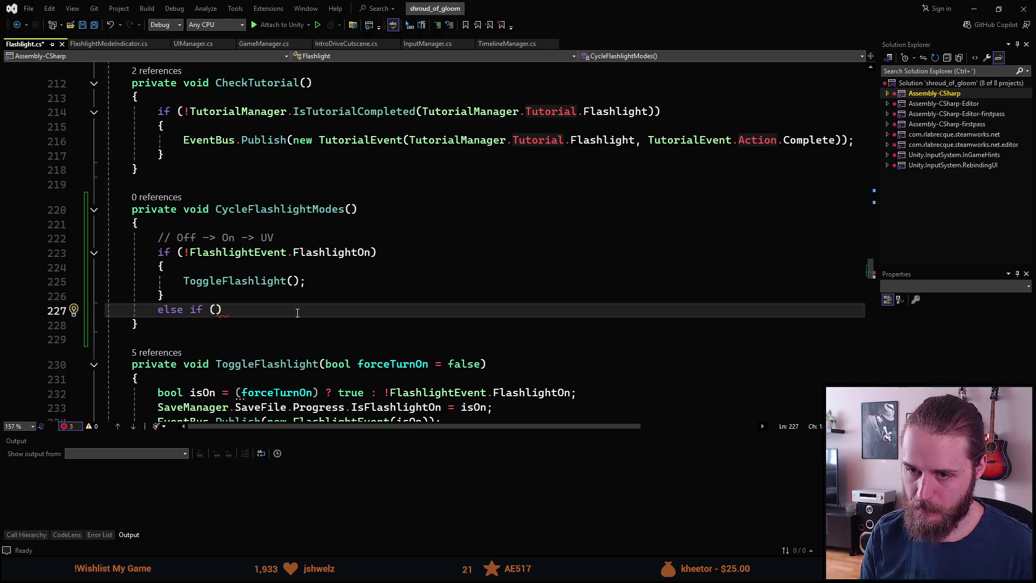
- Set the else-if condition to FlashlightEvent.FlashlightOn and open its braced body
scroll(297, 313, down, 1)
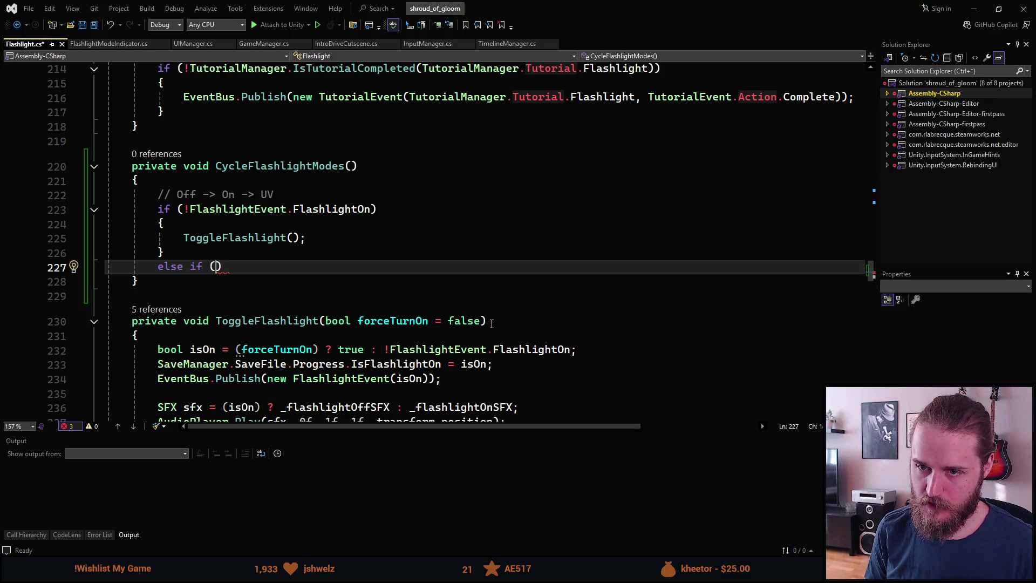
text(Flash)
key(Tab)
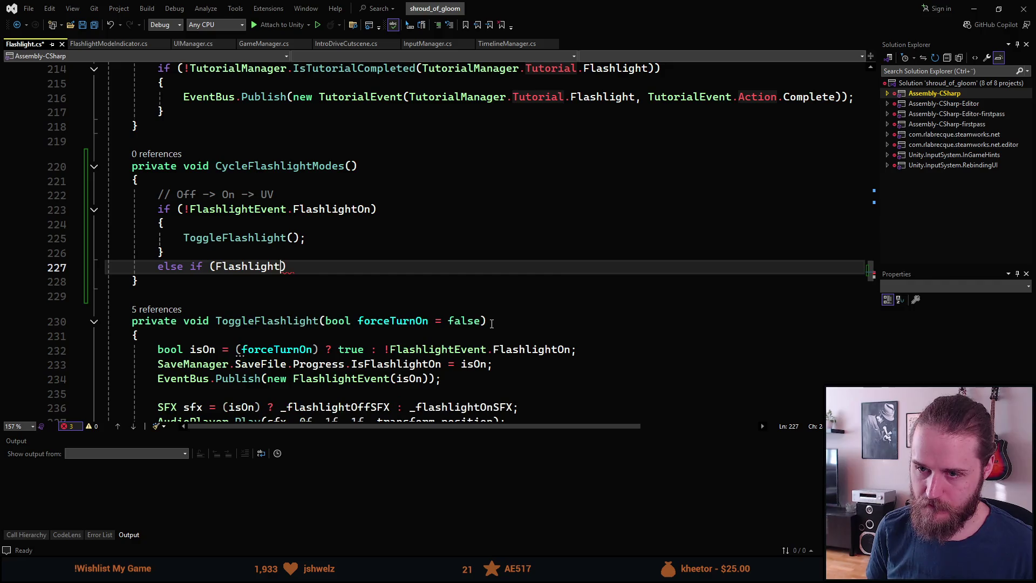
text(Event.)
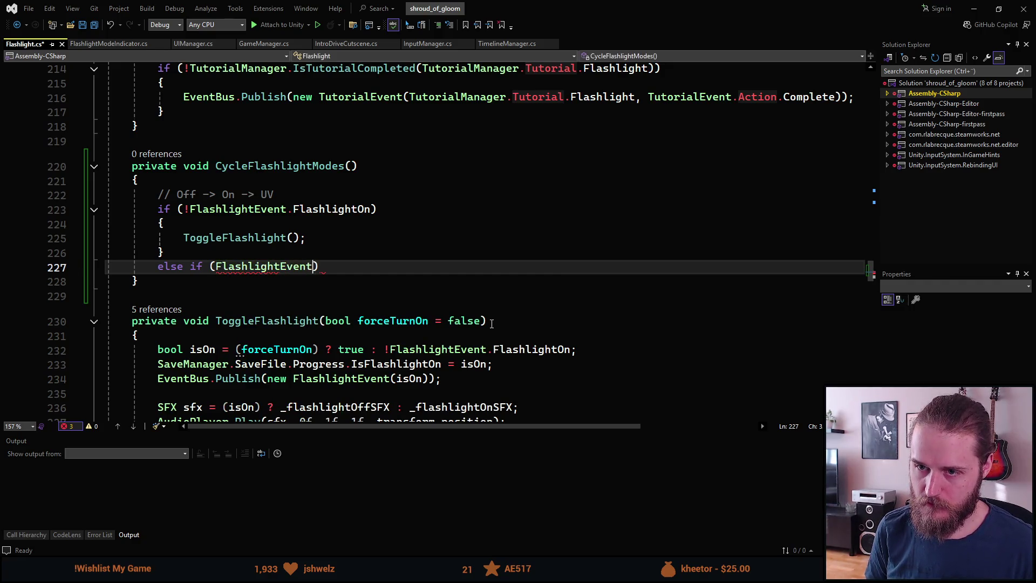
text(Fl)
key(Tab)
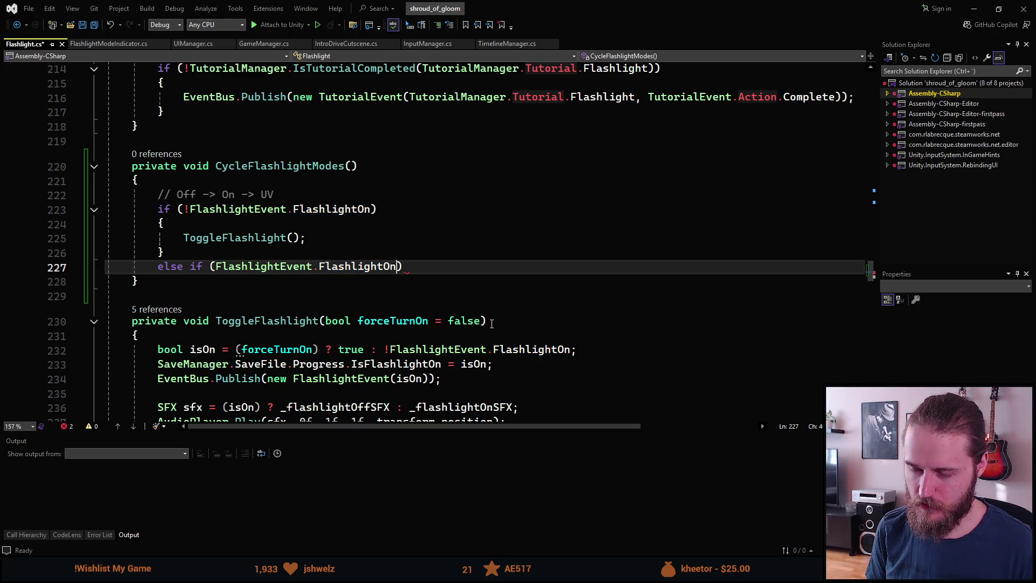
key(BackSpace)
key(End)
key(Return)
text({)
key(Return)
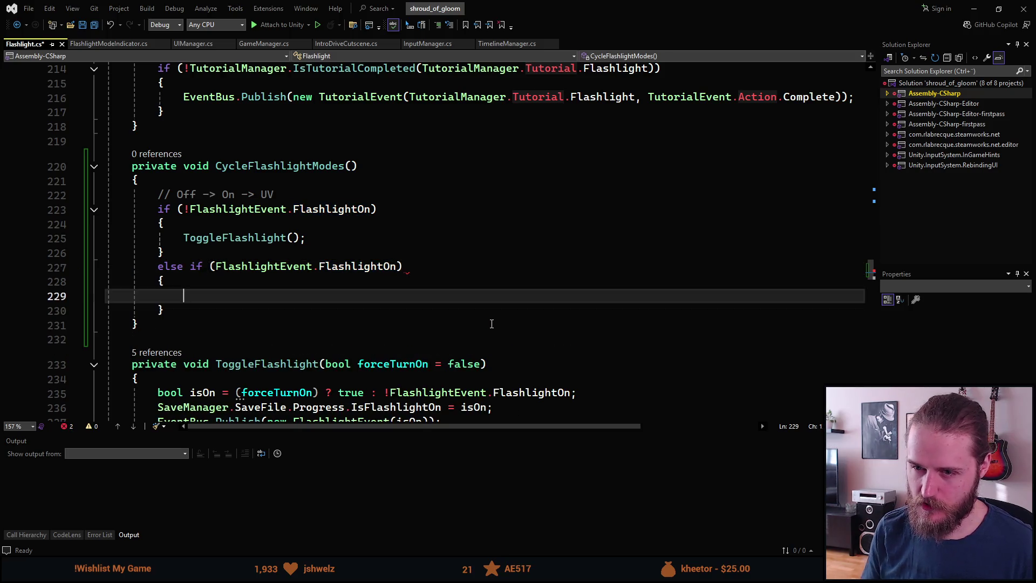
- Review the first if condition and its ToggleFlashlight() call on lines 223-225
scroll(459, 292, down, 1)
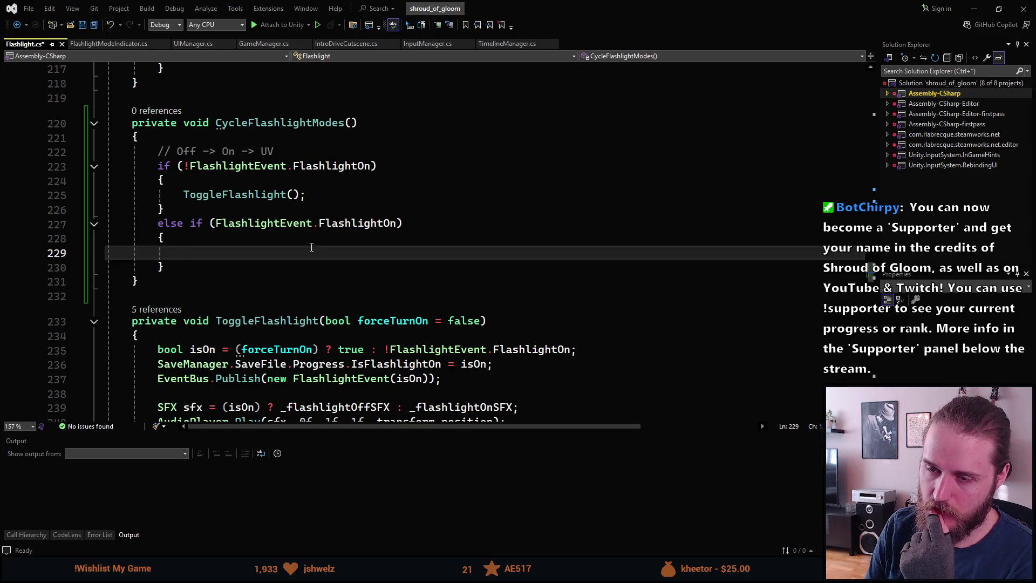
scroll(312, 247, up, 3)
scroll(291, 303, down, 4)
scroll(291, 303, down, 4)
scroll(289, 342, up, 3)
scroll(289, 341, up, 8)
scroll(288, 342, down, 5)
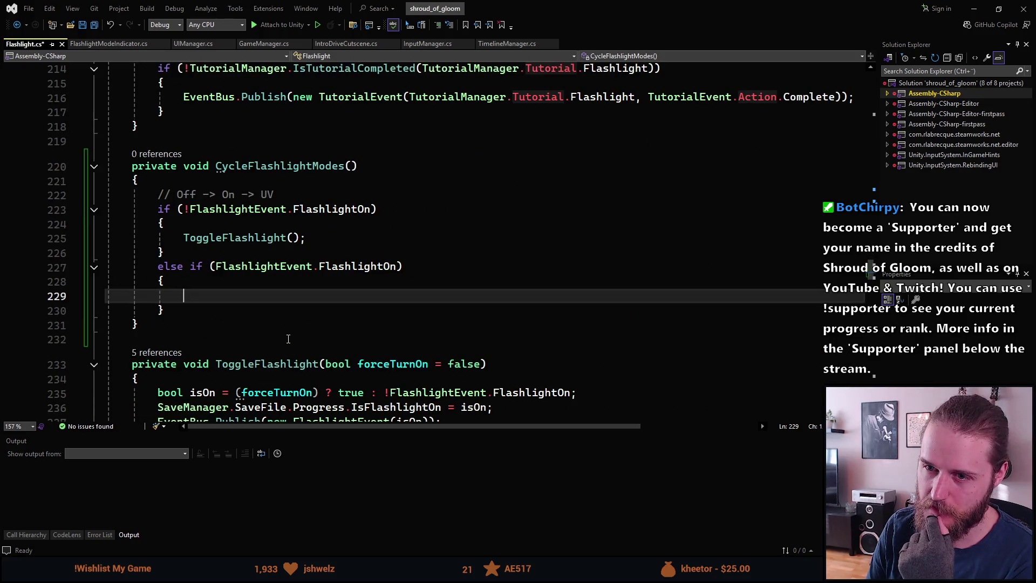
scroll(267, 303, down, 1)
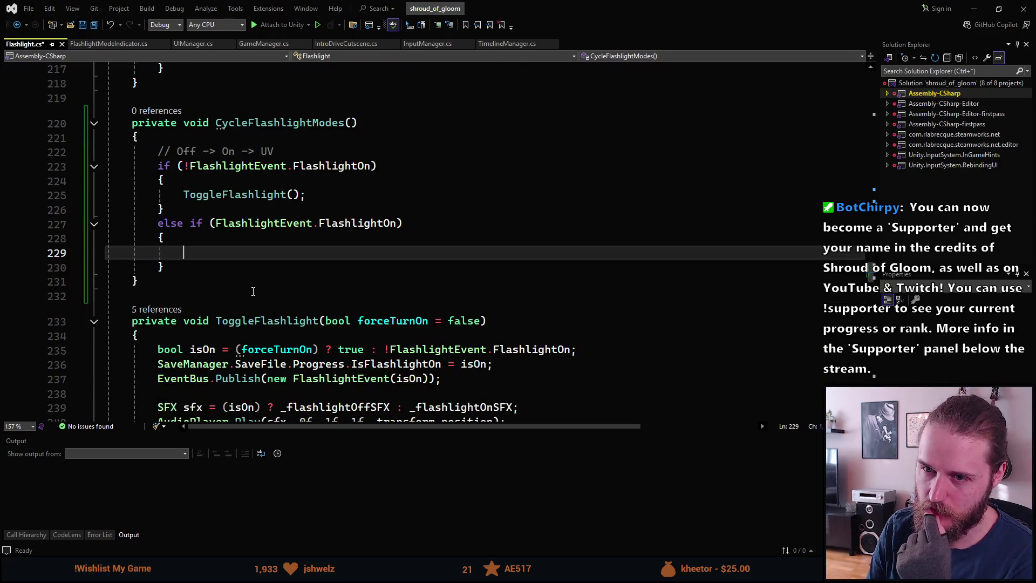
scroll(253, 292, up, 2)
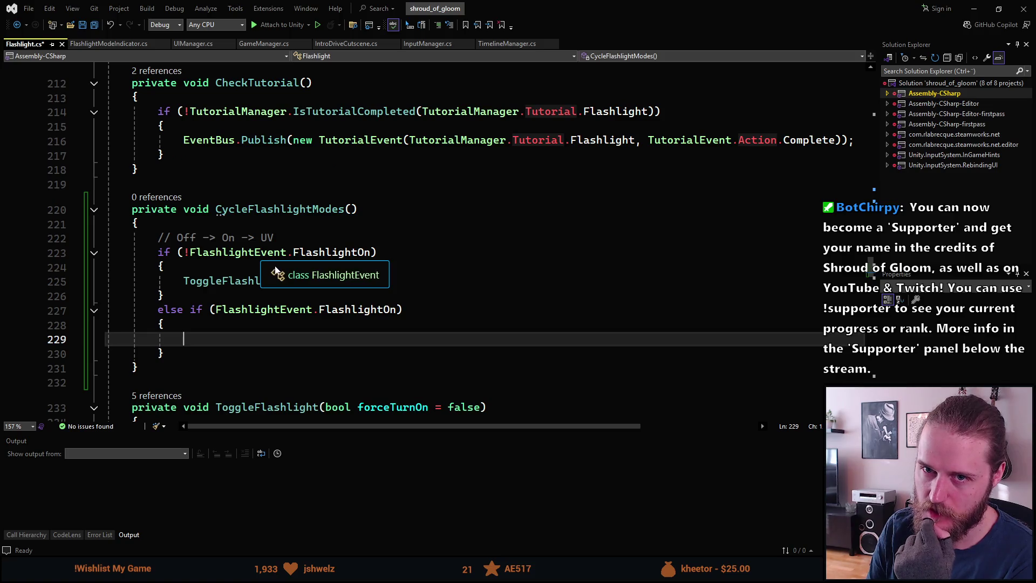
scroll(189, 268, down, 1)
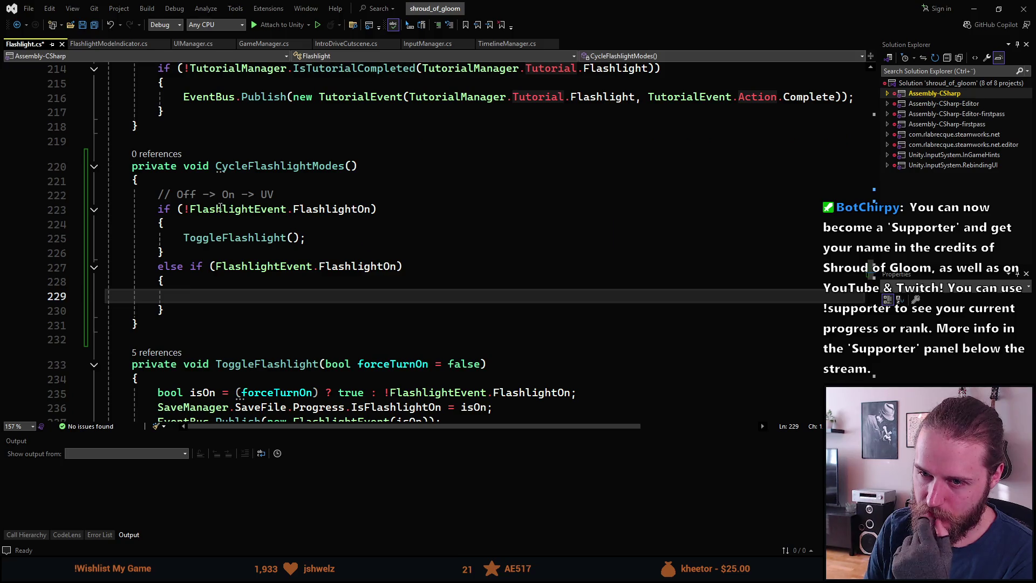
click(360, 209)
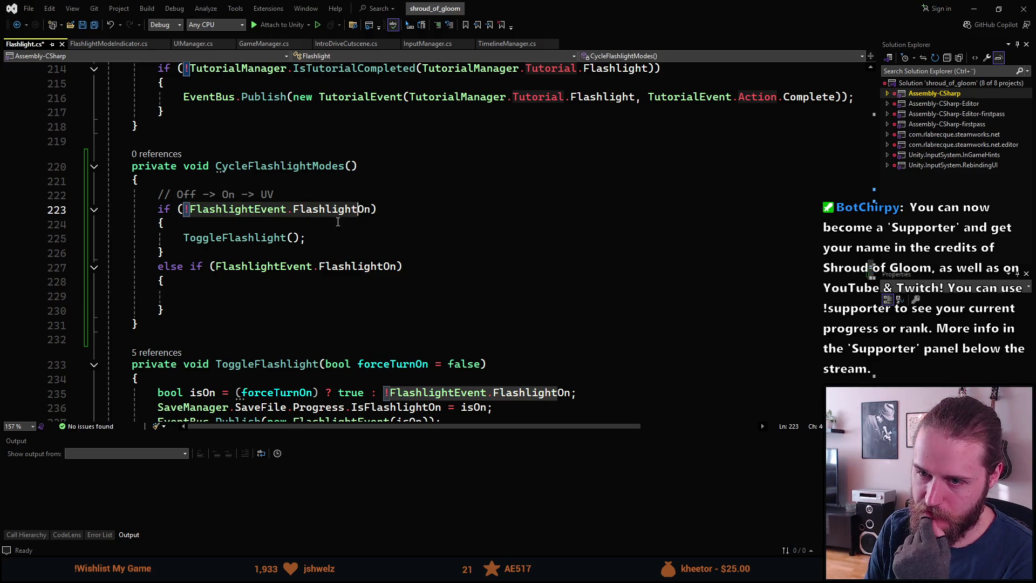
click(215, 238)
key(ctrl+Right)
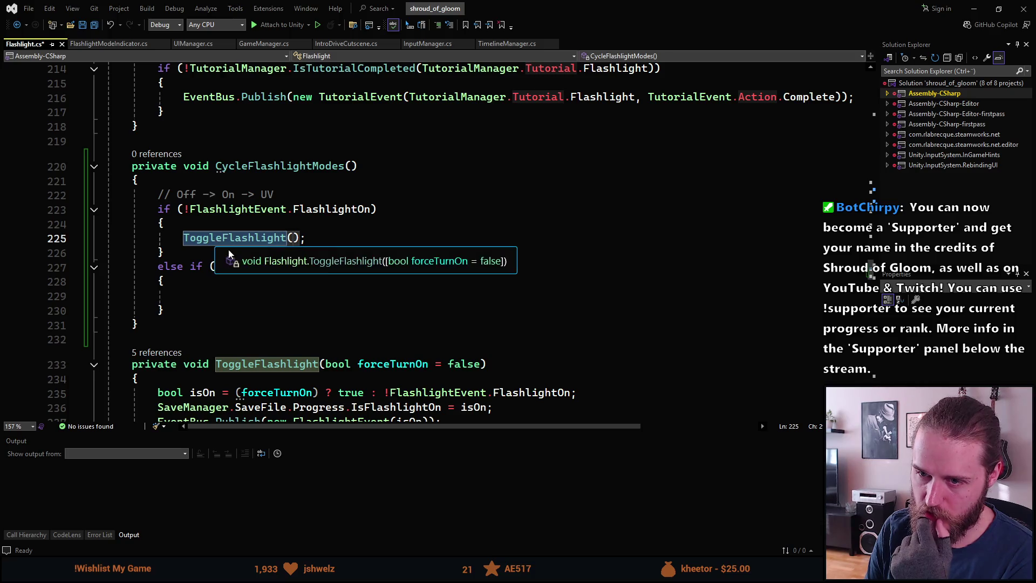
- Append '&& _uvLightUnlocked' to the else-if condition on line 227
click(244, 256)
scroll(216, 226, down, 1)
scroll(215, 226, down, 1)
scroll(243, 236, up, 1)
click(396, 225)
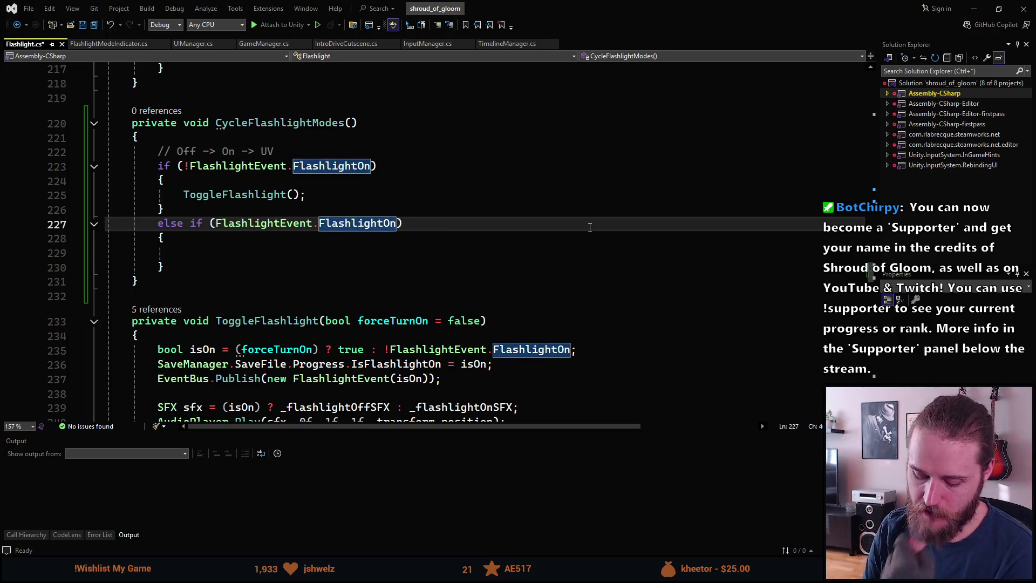
text(&&)
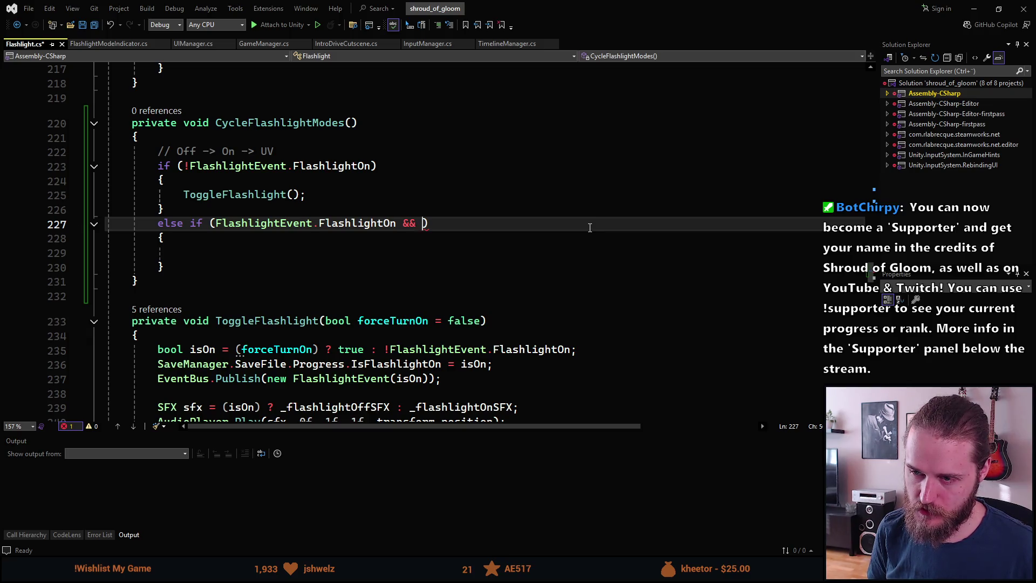
text(_uv)
key(Tab)
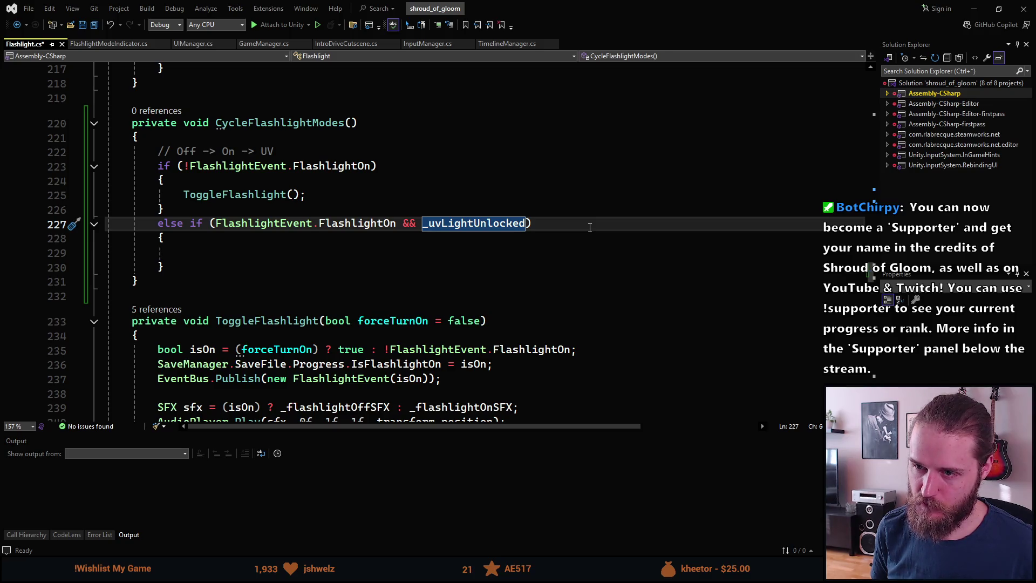
key(Down)
key(Down)
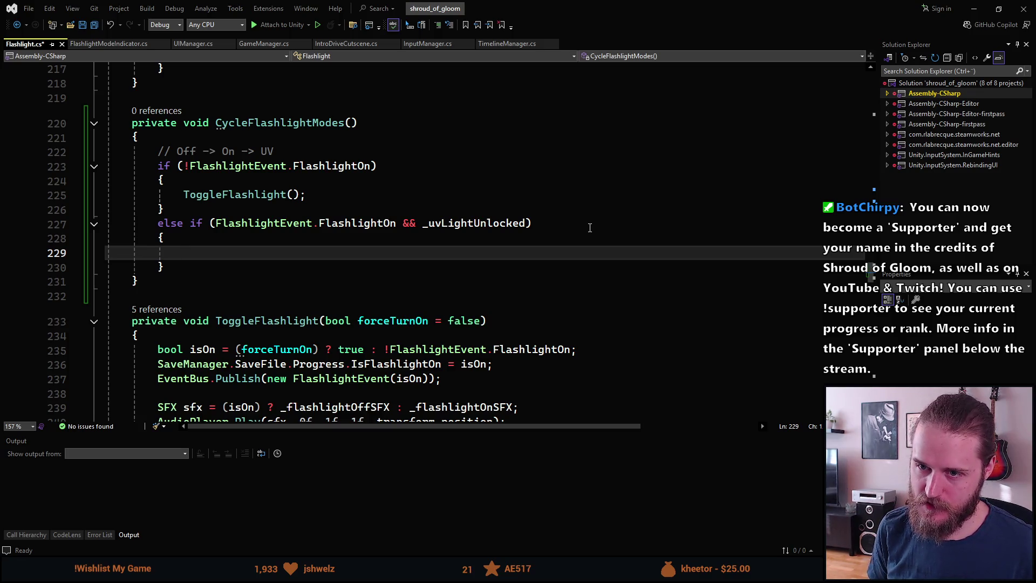
text(Toggle)
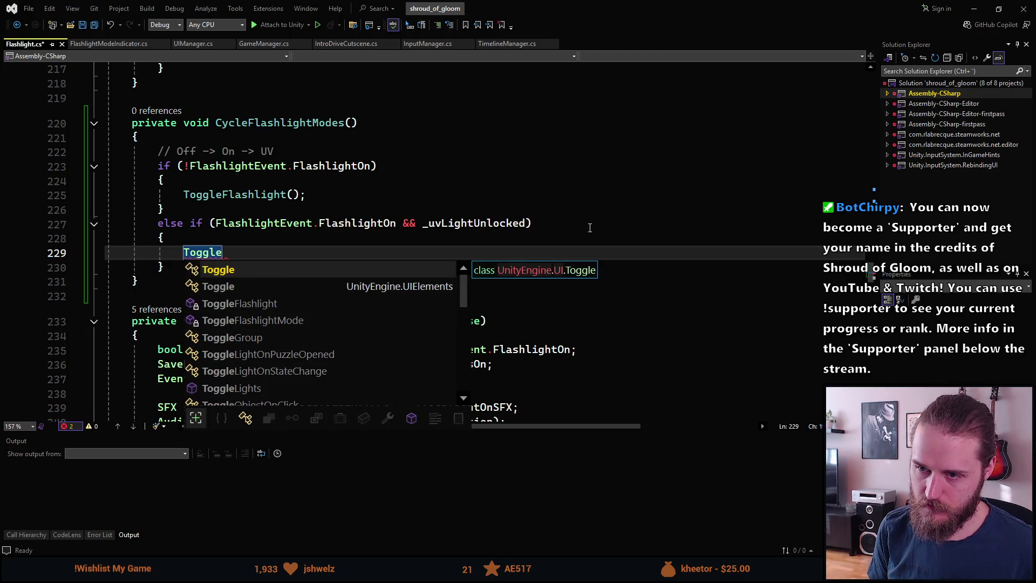
key(ctrl+BackSpace)
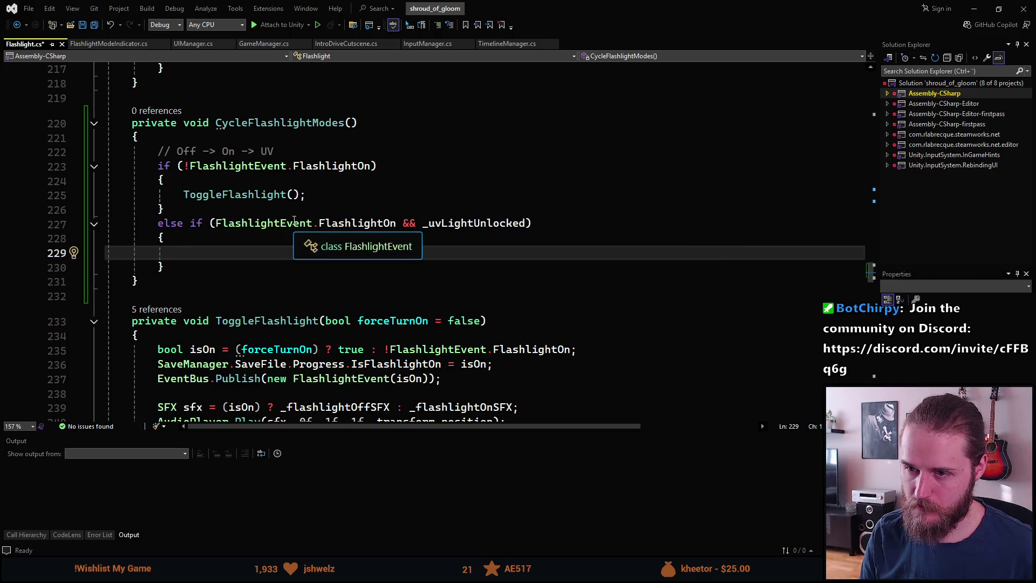
- Add '&& LightMode == Mode.Default' to the condition and call ToggleFlashlightMode(); in the body
click(356, 225)
click(458, 227)
click(528, 224)
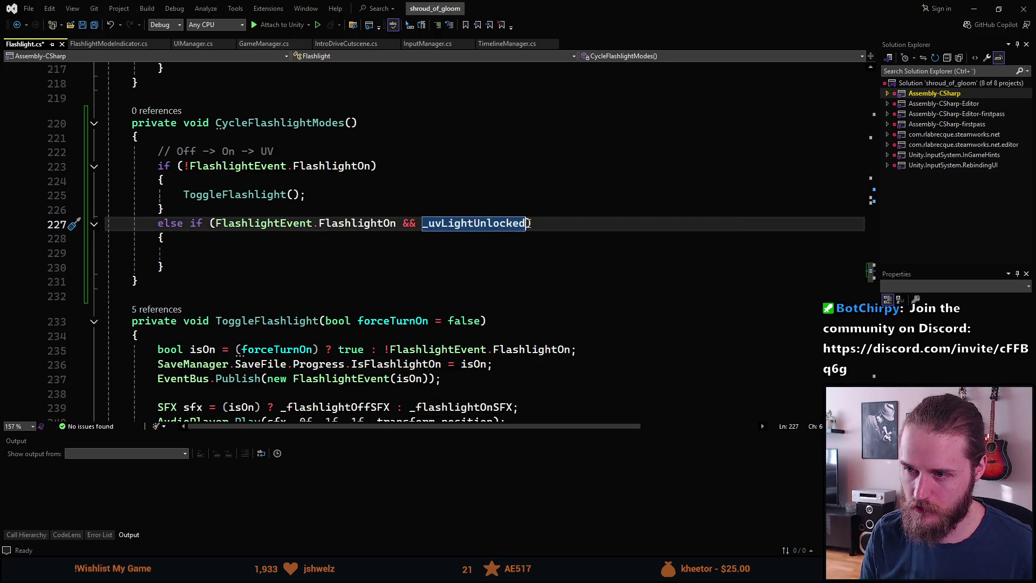
key(ctrl+Left)
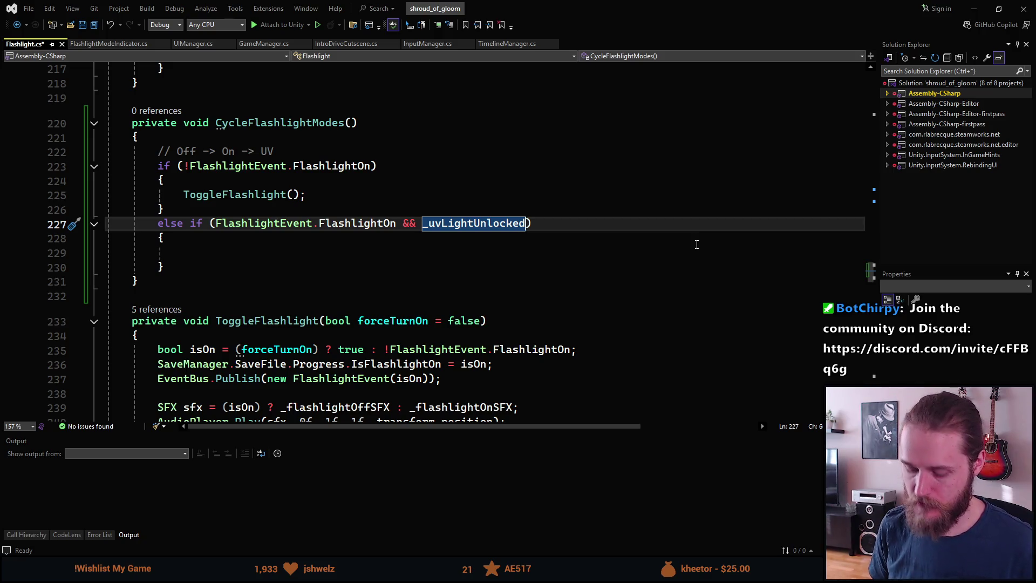
key(ctrl+Right)
text(&&)
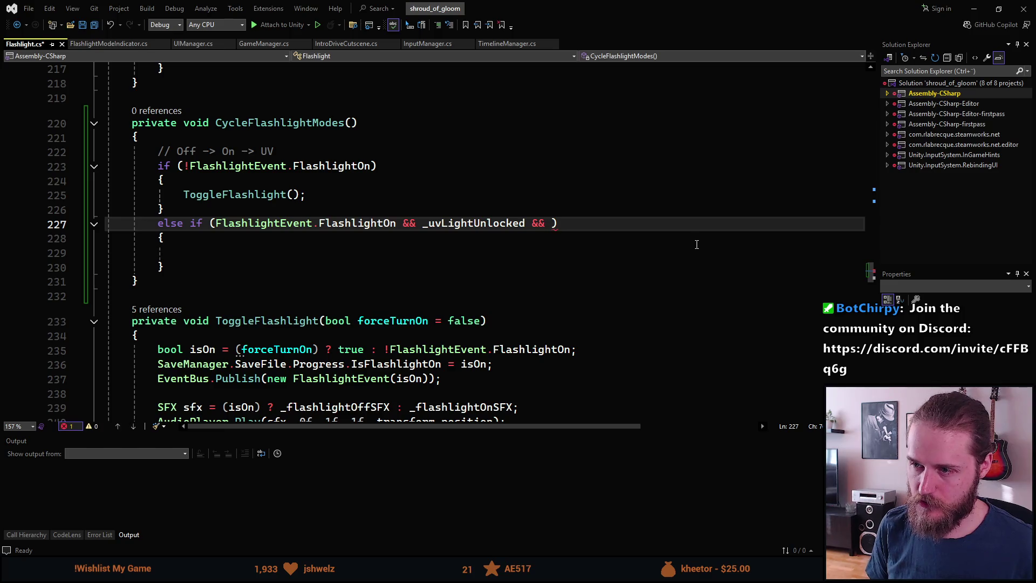
text(LightM)
text(ode ==)
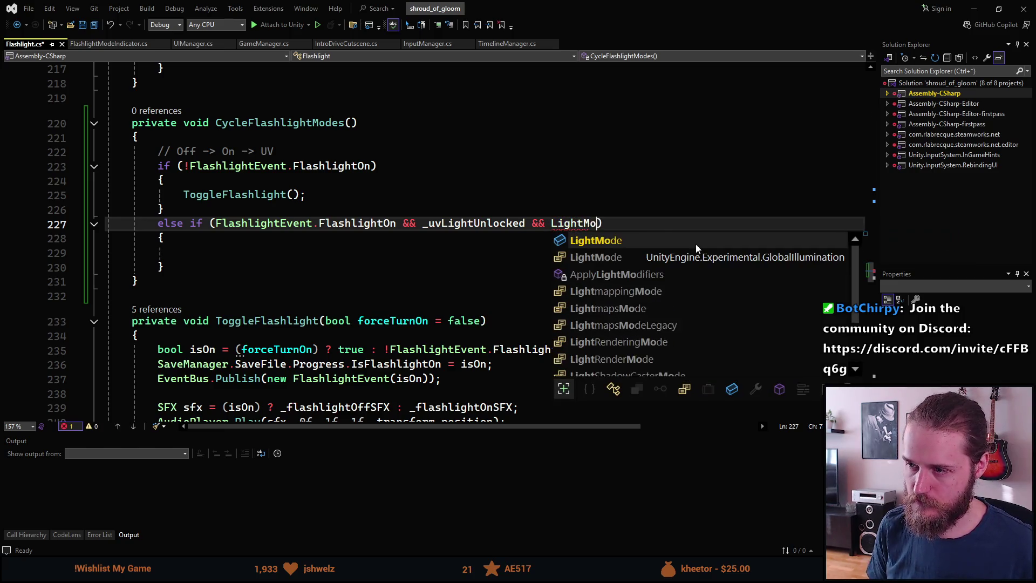
text( Mode.)
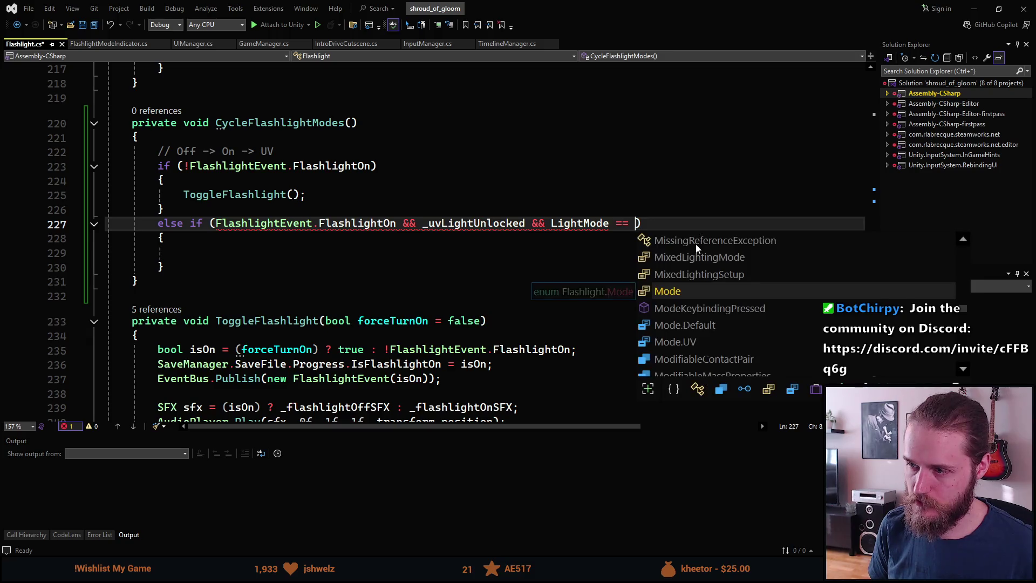
text(Def)
key(Tab)
key(End)
key(Down)
key(Down)
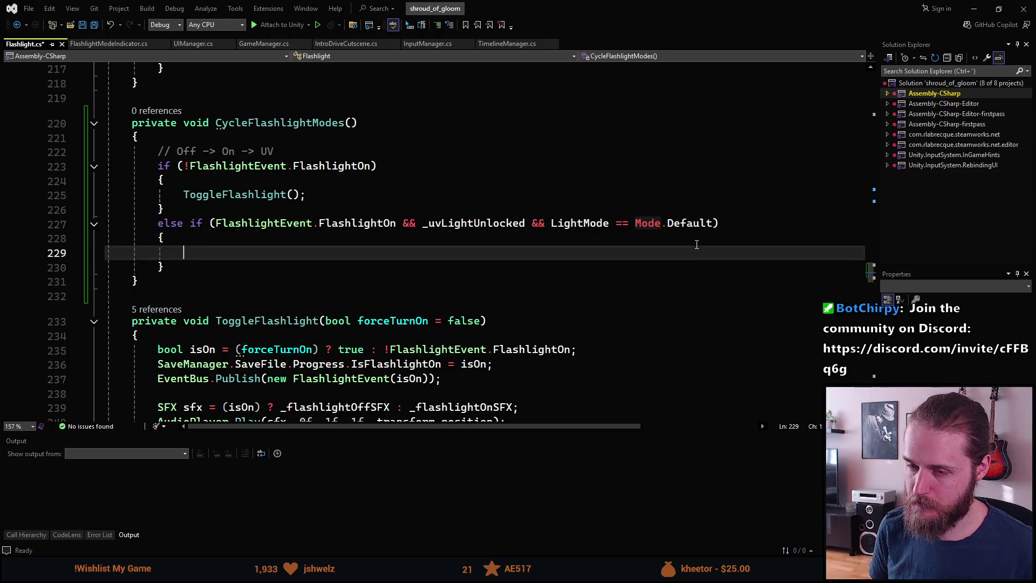
text(Toggle)
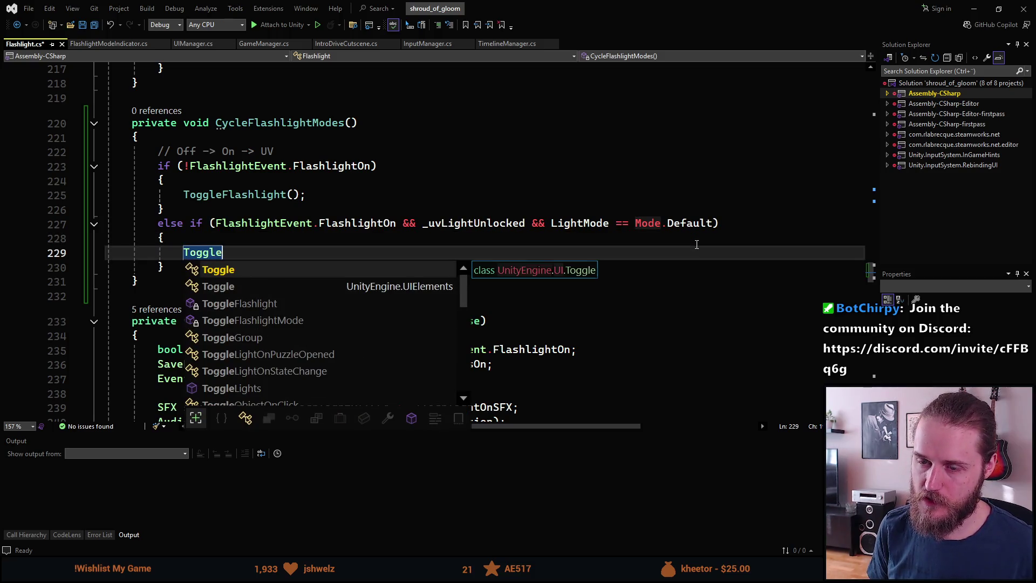
text(FlashlightMode();)
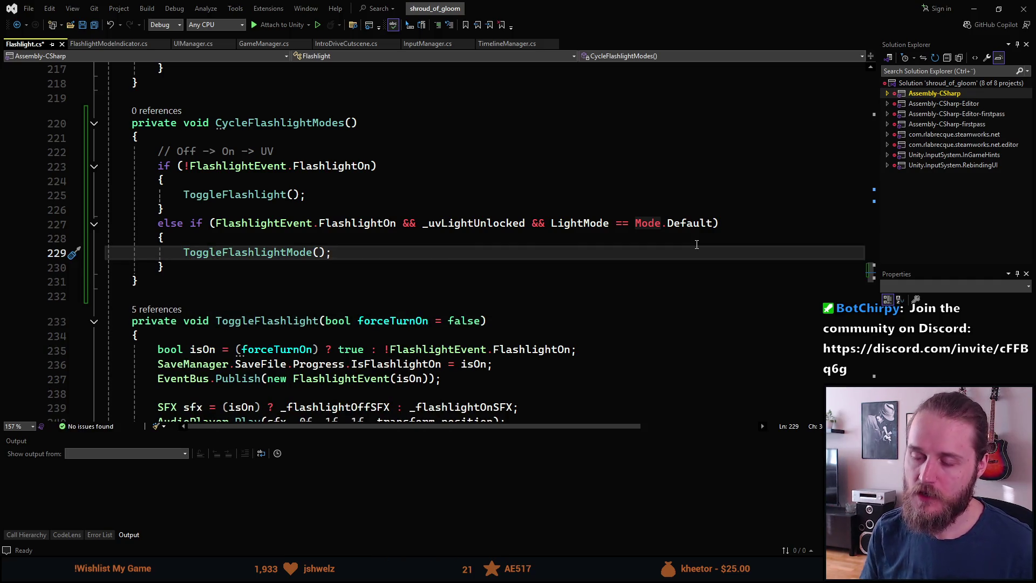
scroll(697, 245, up, 8)
scroll(415, 315, up, 4)
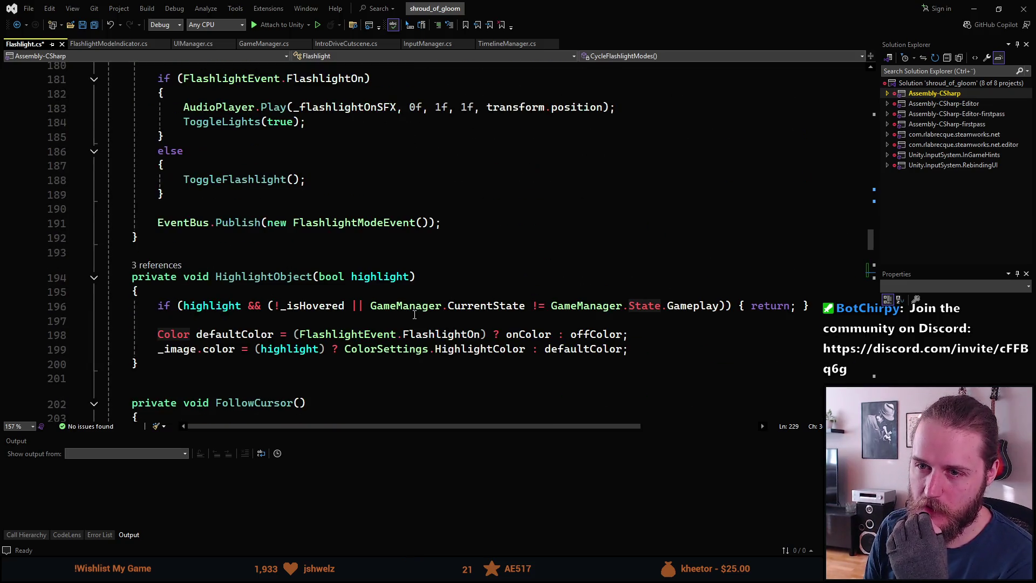
scroll(347, 341, up, 2)
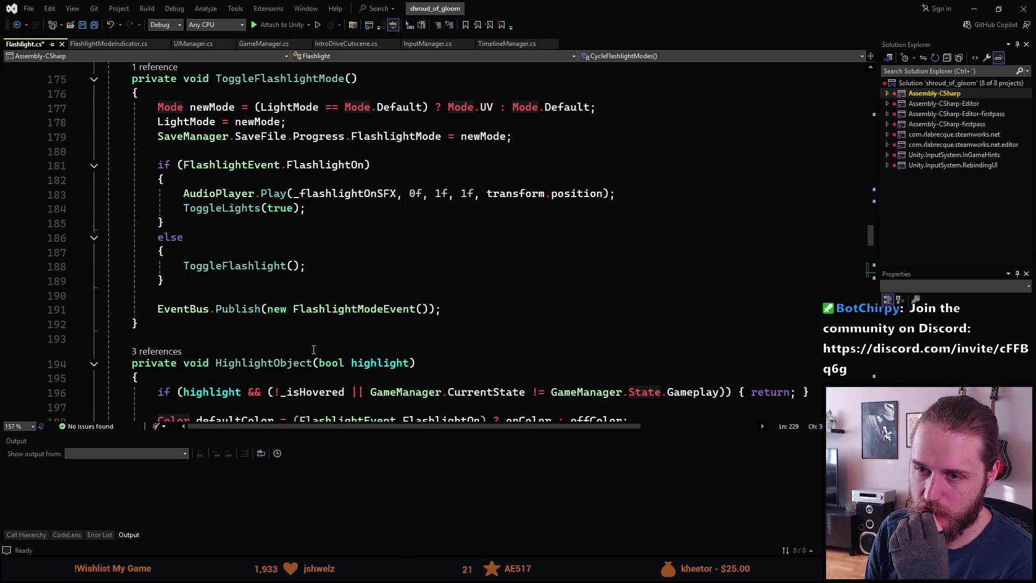
scroll(313, 350, up, 2)
scroll(316, 287, down, 1)
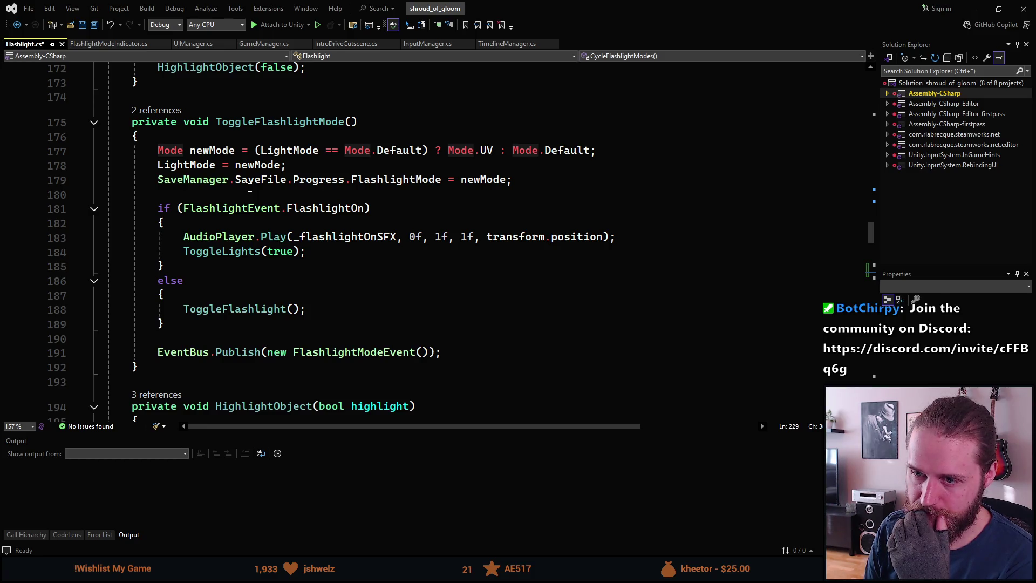
scroll(258, 287, up, 5)
scroll(274, 322, up, 6)
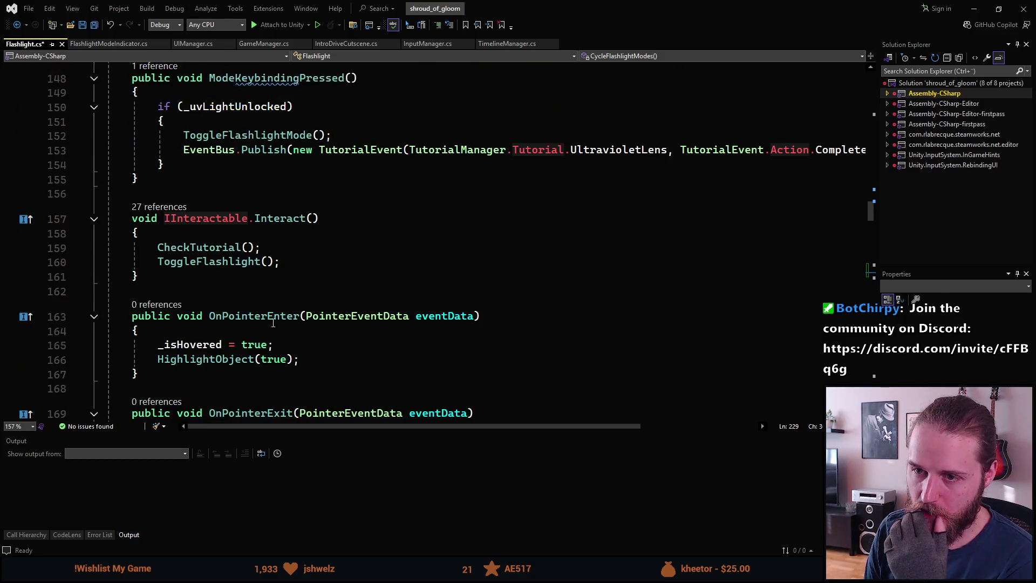
scroll(273, 321, down, 12)
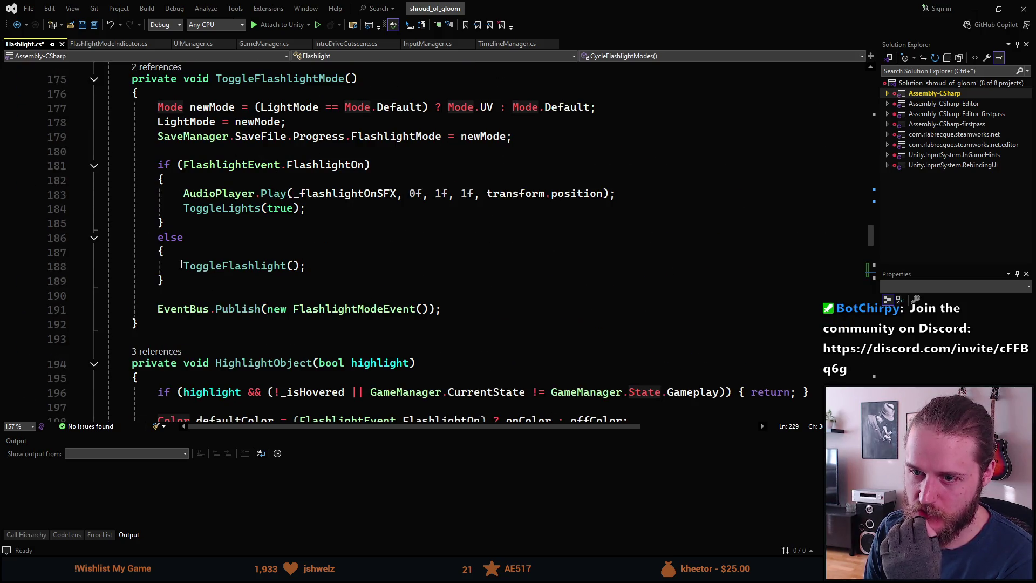
mouse_move(261, 266)
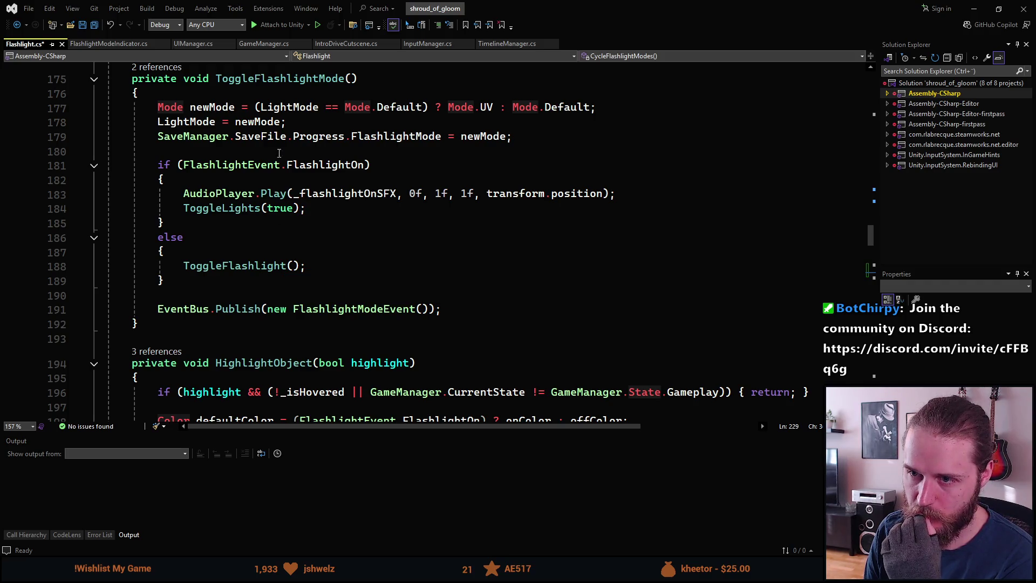
mouse_move(246, 205)
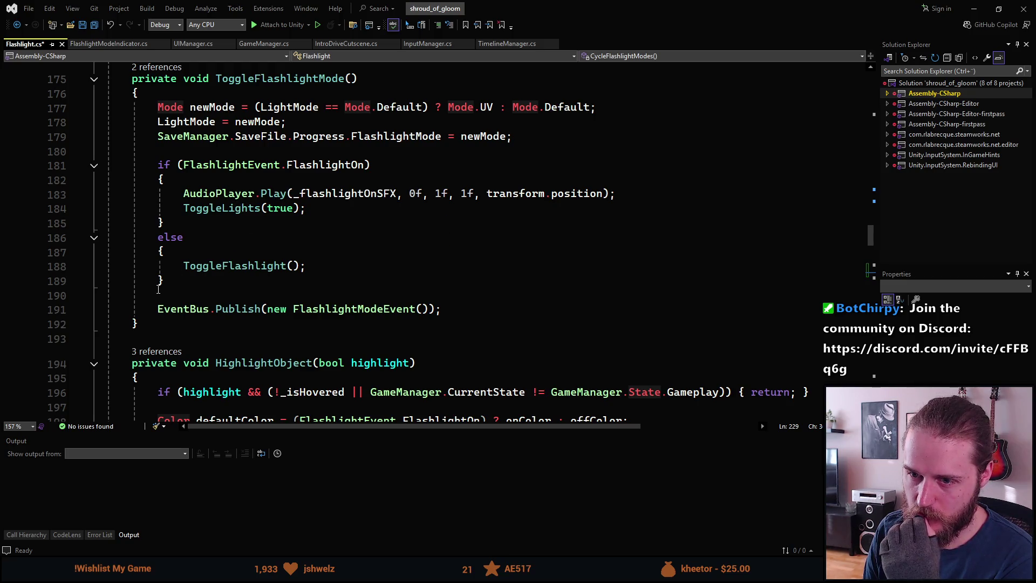
scroll(158, 290, down, 2)
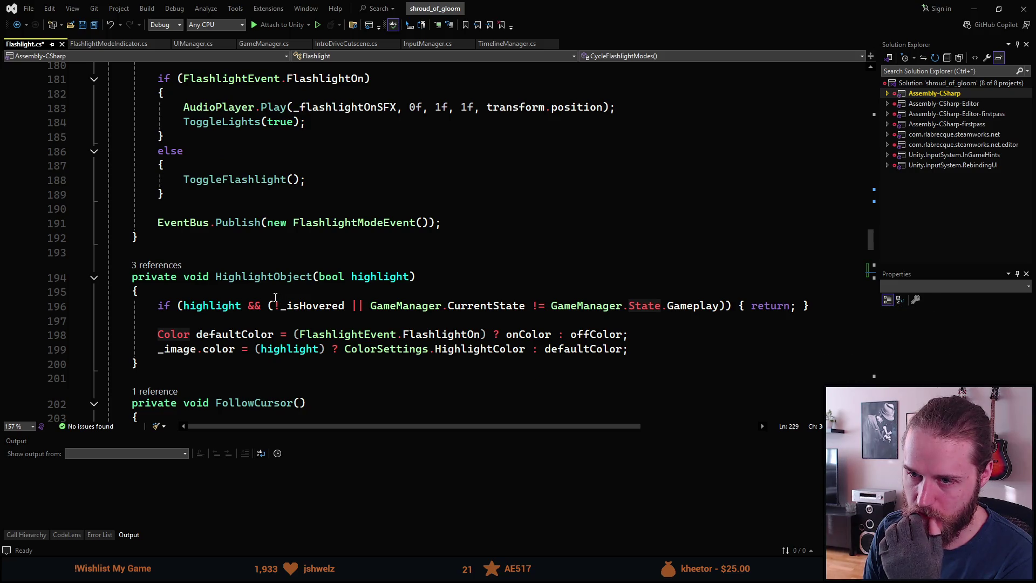
scroll(275, 297, up, 4)
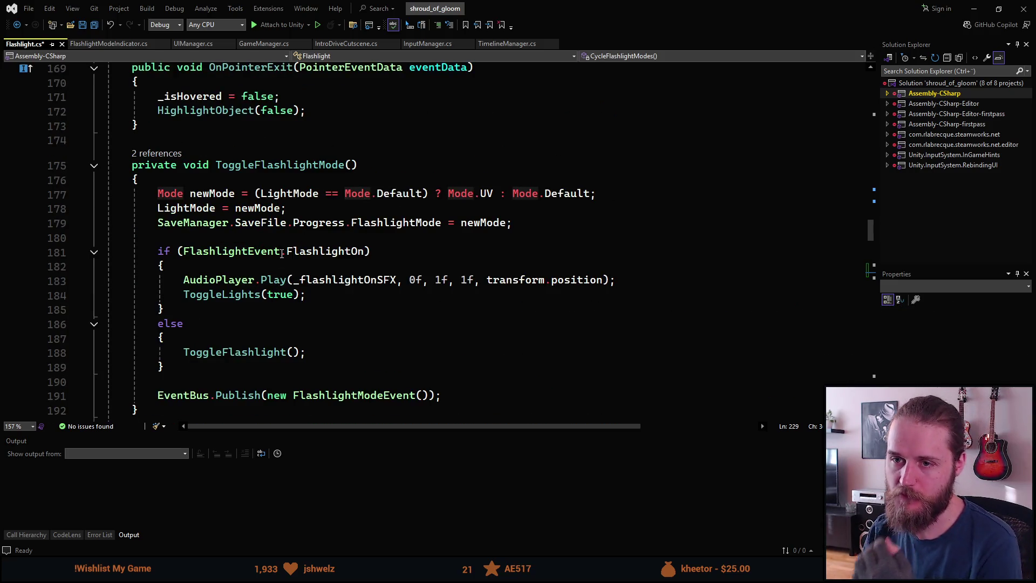
scroll(349, 323, down, 17)
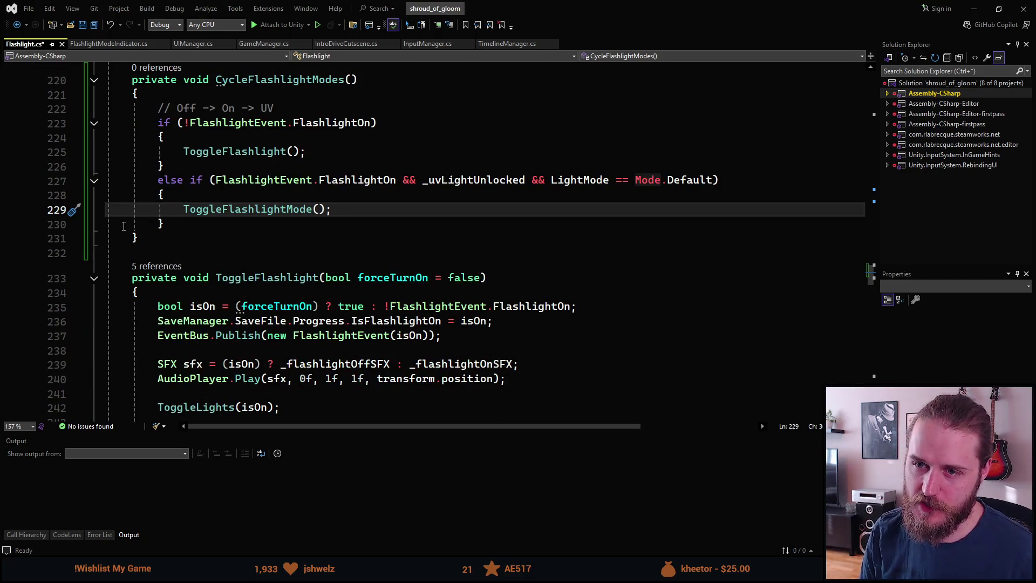
scroll(249, 279, up, 2)
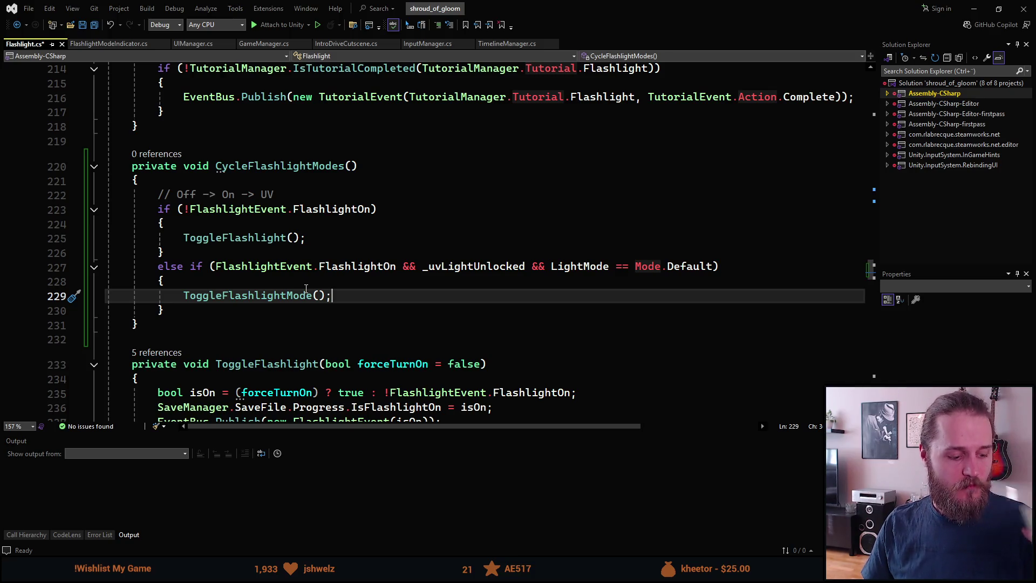
- Inspect the UV branch's condition parts and its ToggleFlashlightMode call
click(355, 270)
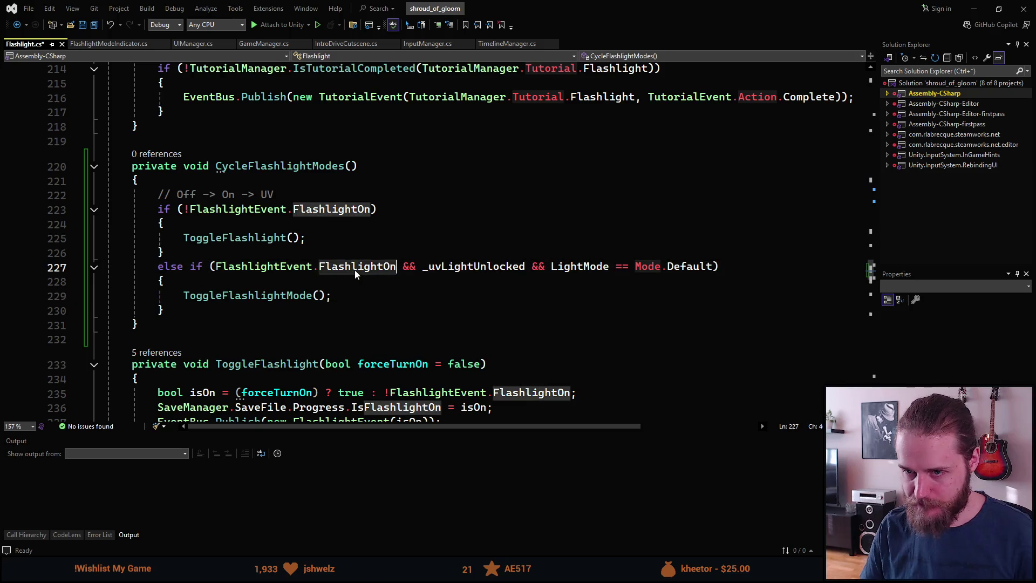
click(456, 270)
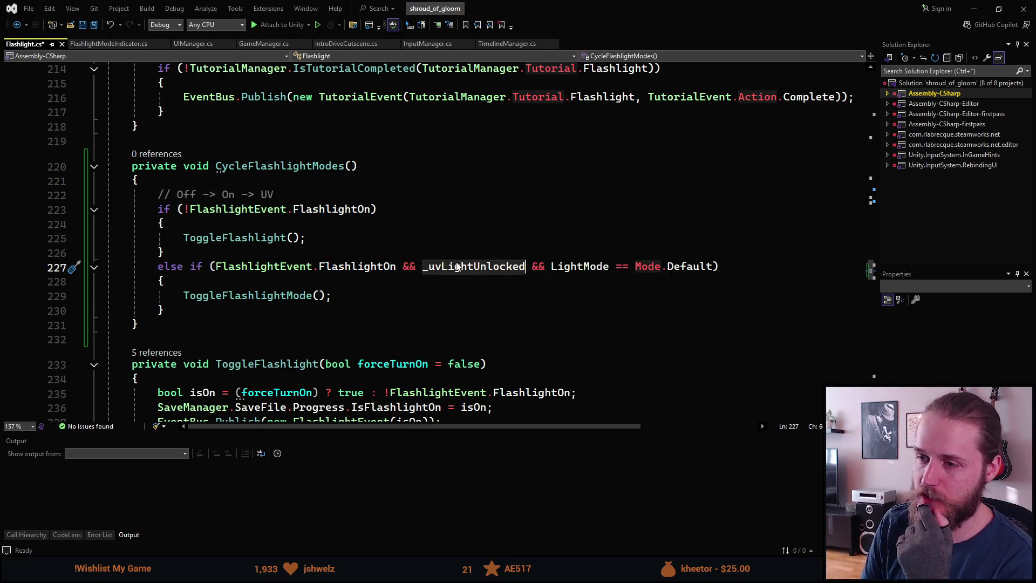
click(591, 270)
click(689, 270)
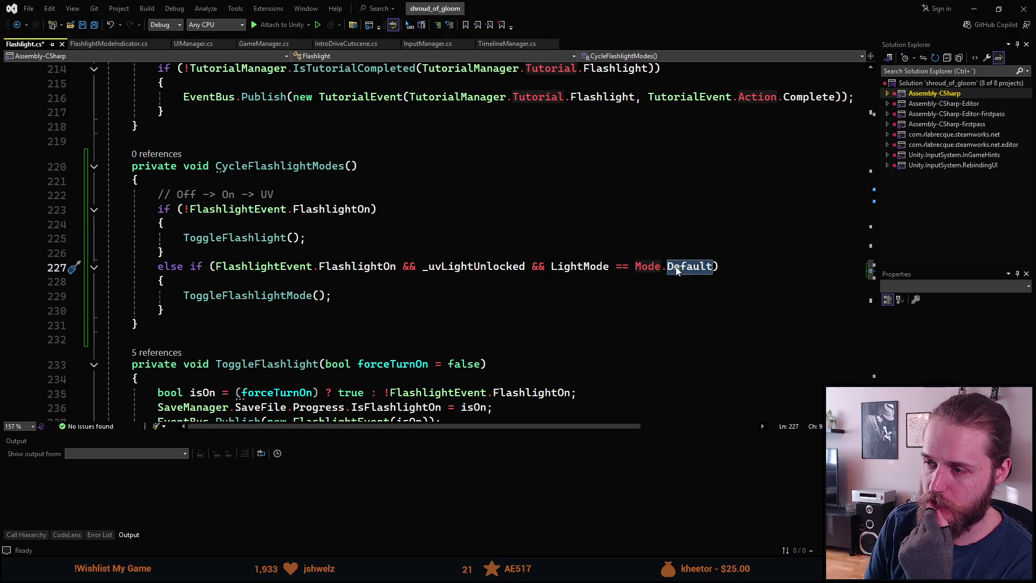
click(348, 270)
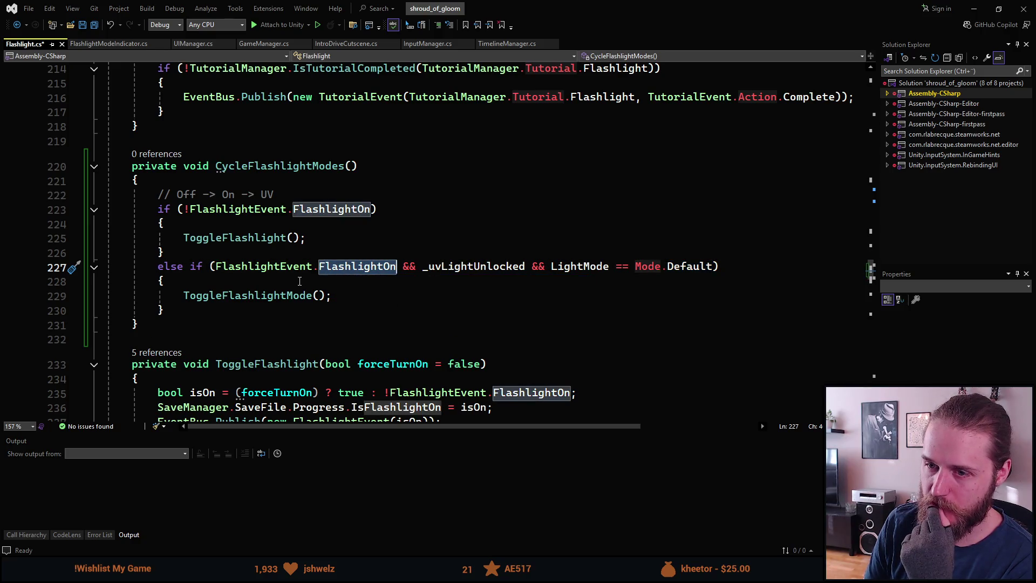
mouse_move(273, 165)
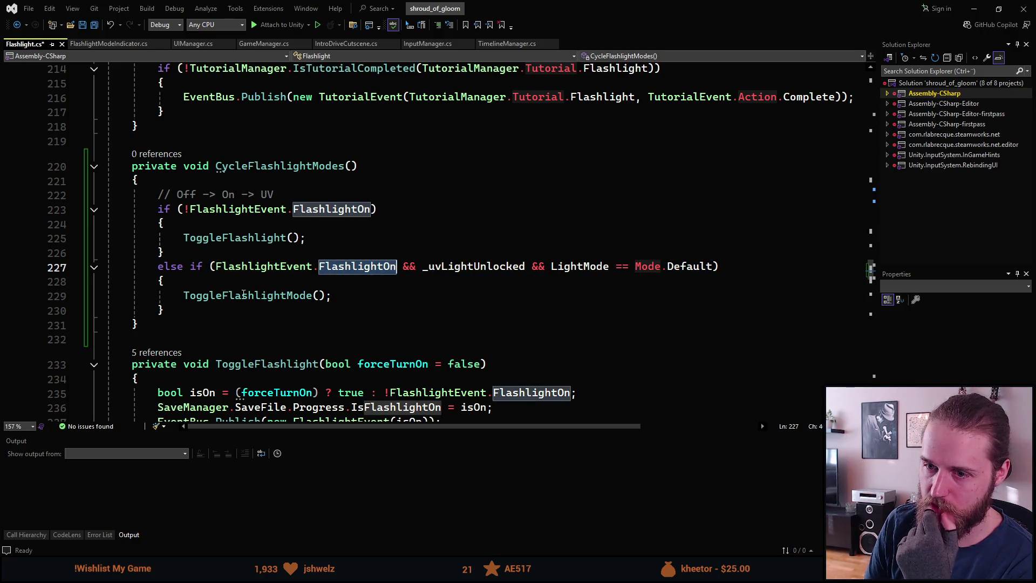
click(312, 295)
key(ctrl+shift+Left)
- Begin a new 'else if (' on the line after the closing brace on line 230
click(236, 315)
scroll(324, 319, down, 1)
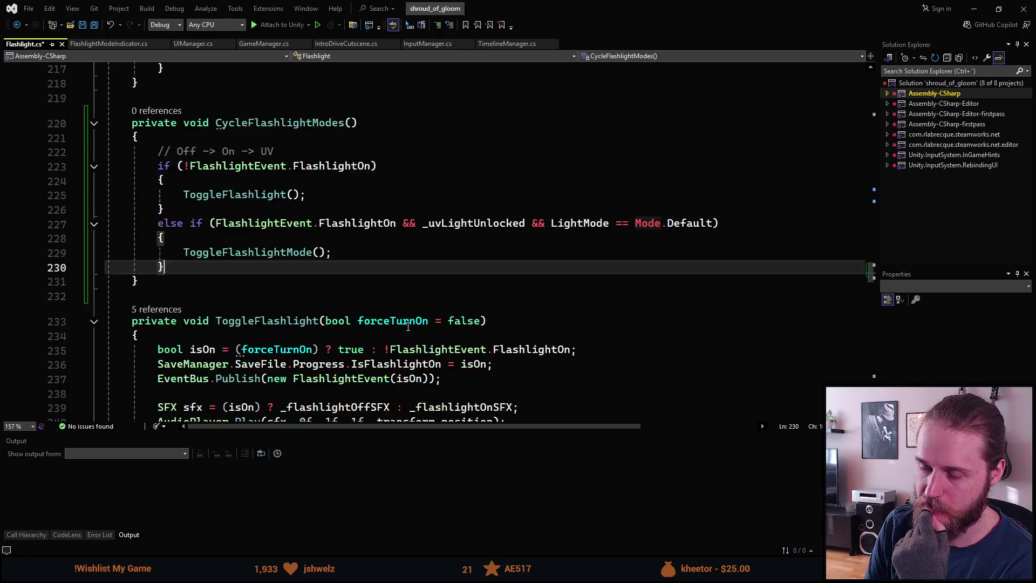
scroll(378, 321, up, 1)
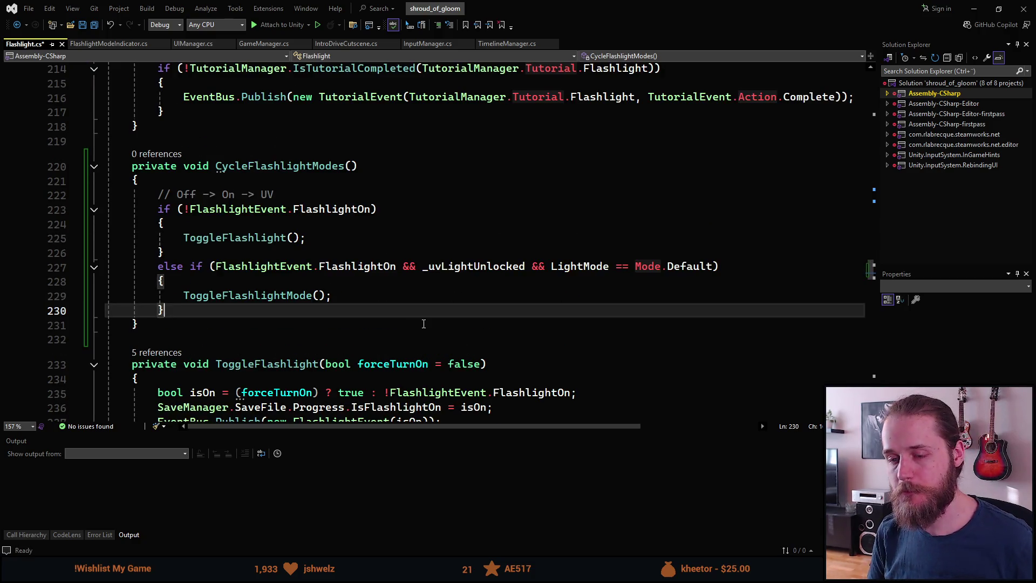
key(Return)
text(else if ()
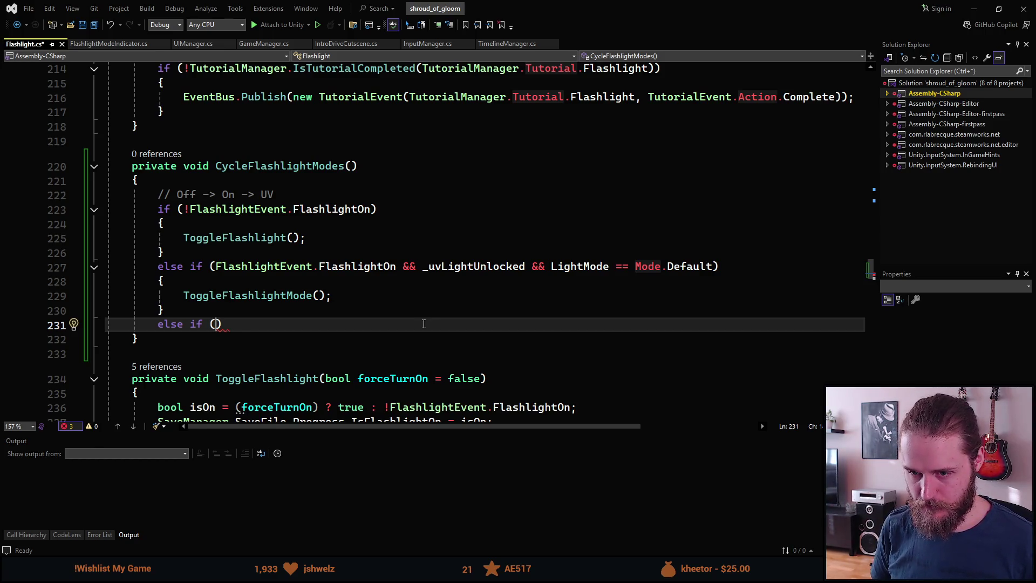
- Give the third branch the condition !_uvLightUnlocked and an empty braced body
text(!_uv)
key(Tab)
key(BackSpace)
key(End)
key(Return)
text({)
key(Return)
text(Tog)
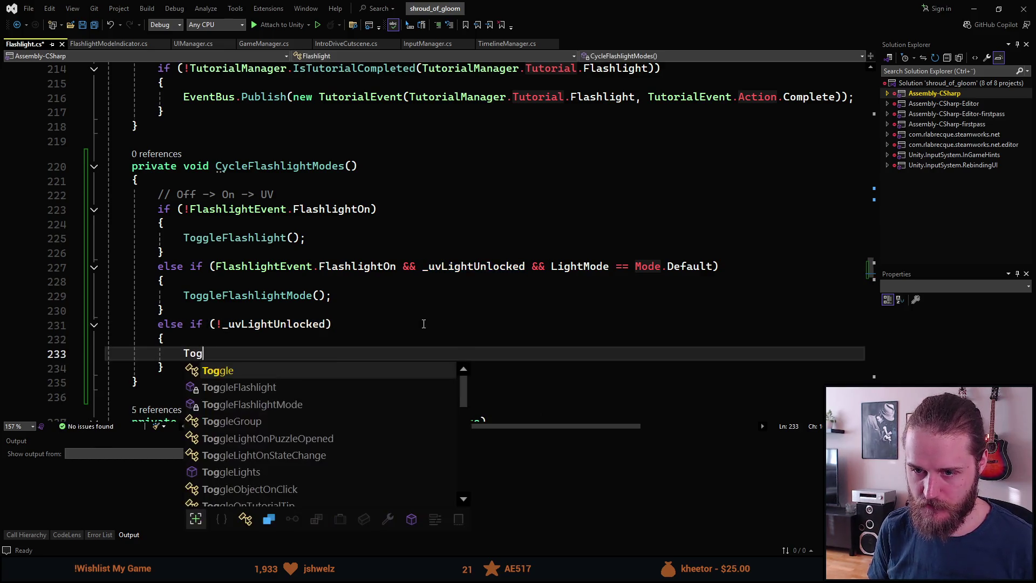
text(gle)
key(ctrl+BackSpace)
key(ctrl+BackSpace)
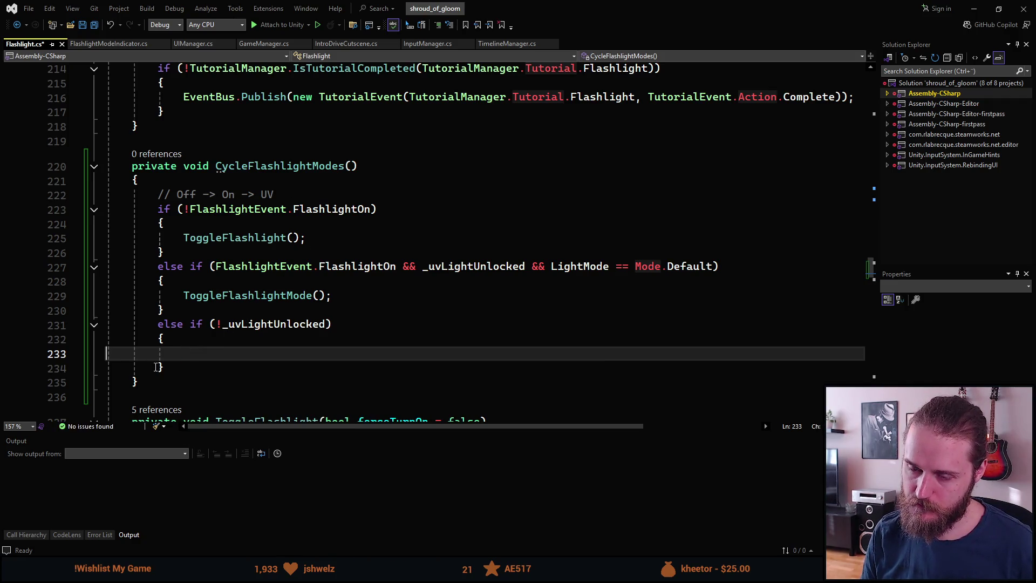
scroll(275, 367, down, 3)
scroll(264, 269, up, 5)
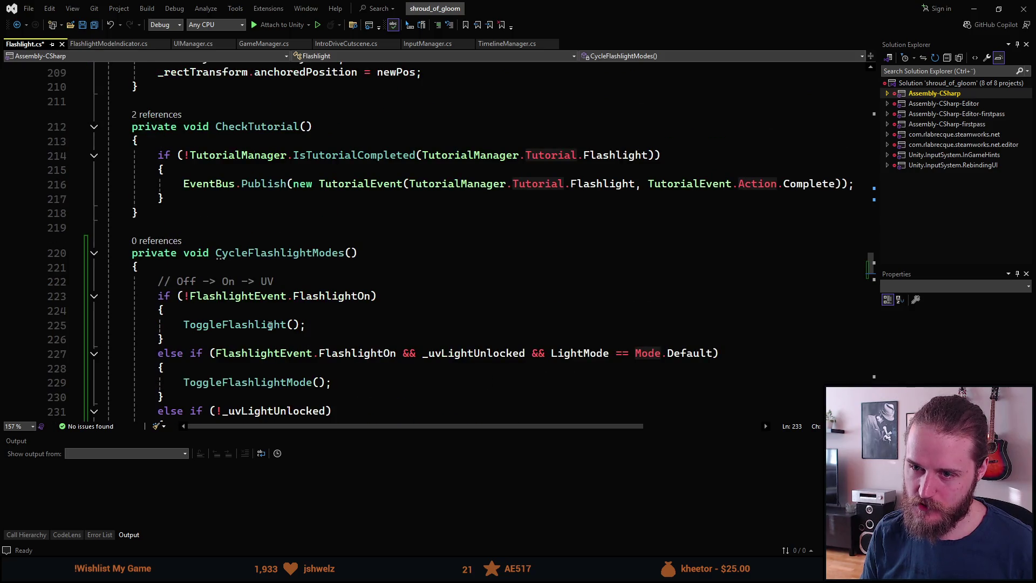
scroll(257, 163, down, 4)
scroll(262, 274, up, 1)
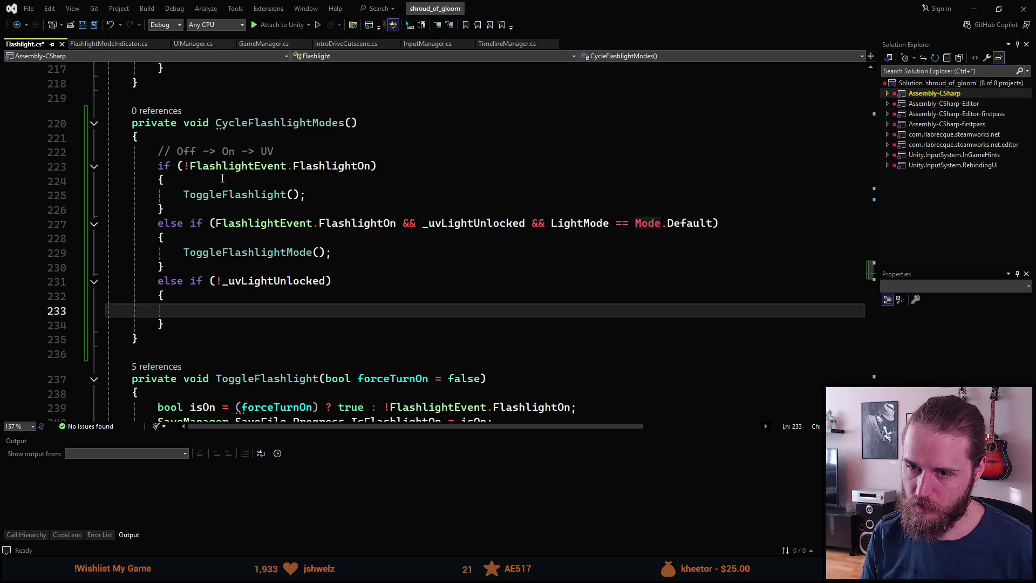
- Delete everything after FlashlightOn through line 234, closing the condition and opening a new brace block
click(193, 325)
mouse_move(193, 325)
mouse_down()
mouse_move(135, 237)
mouse_move(397, 222)
mouse_up()
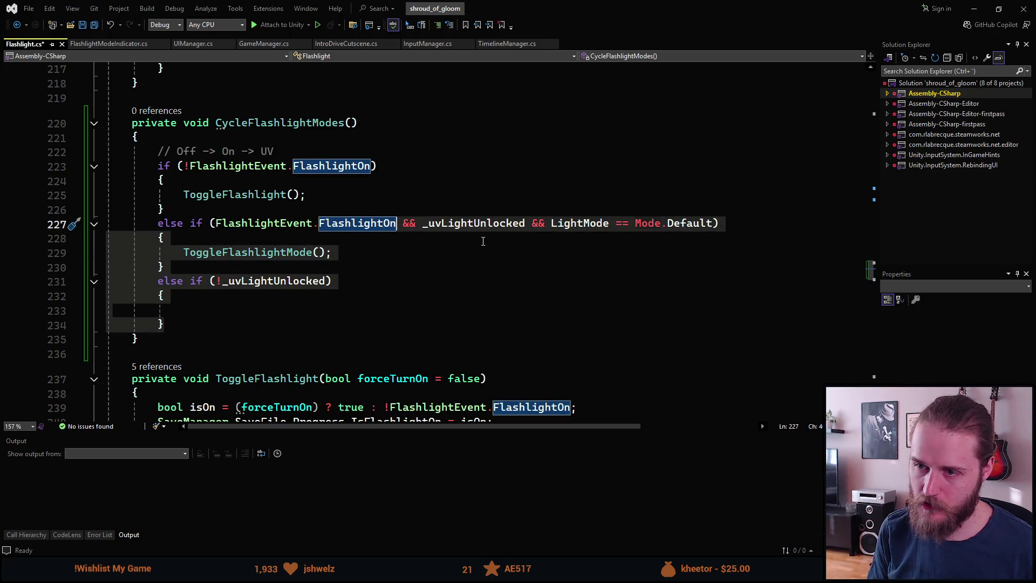
key(BackSpace)
text())
key(Return)
text({)
key(Return)
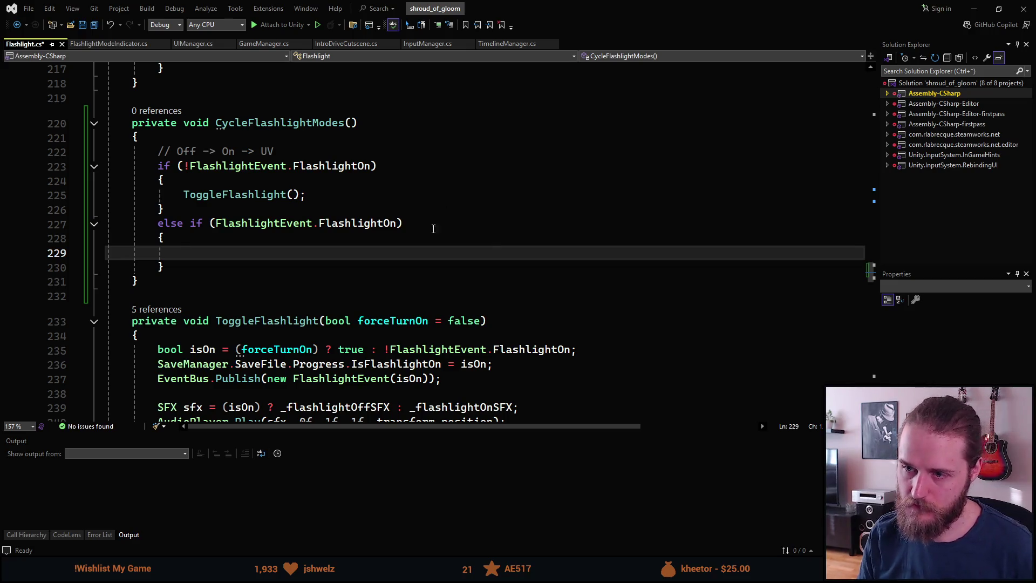
- Strip the 'if (...)' condition from line 227 so only an empty else remains
click(210, 223)
key(ctrl+Left)
key(shift+End)
key(Delete)
key(BackSpace)
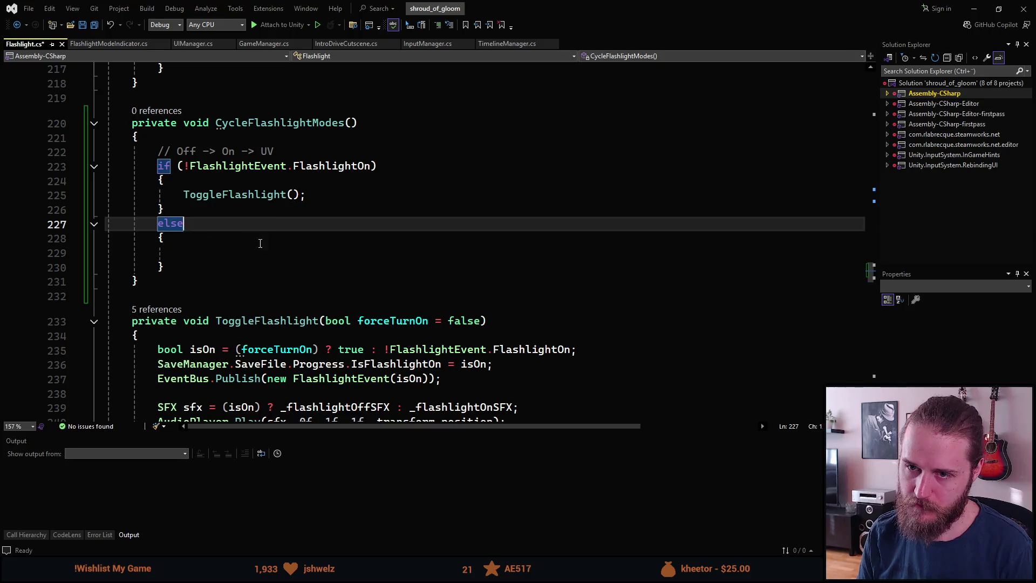
key(Down)
key(Down)
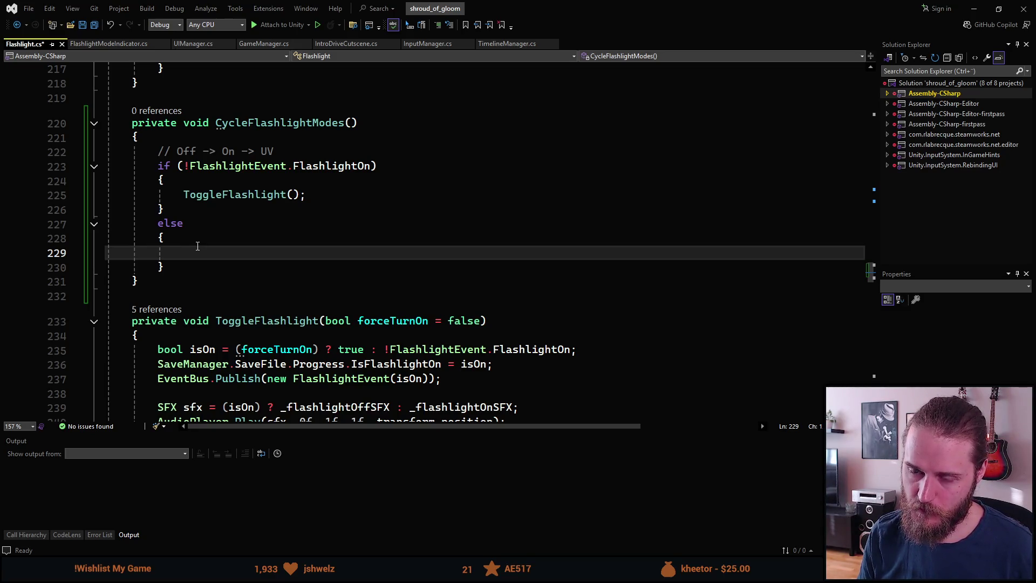
- Start the condition if (!_uvLightUnlocked) inside the else block
text(if (_)
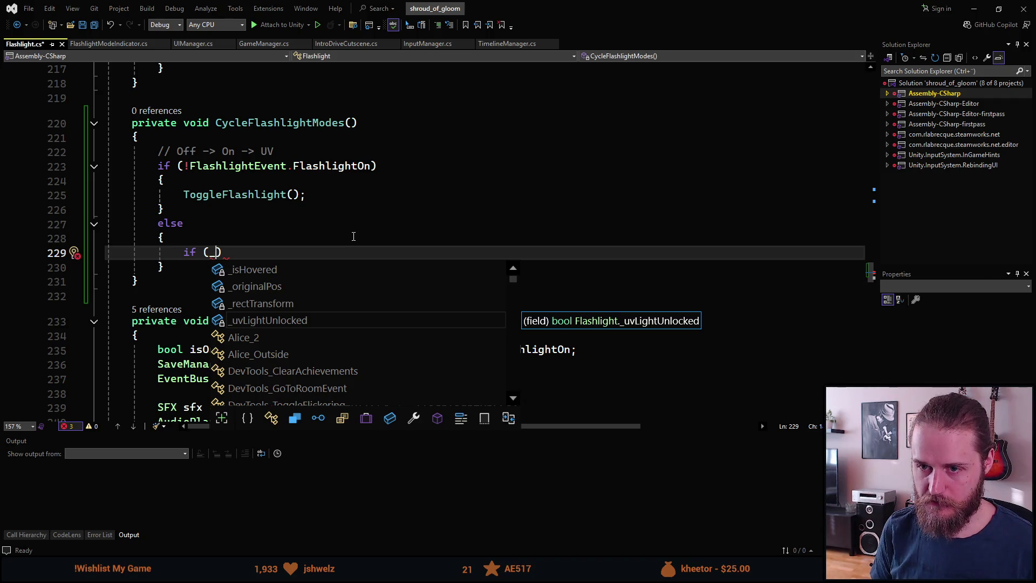
key(BackSpace)
text(!uv)
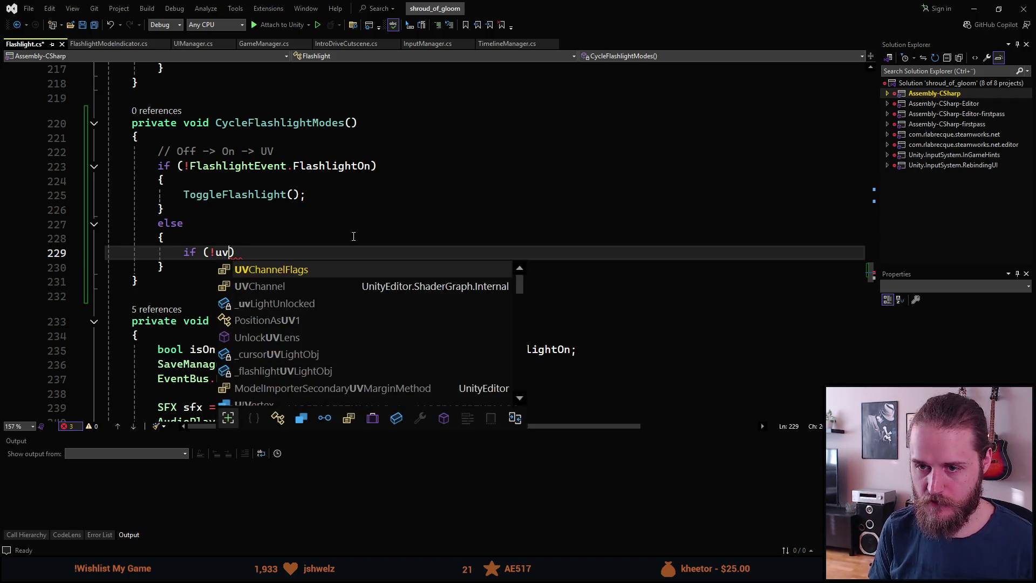
key(BackSpace)
key(BackSpace)
text(_uv)
key(Tab)
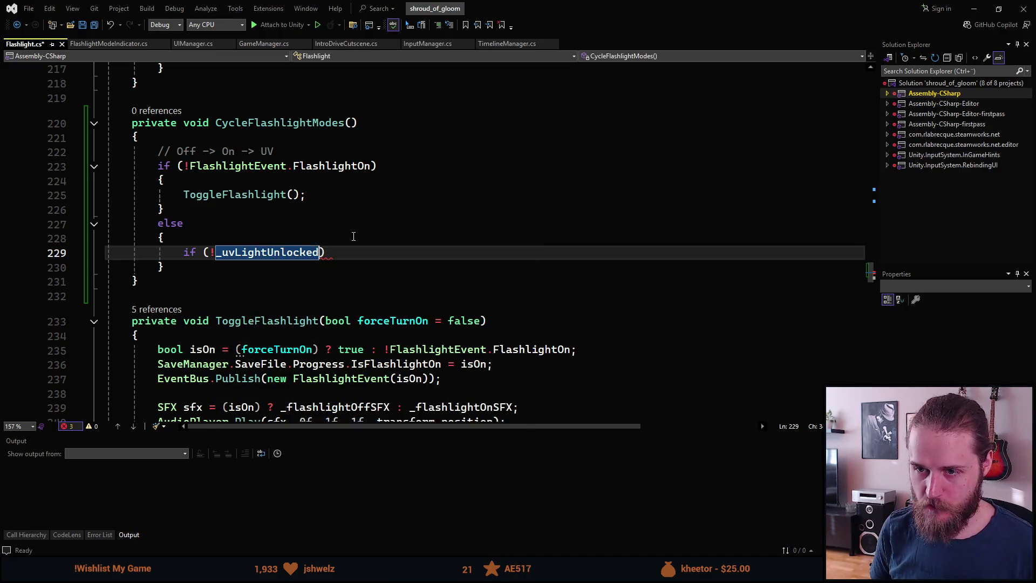
- Give the if a body calling ToggleFlashlight() with the false argument removed
key(End)
key(Return)
text({)
key(Return)
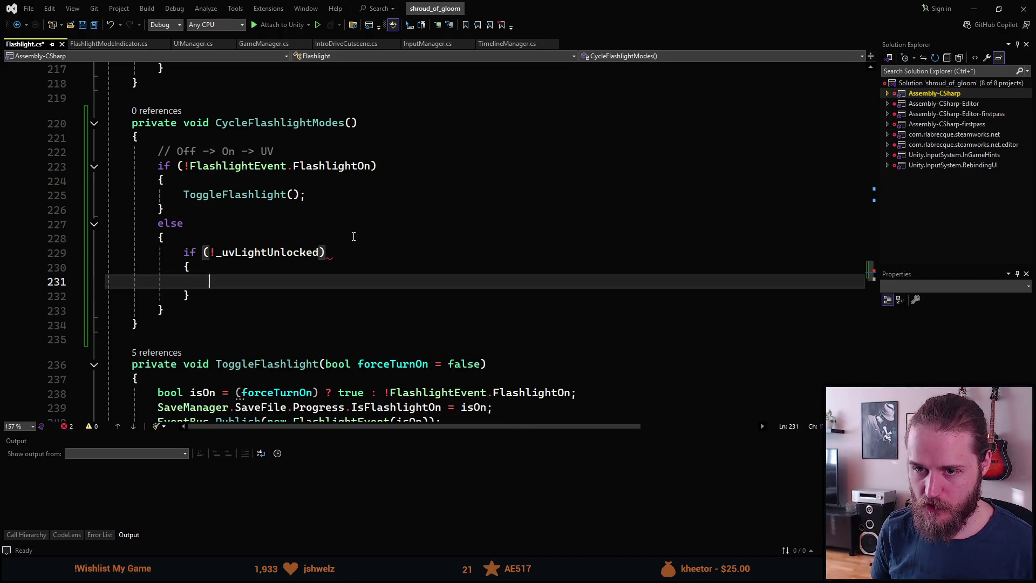
text(Toggle)
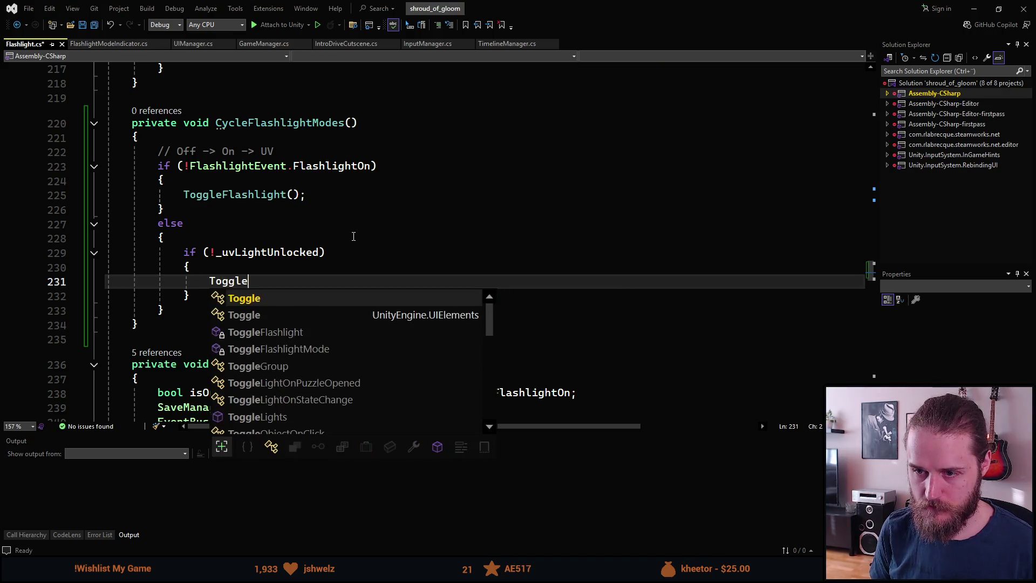
key(Tab)
key(Left)
key(Left)
key(ctrl+BackSpace)
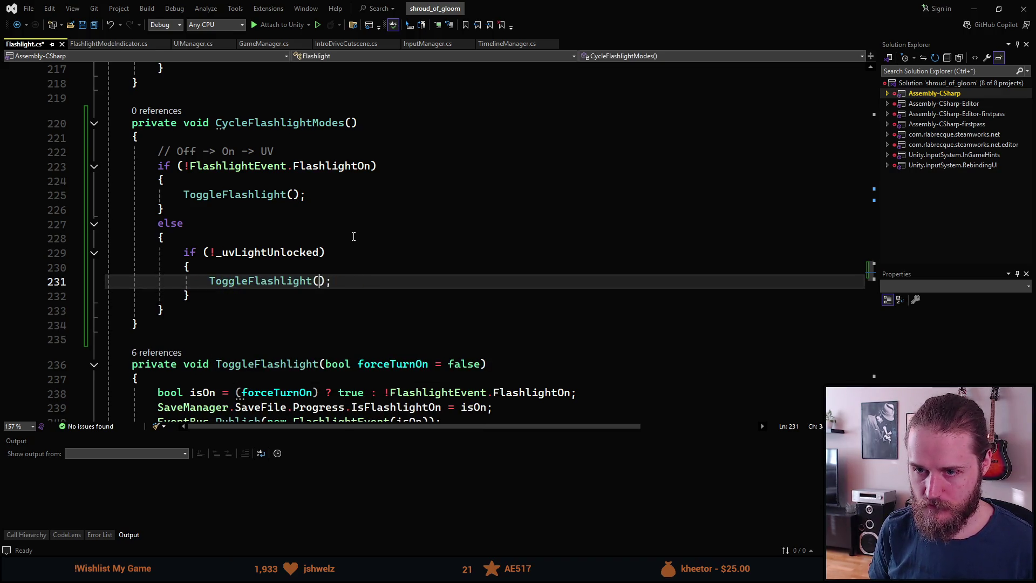
- Save the Flashlight script and add a new line after the inner if block
scroll(314, 238, down, 1)
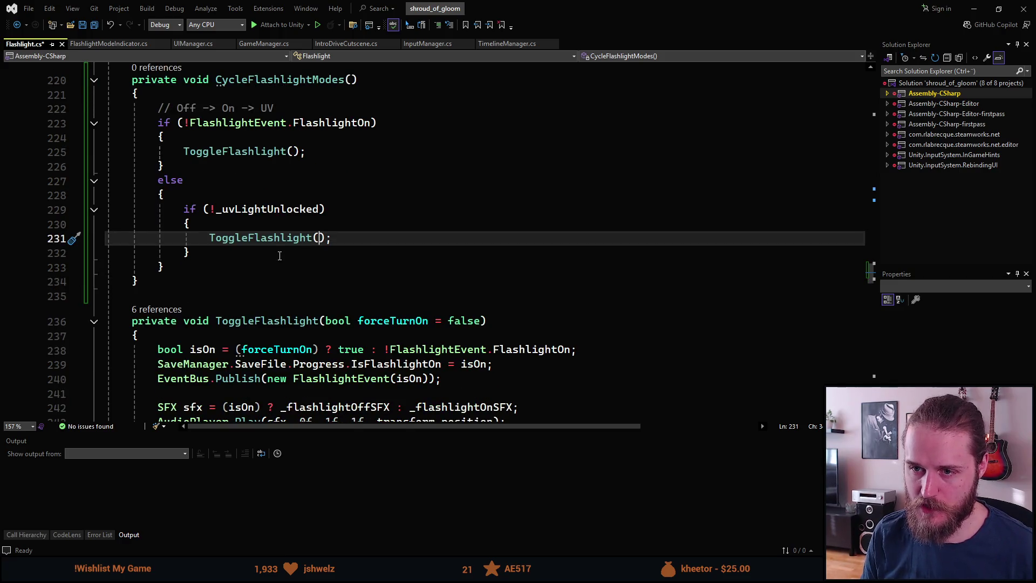
scroll(254, 258, up, 1)
key(ctrl+s)
key(Down)
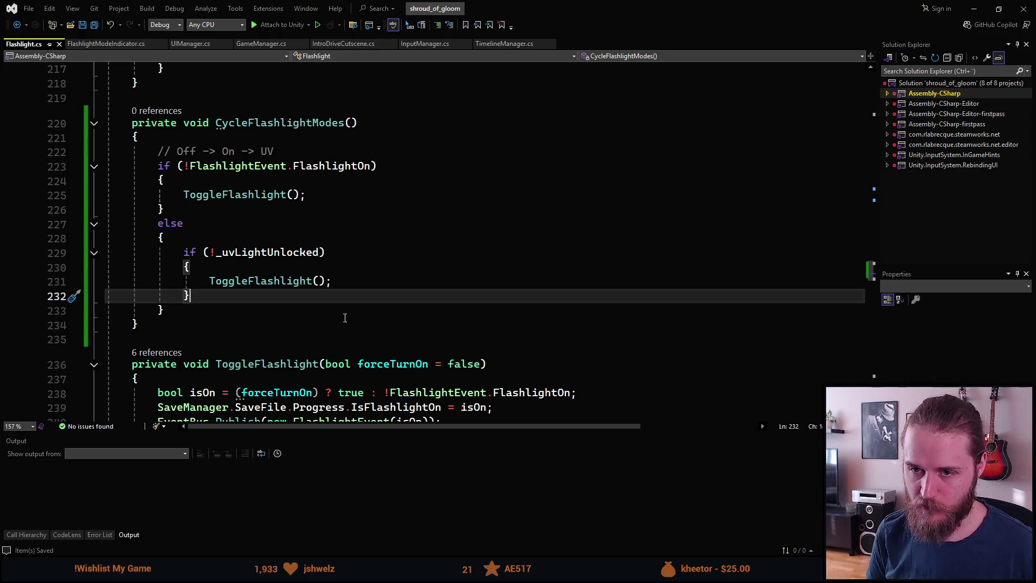
key(Return)
- Add an else if (LightMode == Mode.Default) branch calling ToggleFlashlightMode()
text(else if ()
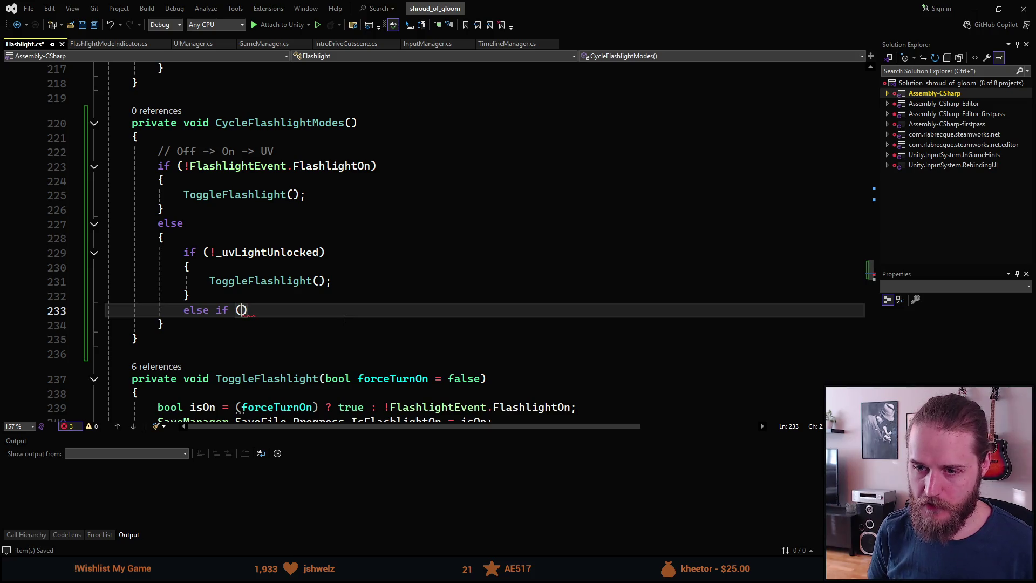
text(LightMode)
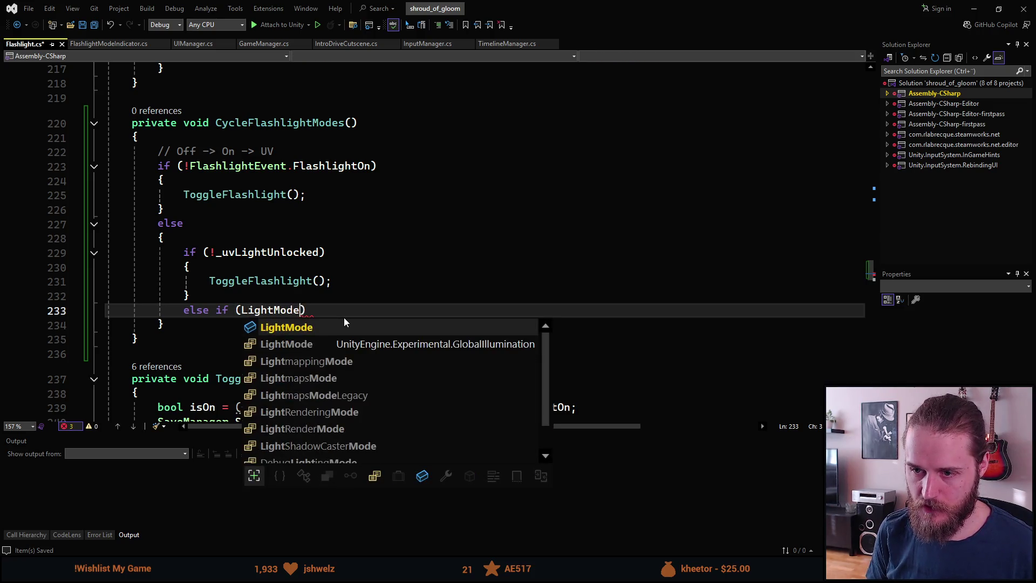
text( == Mode.Default)
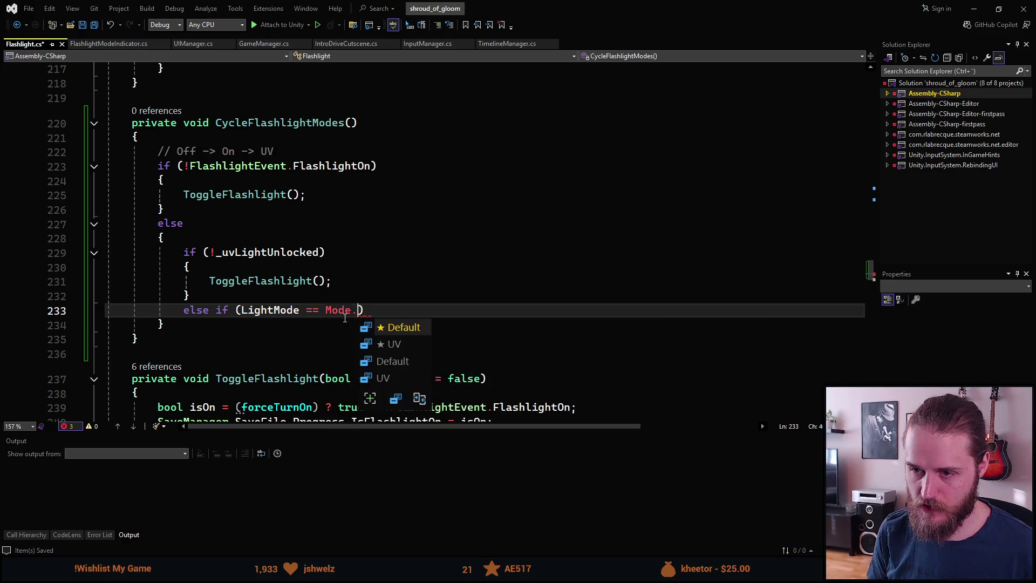
text())
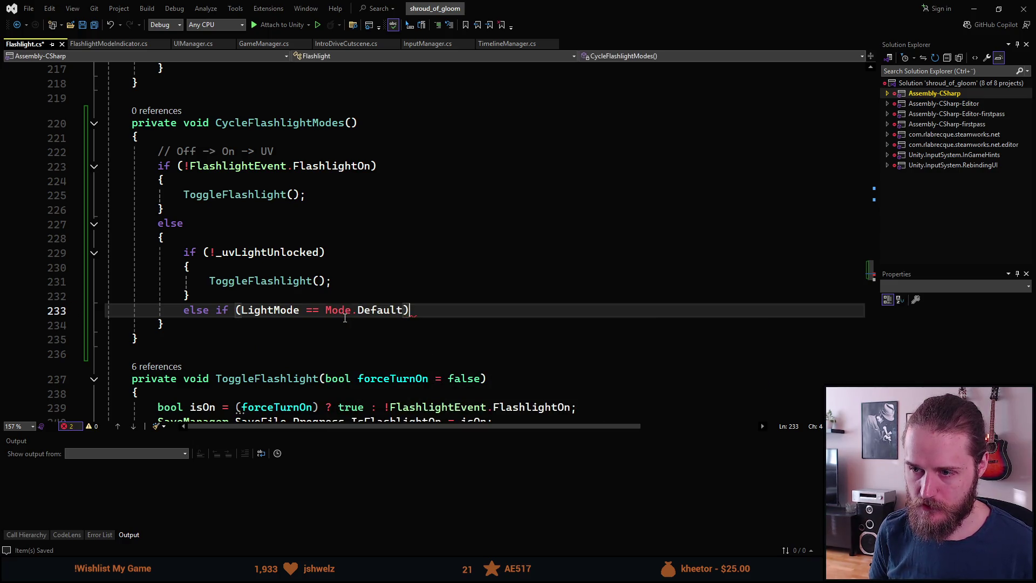
key(Return)
text({)
key(Return)
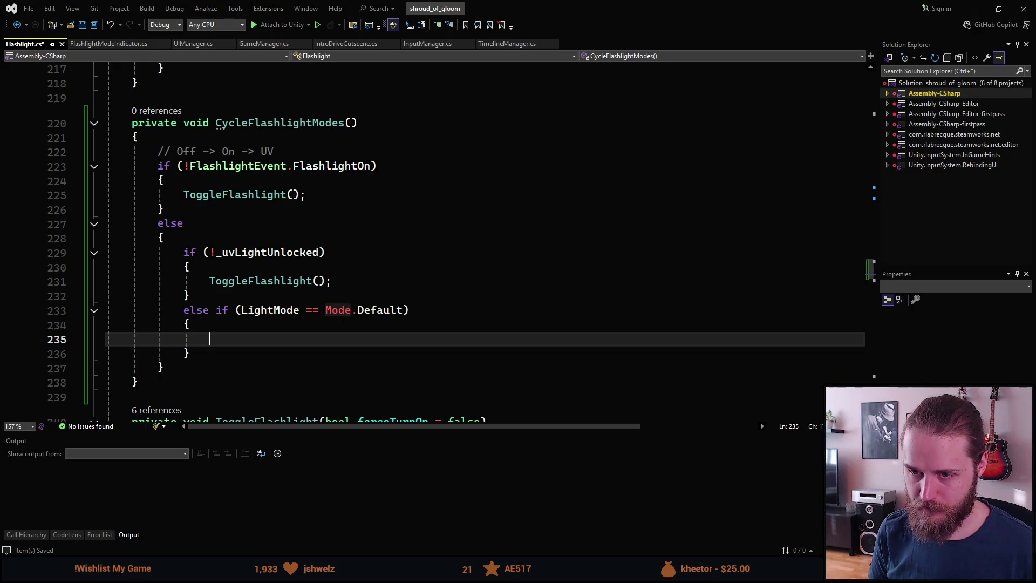
text(ToggleL)
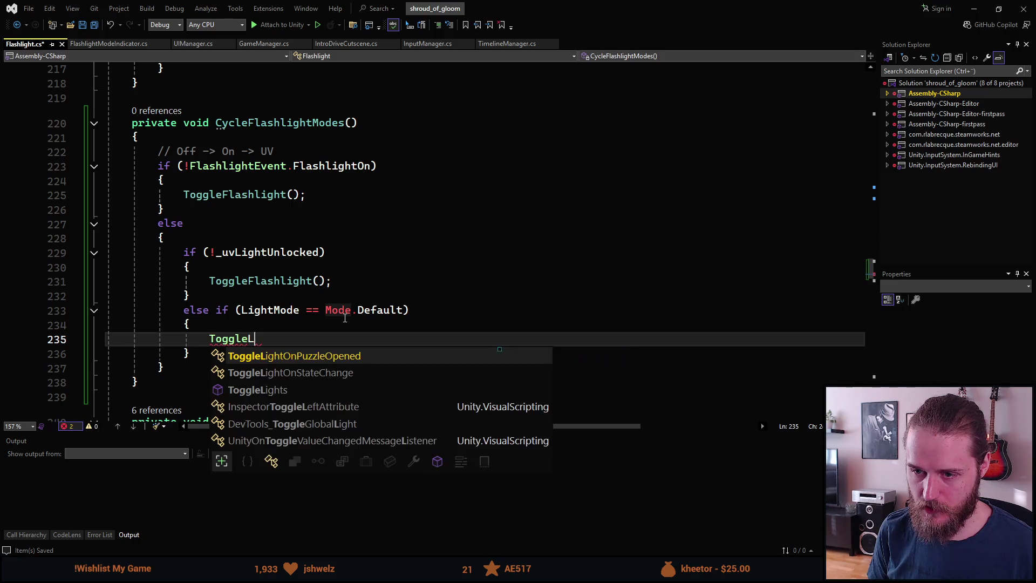
key(BackSpace)
text(FM)
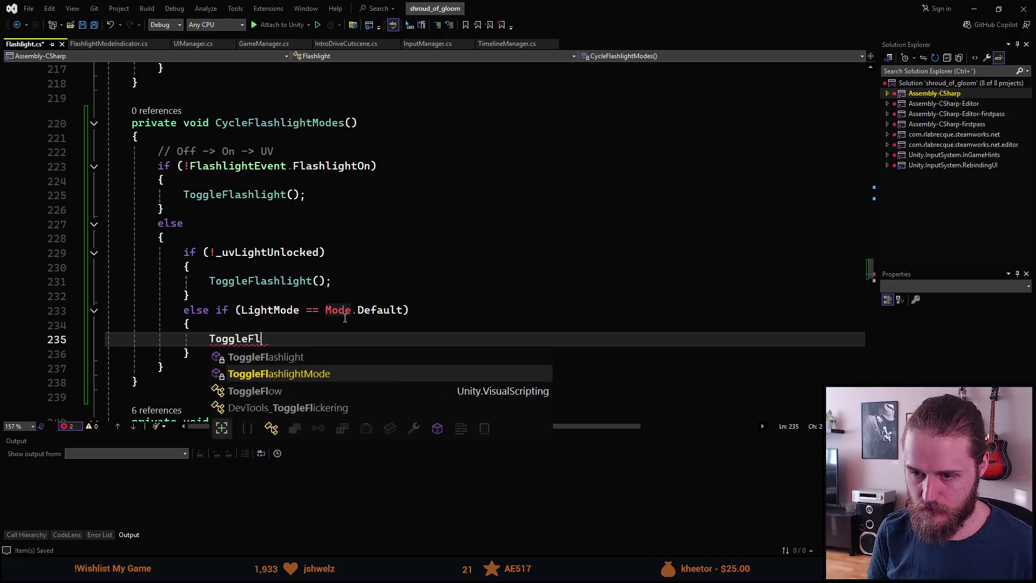
key(Tab)
key(Tab)
key(Down)
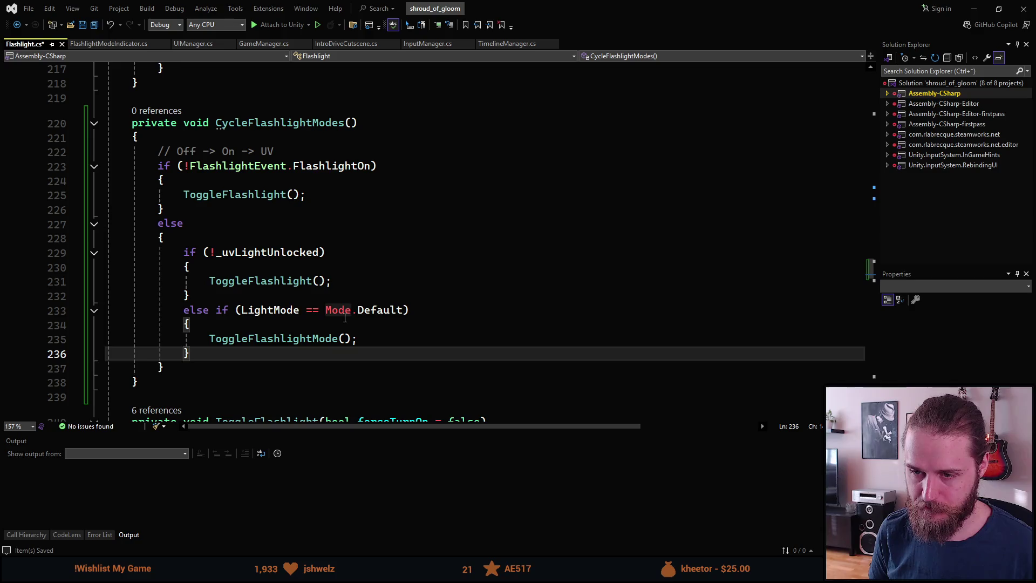
key(Return)
- Add an else if (LightMode == Mode.UV) branch calling ToggleFlashlight();
text(else if ()
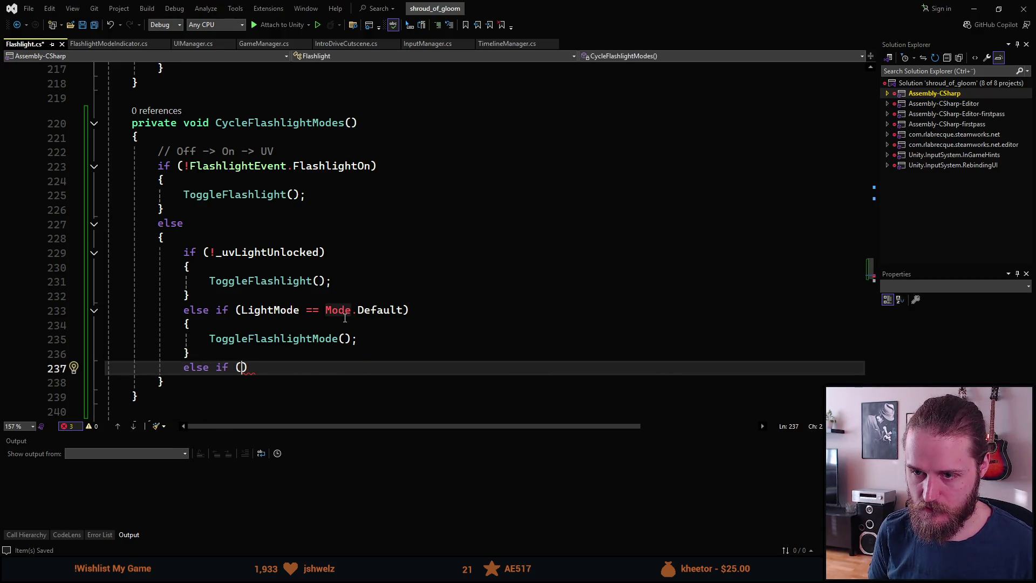
text(LightMode ==)
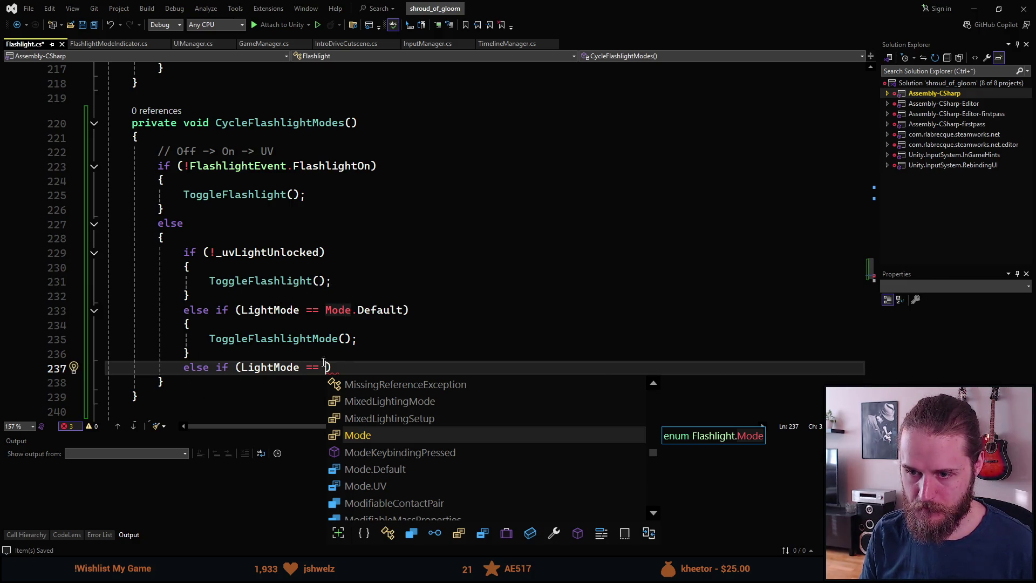
key(Escape)
key(Up)
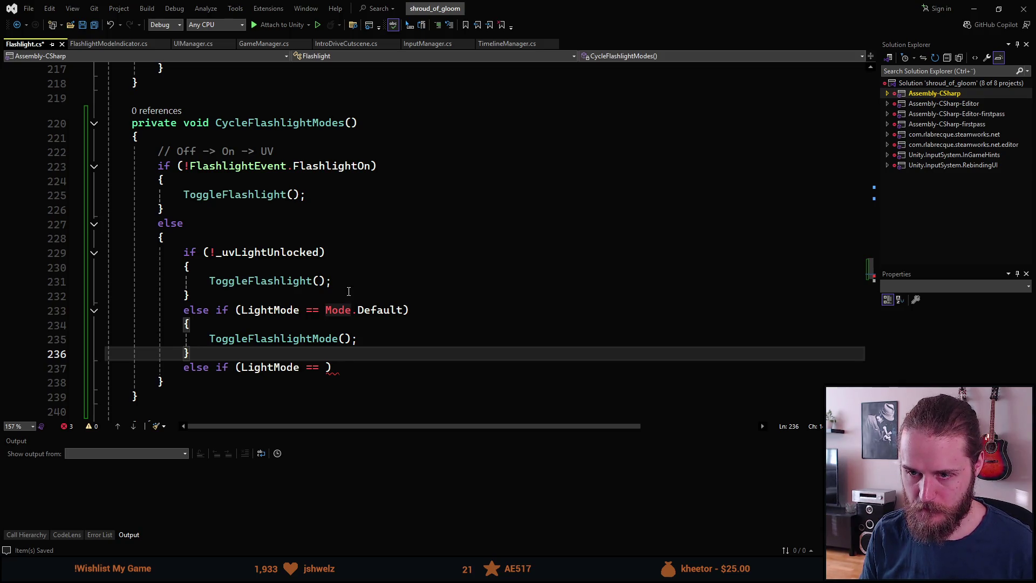
key(Down)
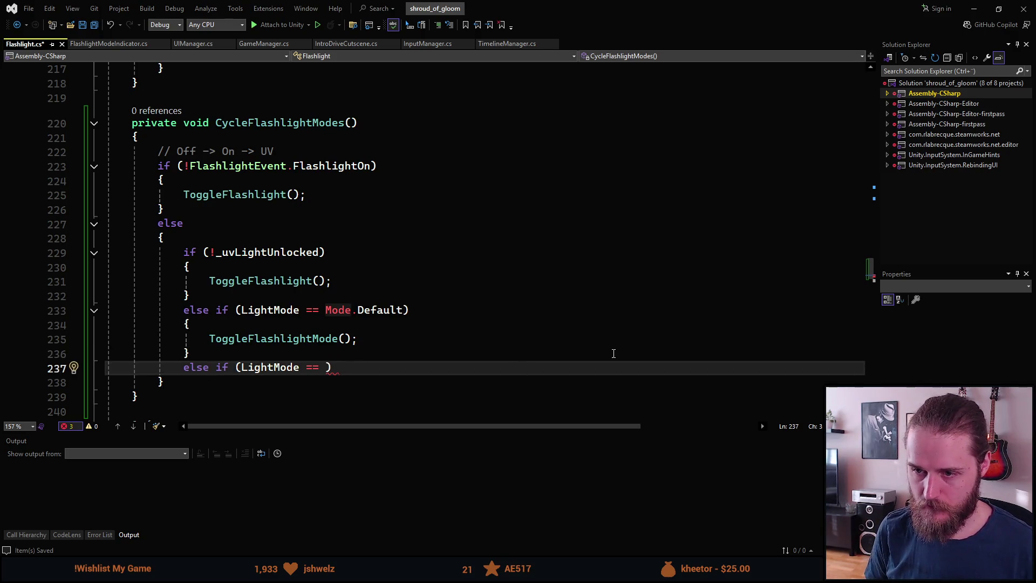
text(Mode.U)
key(Tab)
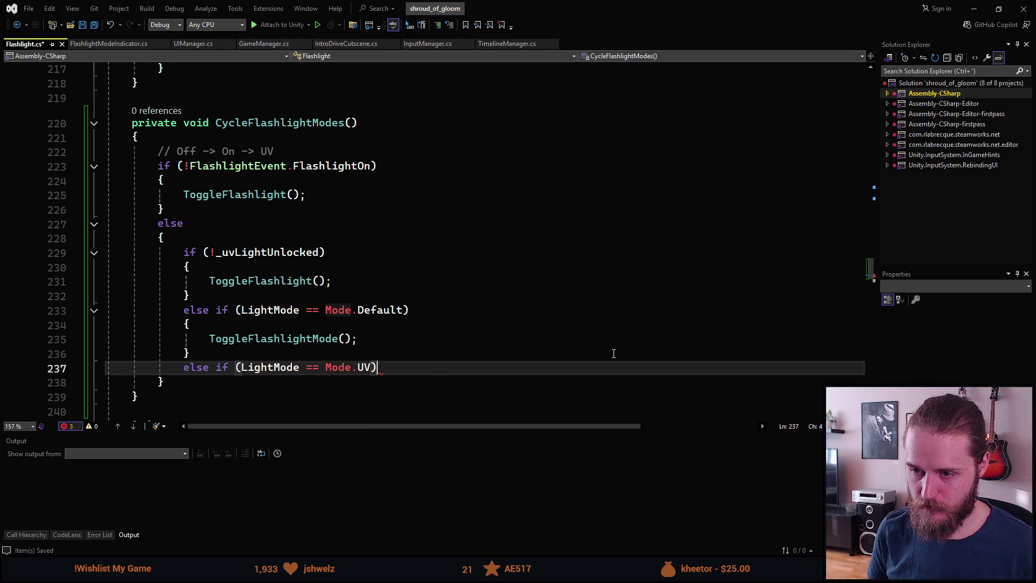
key(Return)
text({)
key(Return)
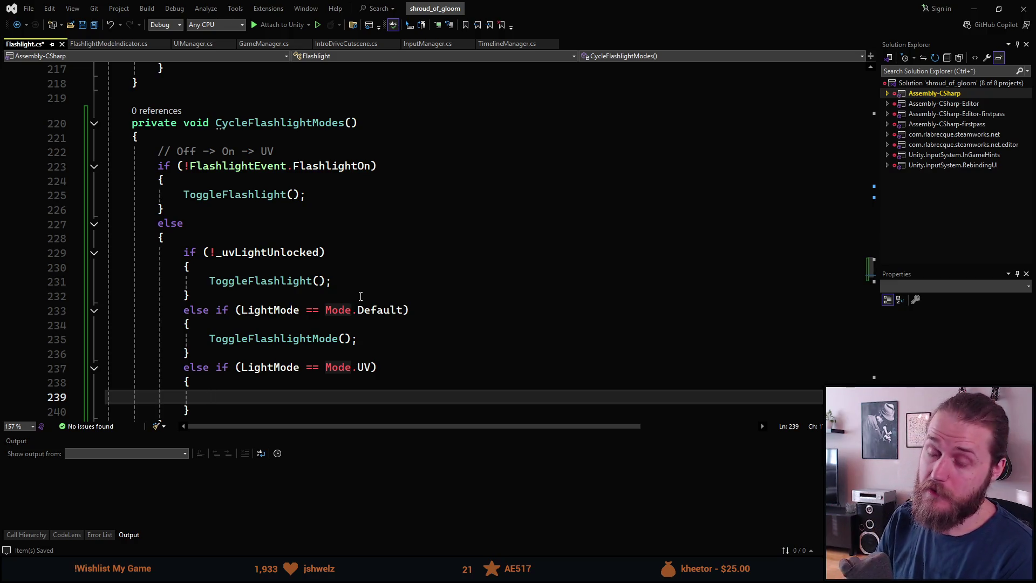
scroll(361, 297, down, 1)
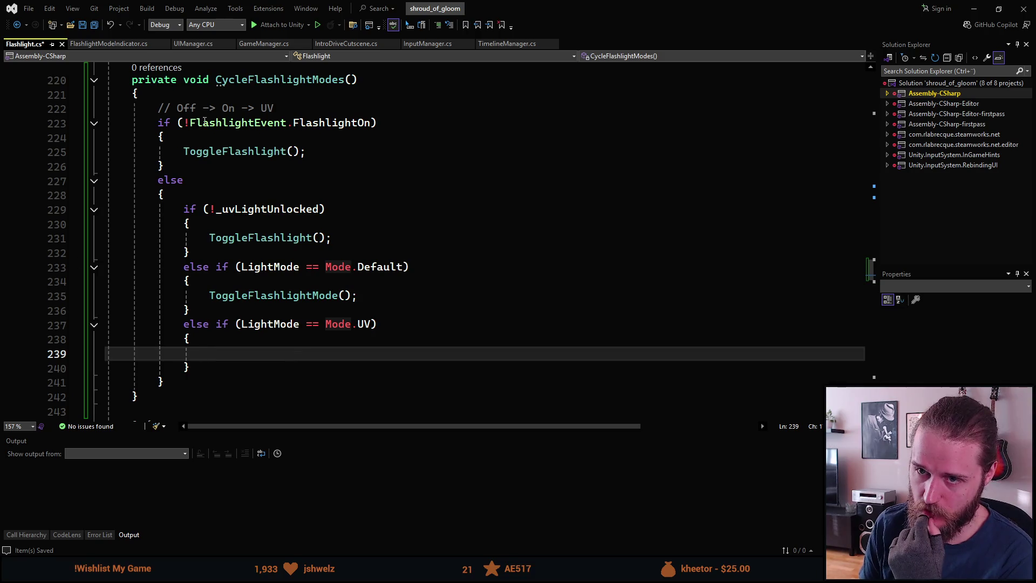
text(Toggle)
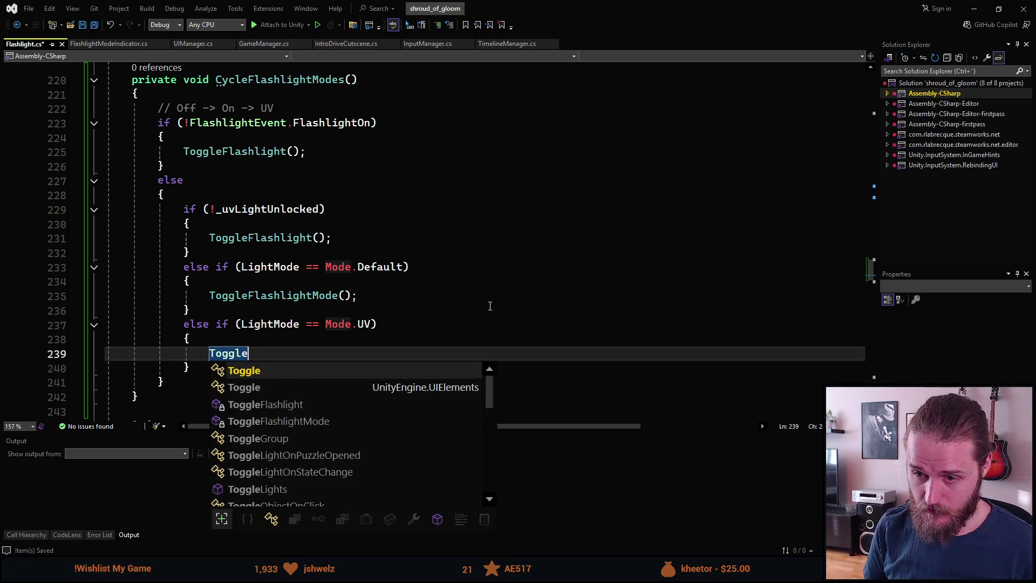
text(Flash)
key(Tab)
text(();)
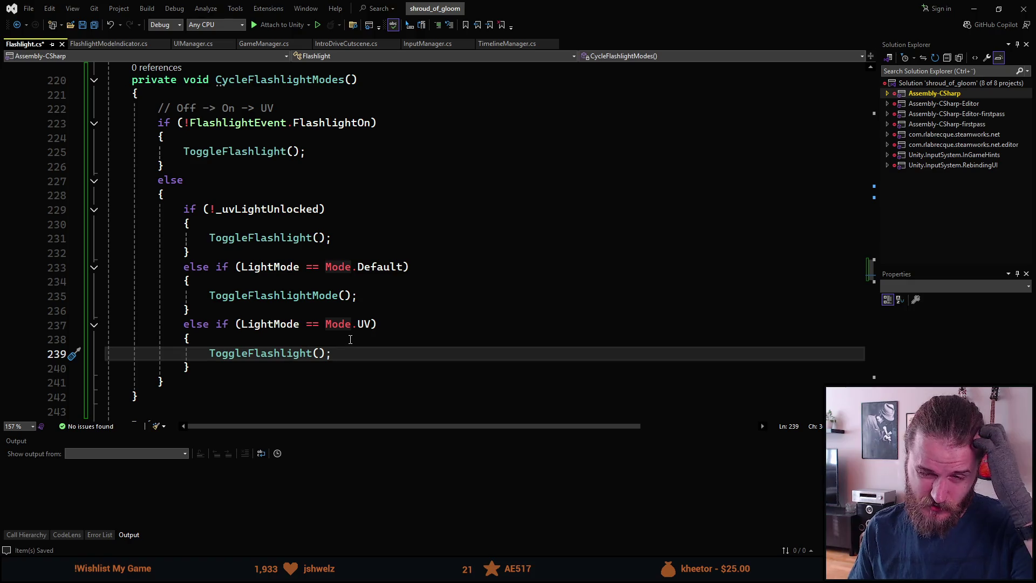
mouse_move(368, 270)
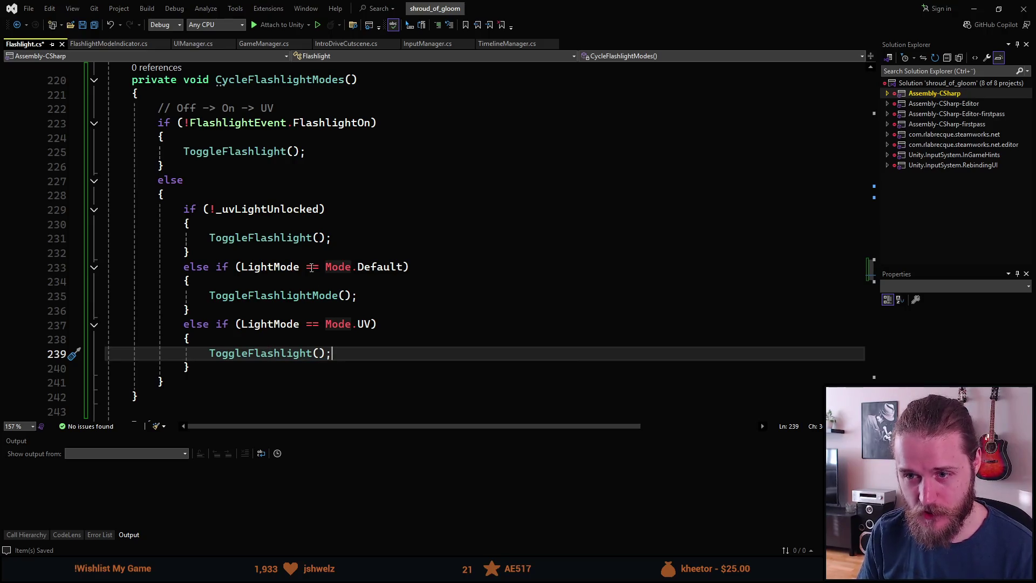
scroll(367, 302, up, 7)
scroll(376, 312, up, 12)
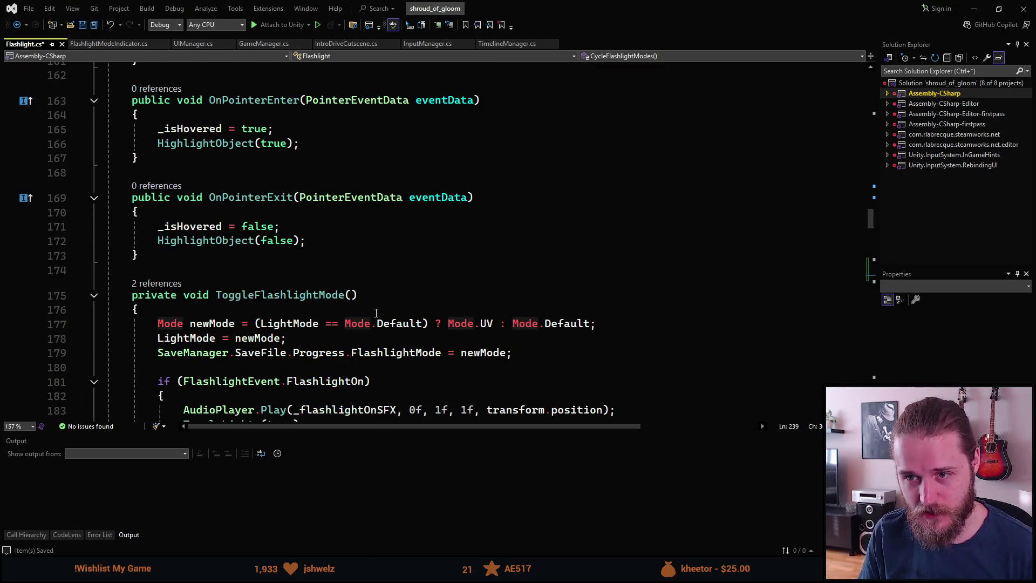
scroll(376, 314, down, 4)
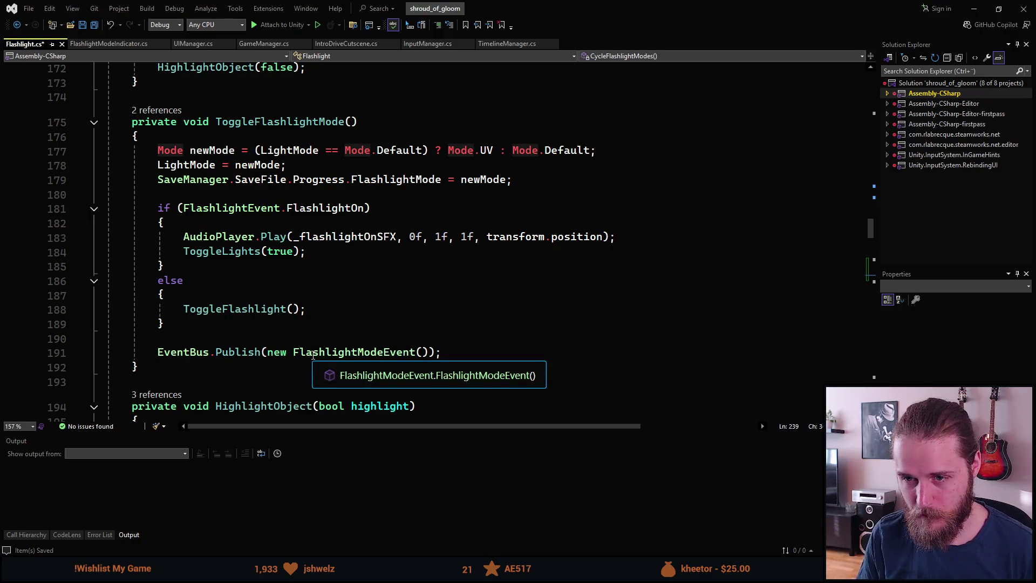
scroll(313, 355, down, 5)
scroll(313, 355, down, 8)
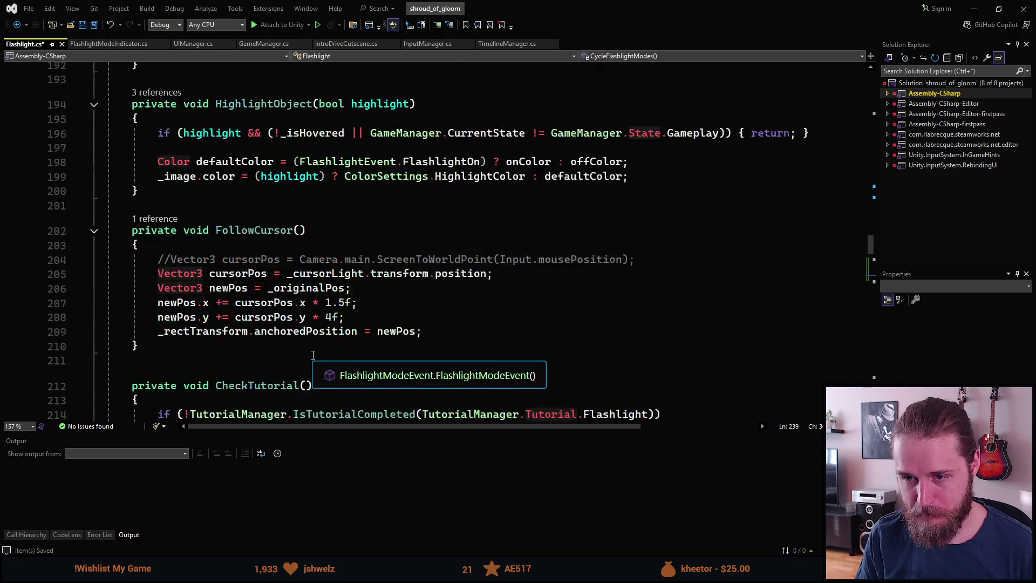
scroll(313, 355, down, 5)
scroll(313, 355, down, 4)
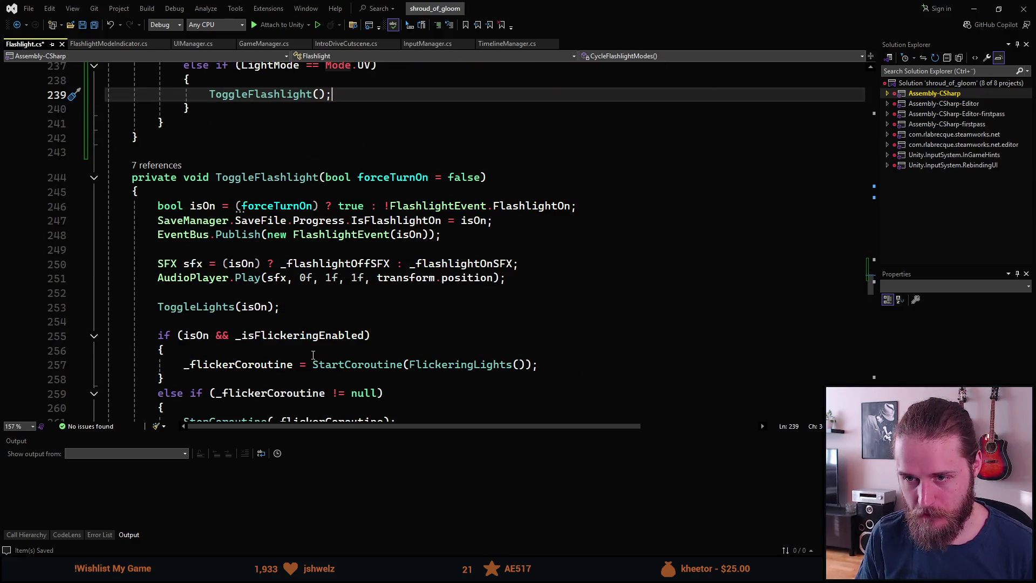
scroll(344, 368, up, 8)
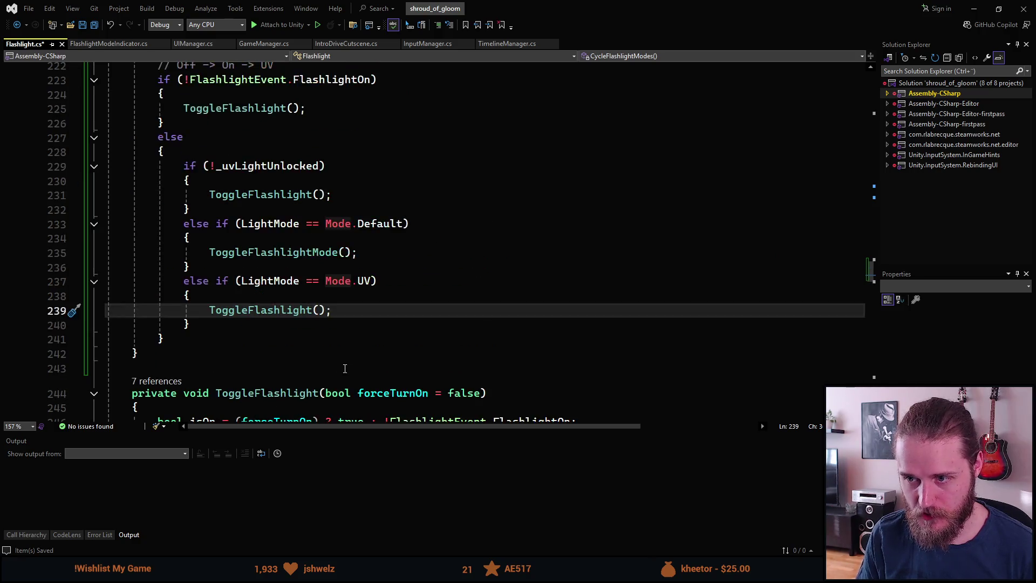
scroll(344, 368, down, 4)
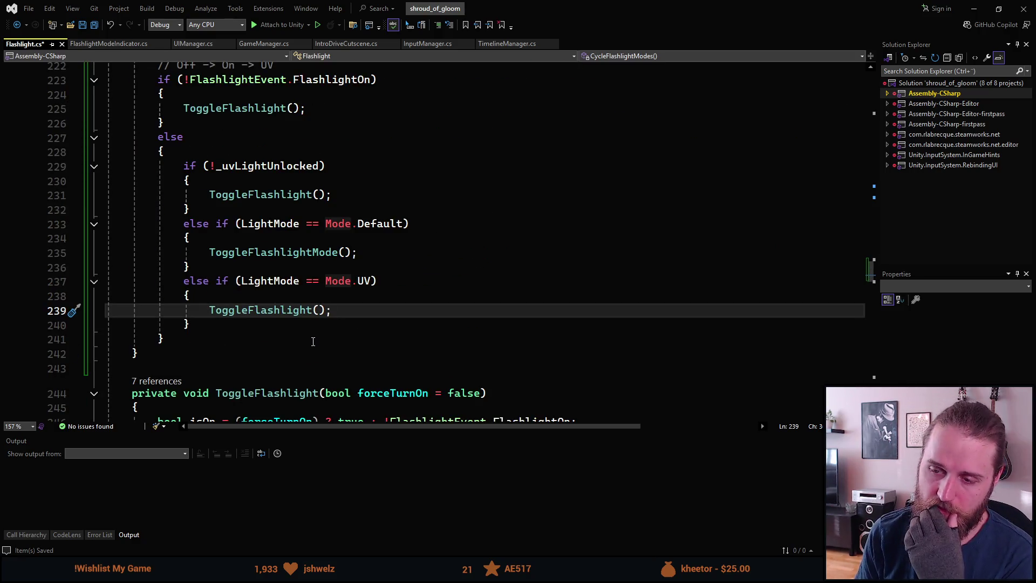
scroll(312, 351, up, 11)
scroll(289, 367, up, 6)
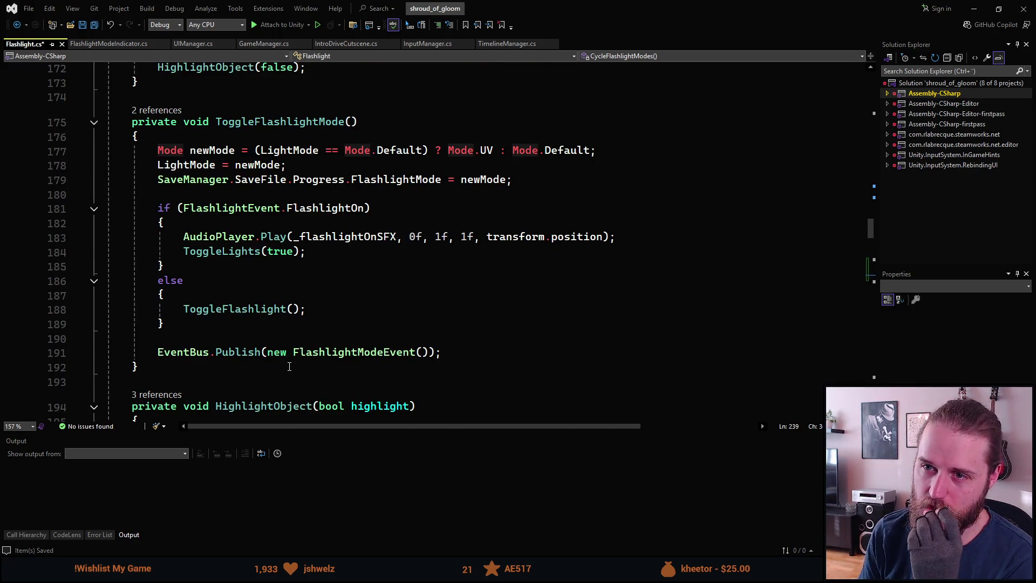
scroll(291, 361, down, 15)
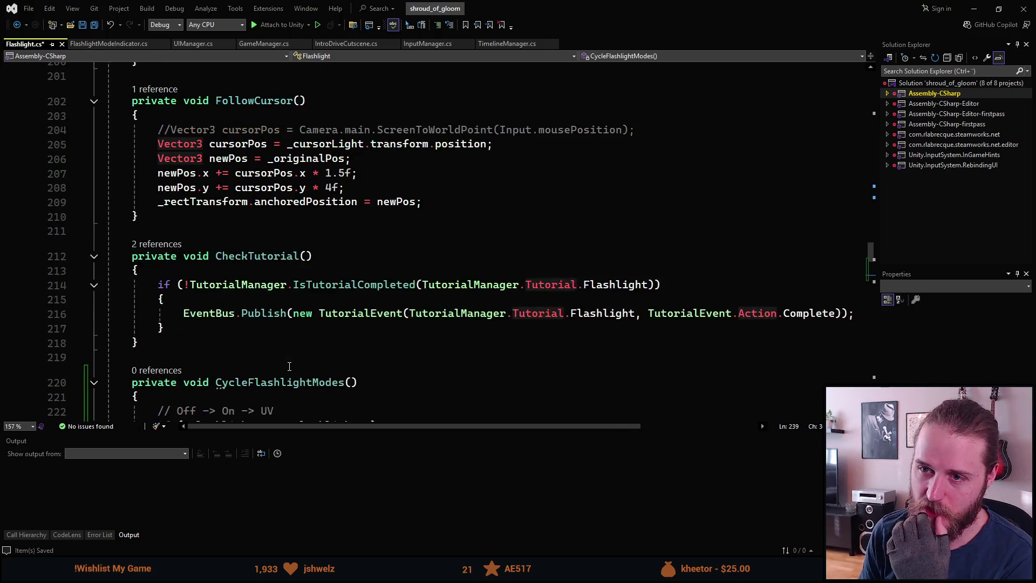
scroll(300, 373, down, 1)
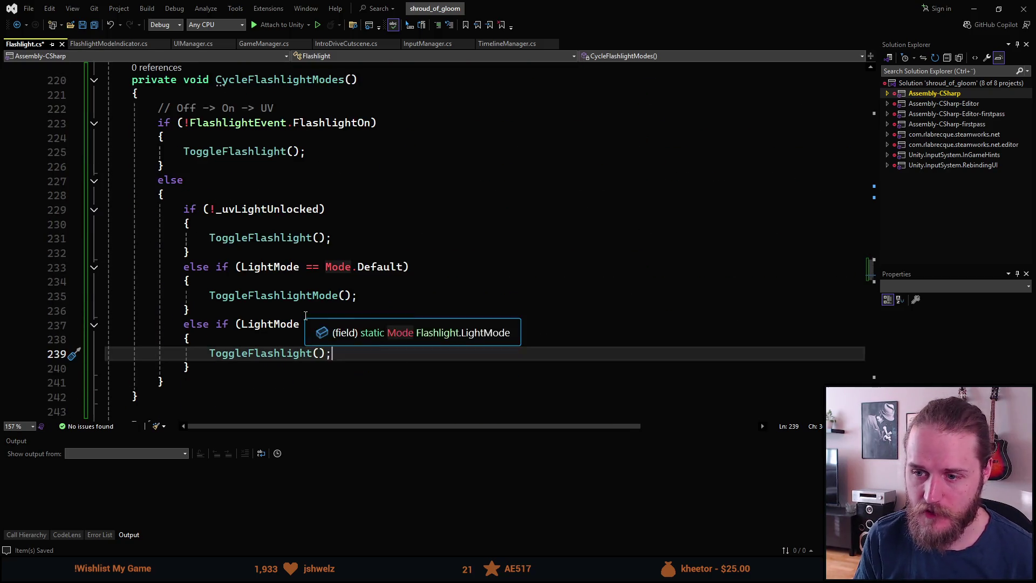
scroll(333, 312, down, 1)
- Insert ToggleFlashlightMode(); above ToggleFlashlight(); in the Mode.UV branch and save Flashlight.cs
key(Up)
key(Return)
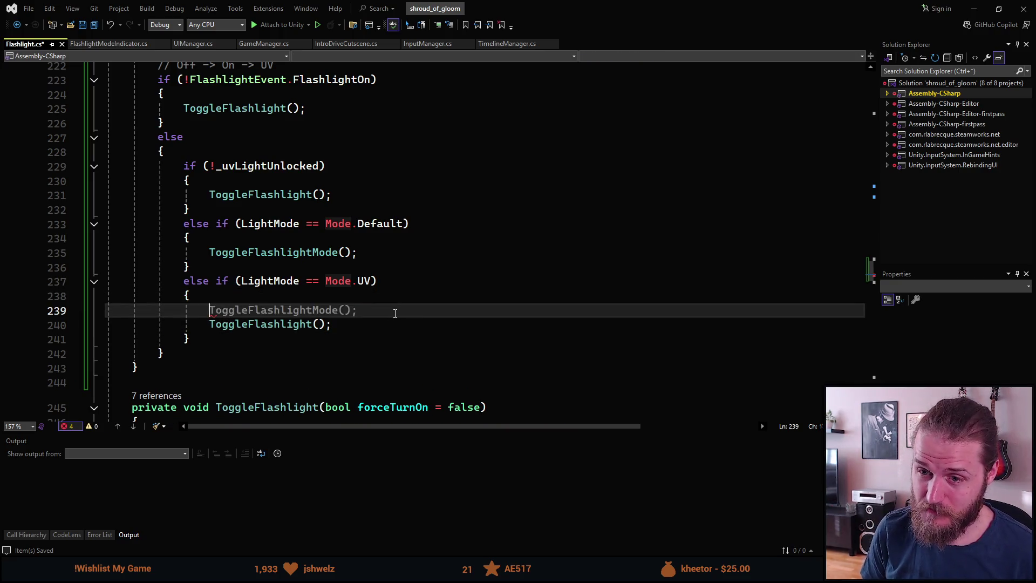
text(Toggle)
key(Tab)
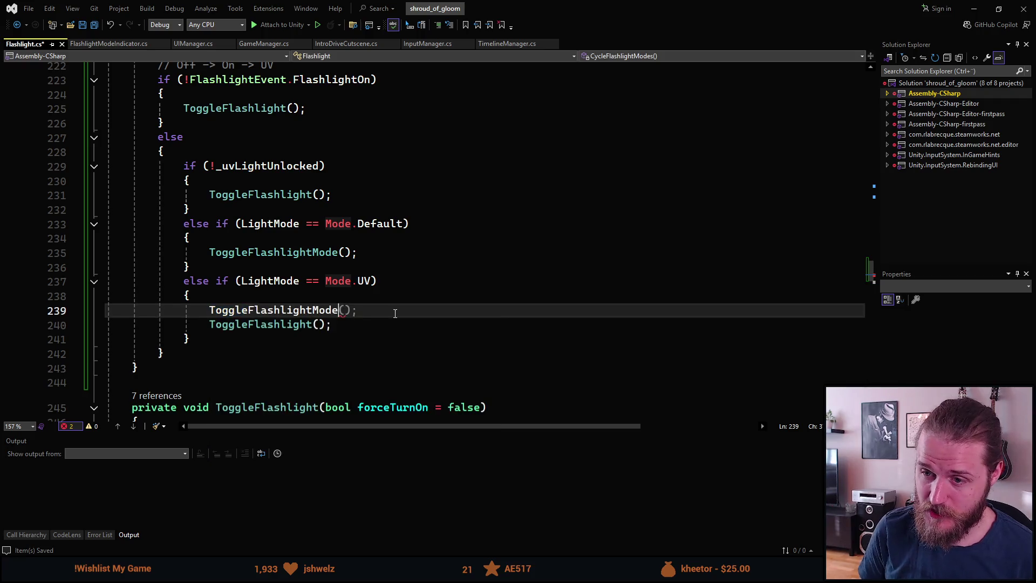
text(();)
key(ctrl+s)
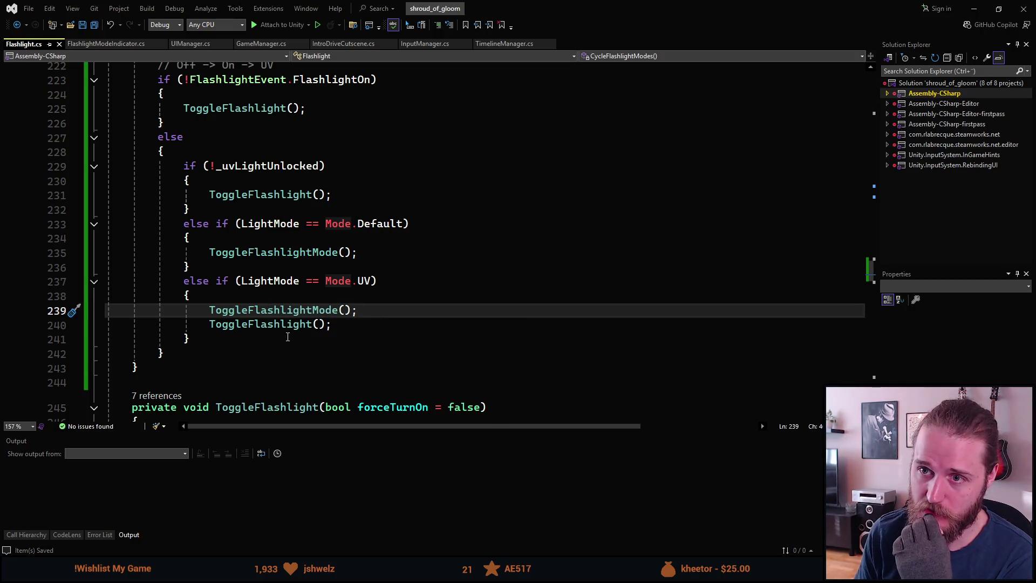
scroll(288, 337, up, 10)
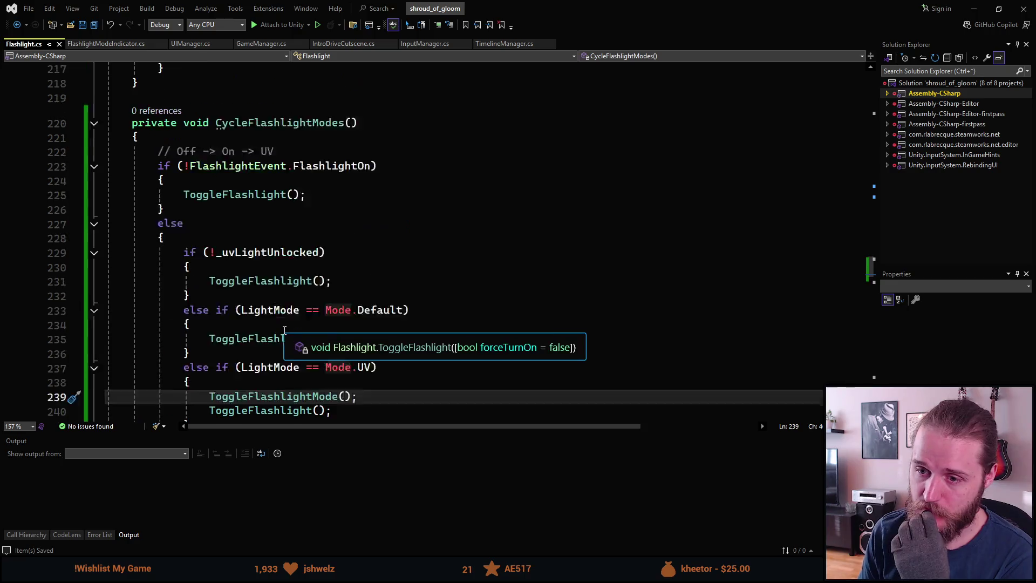
scroll(342, 339, up, 8)
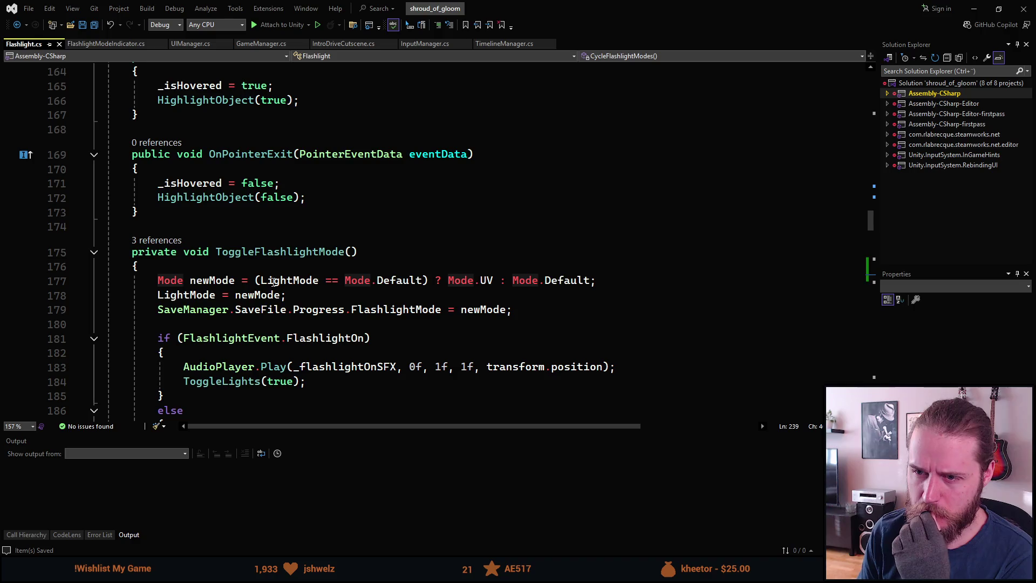
scroll(294, 289, down, 2)
mouse_move(294, 289)
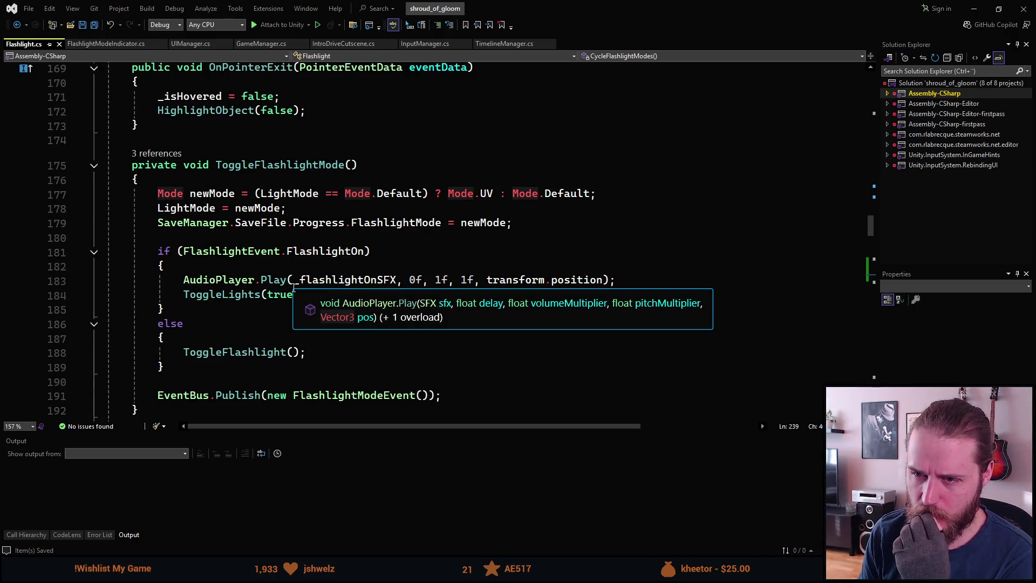
- In Interact, add CycleFlashlightModes(); below the tutorial check and comment out ToggleFlashlight();
scroll(294, 289, down, 15)
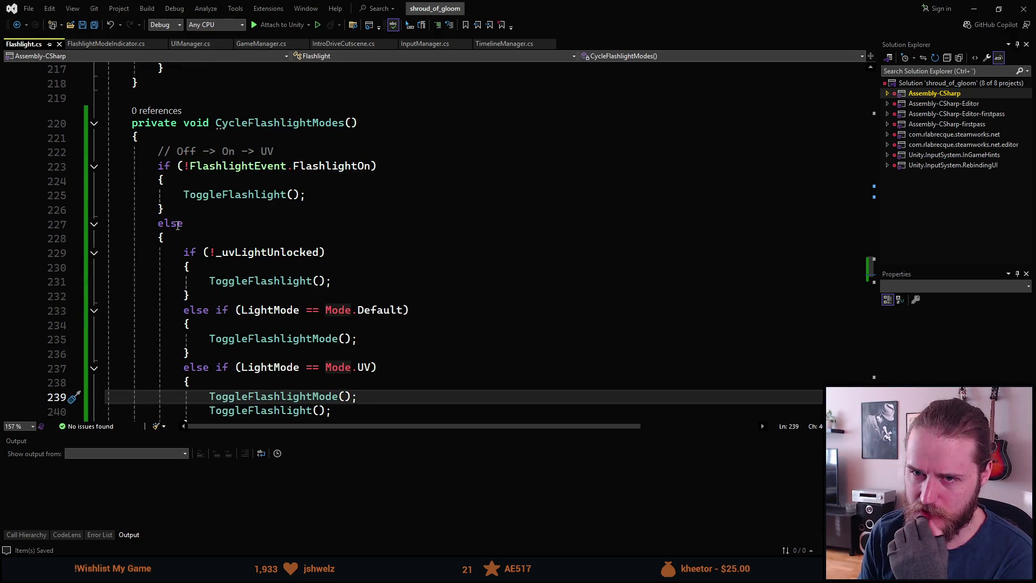
scroll(174, 189, up, 3)
scroll(330, 345, up, 2)
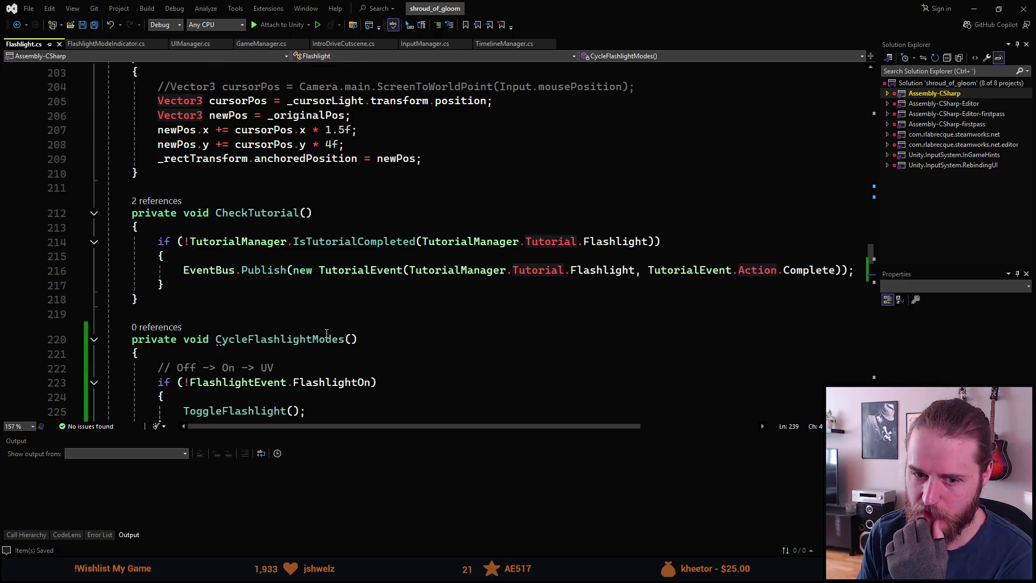
scroll(326, 333, down, 8)
scroll(319, 354, up, 8)
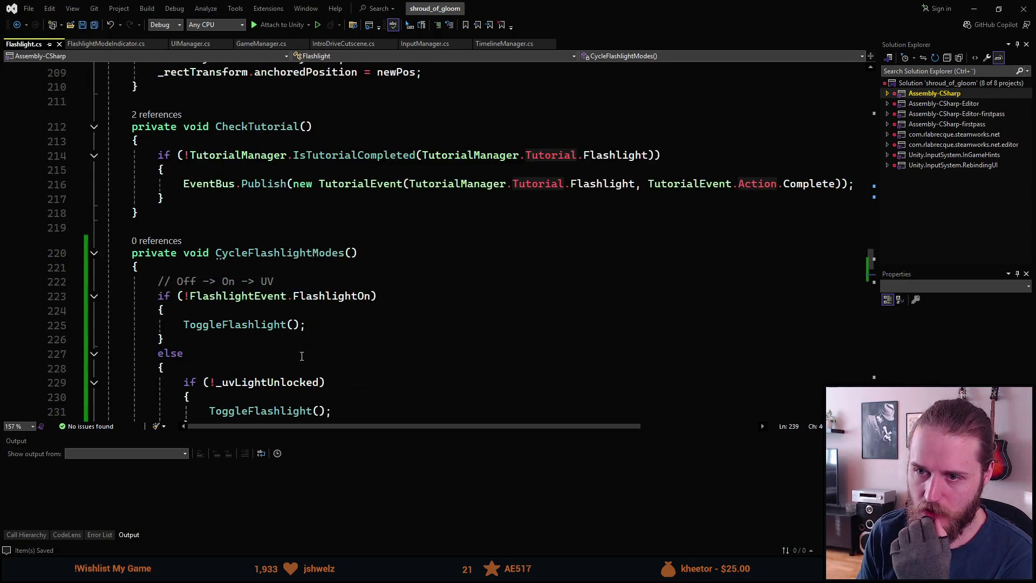
click(344, 340)
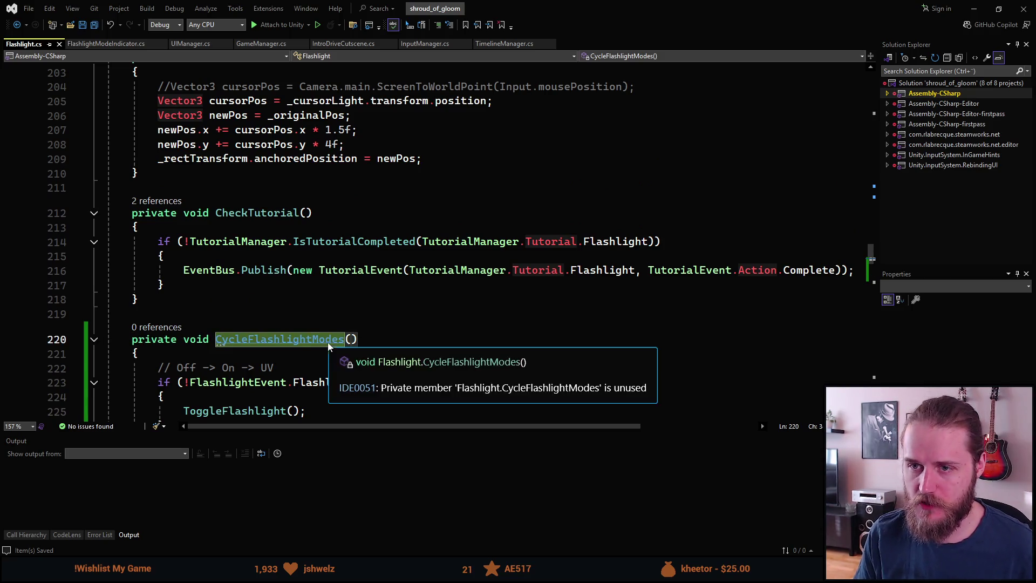
scroll(331, 349, up, 10)
scroll(266, 315, up, 5)
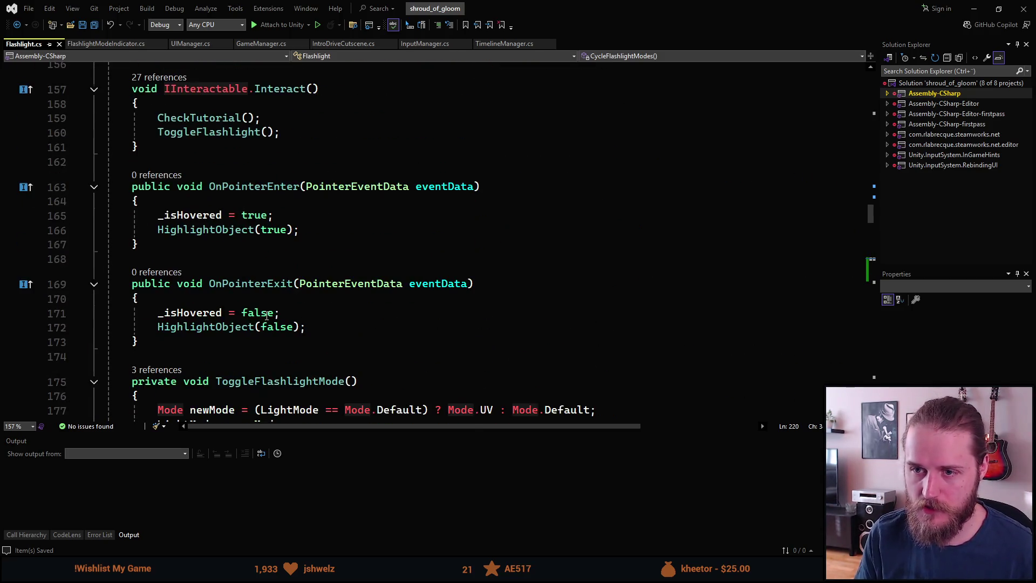
scroll(269, 292, up, 5)
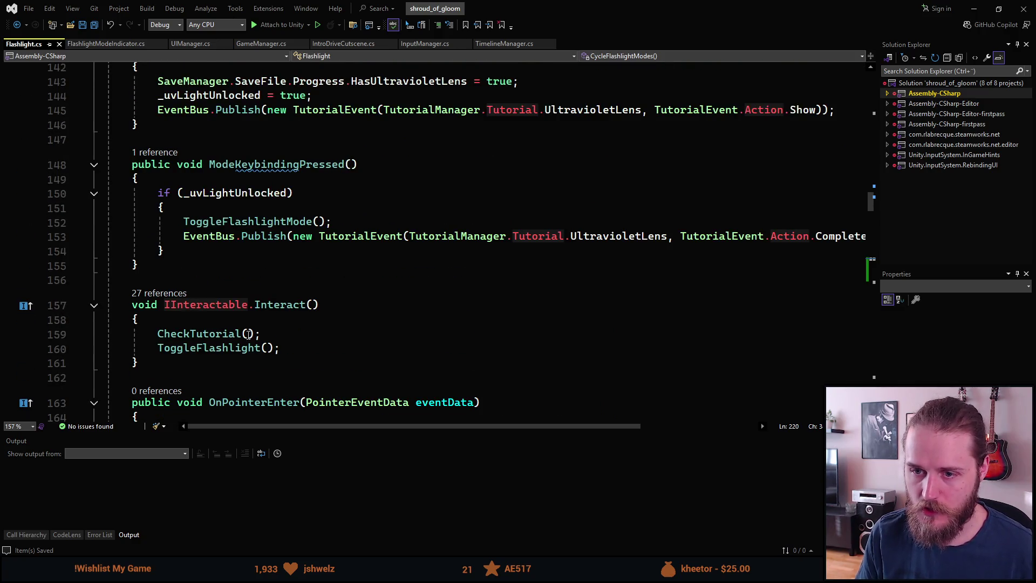
click(278, 334)
key(Return)
text(CycleFlashlightModes)
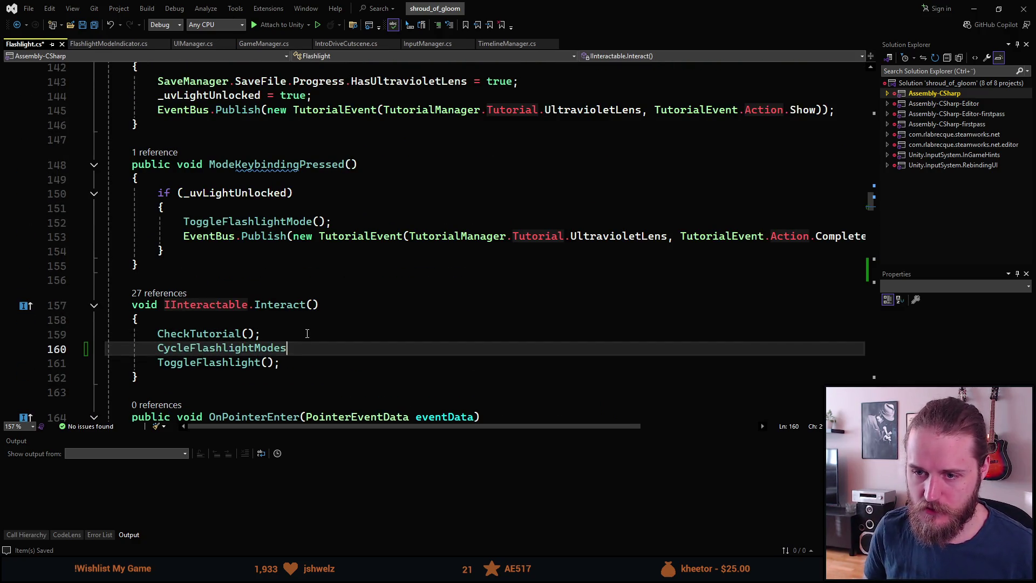
text(();)
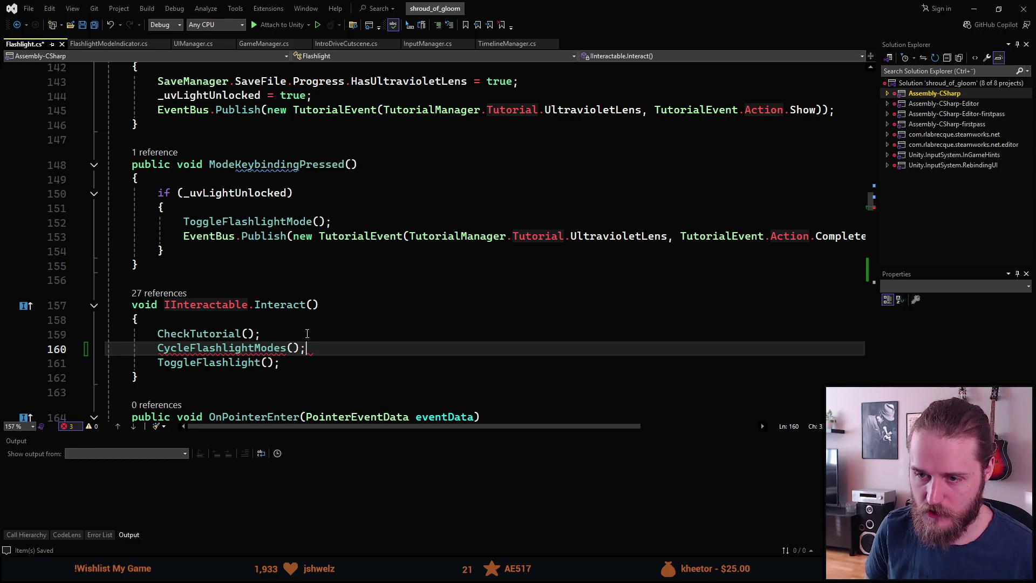
key(Down)
key(Home)
text(//)
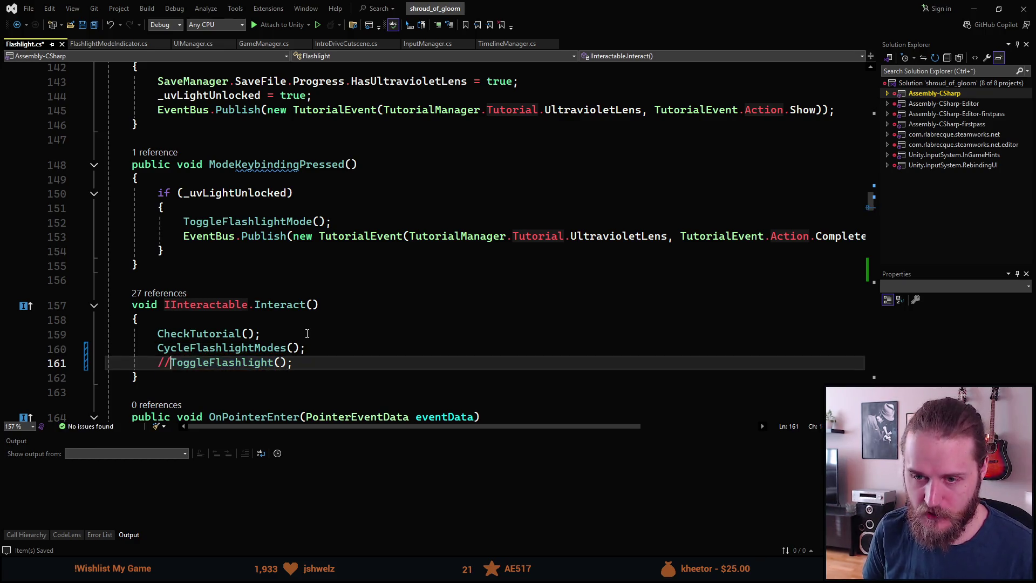
- In KeybindingPressed, add CycleFlashlightModes(); and comment out ToggleFlashlight();, then save Flashlight.cs
scroll(283, 313, up, 4)
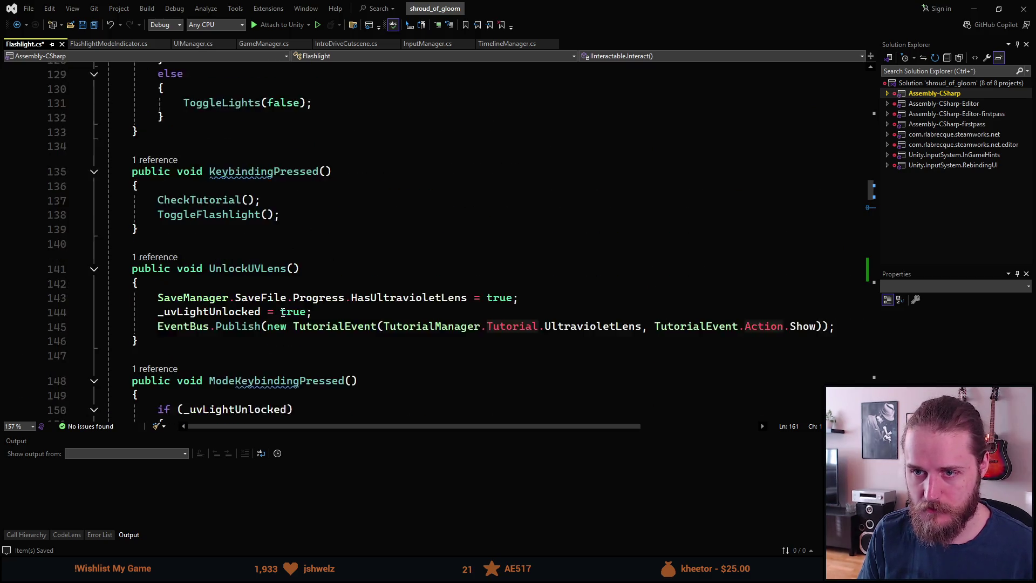
scroll(282, 313, up, 1)
click(274, 242)
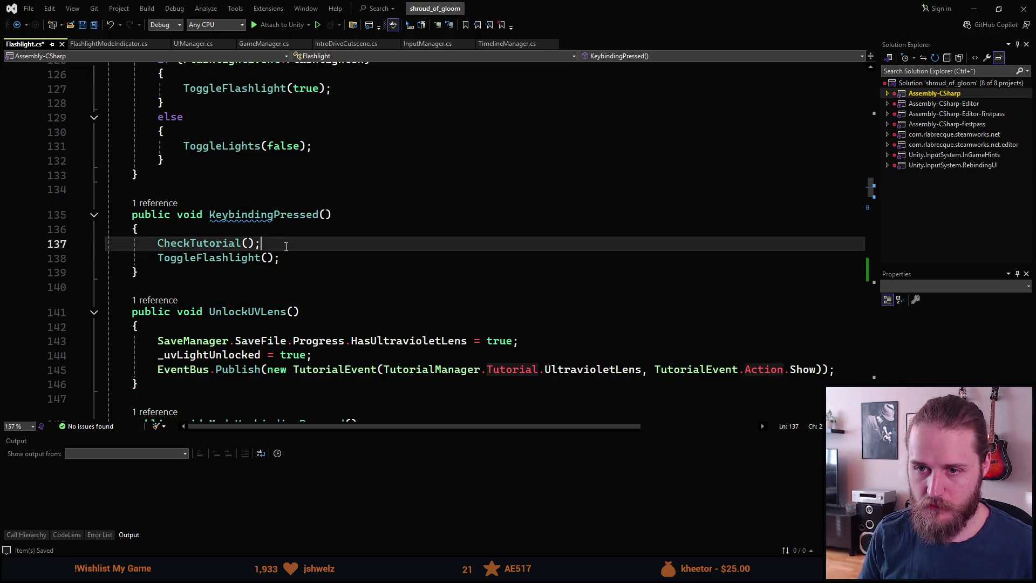
key(Return)
text(CycleFlashlightModes)
text(();)
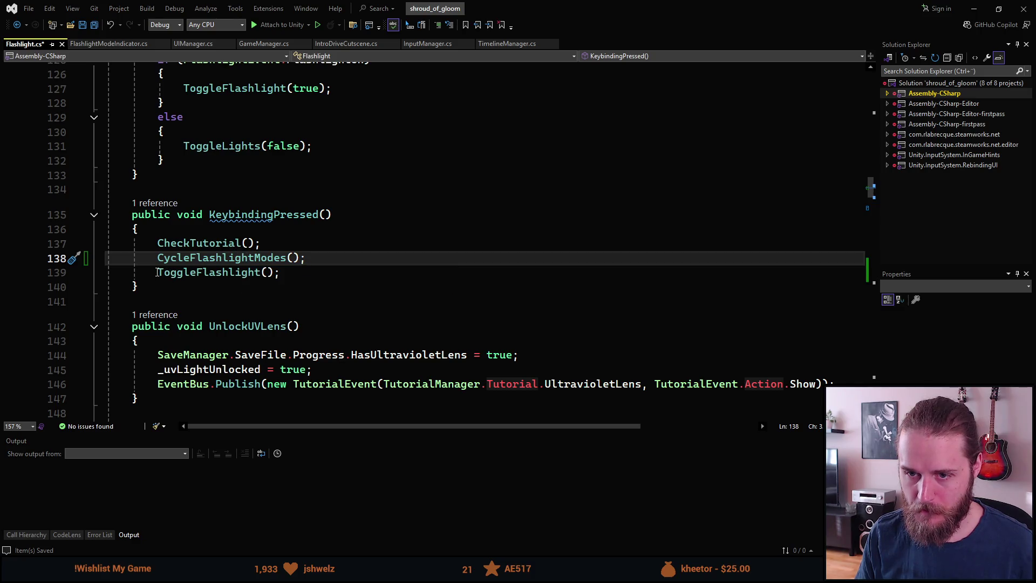
key(Down)
key(Home)
text(//)
key(ctrl+s)
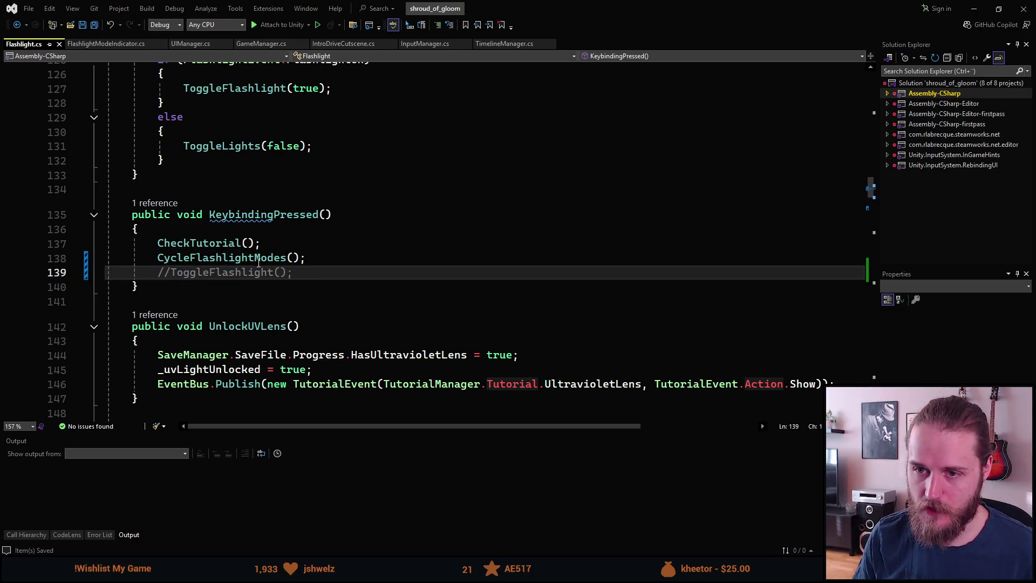
key(alt+Tab)
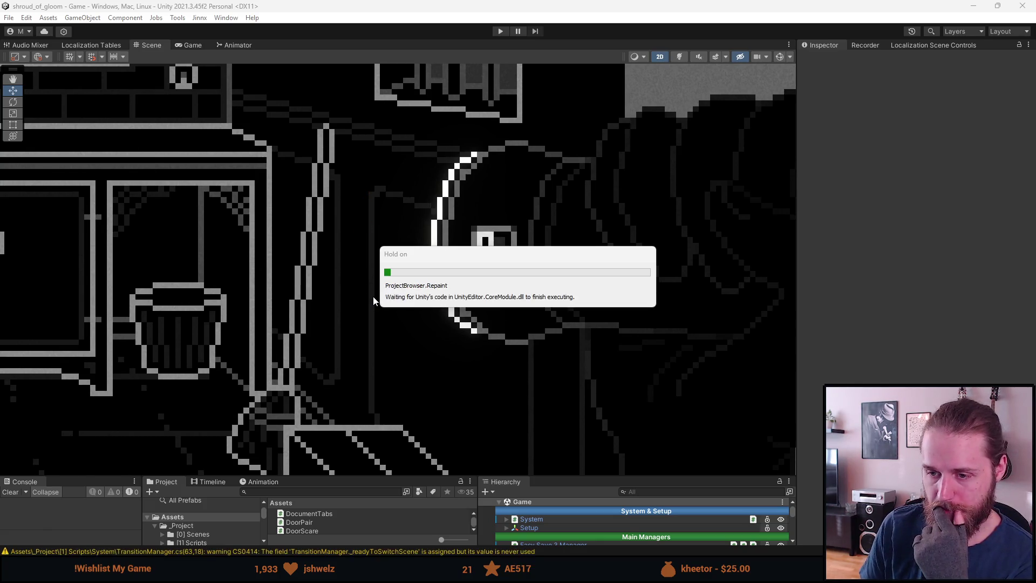
- Play the game, flip the kitchen wall switch to turn the lights off, then stop
click(501, 34)
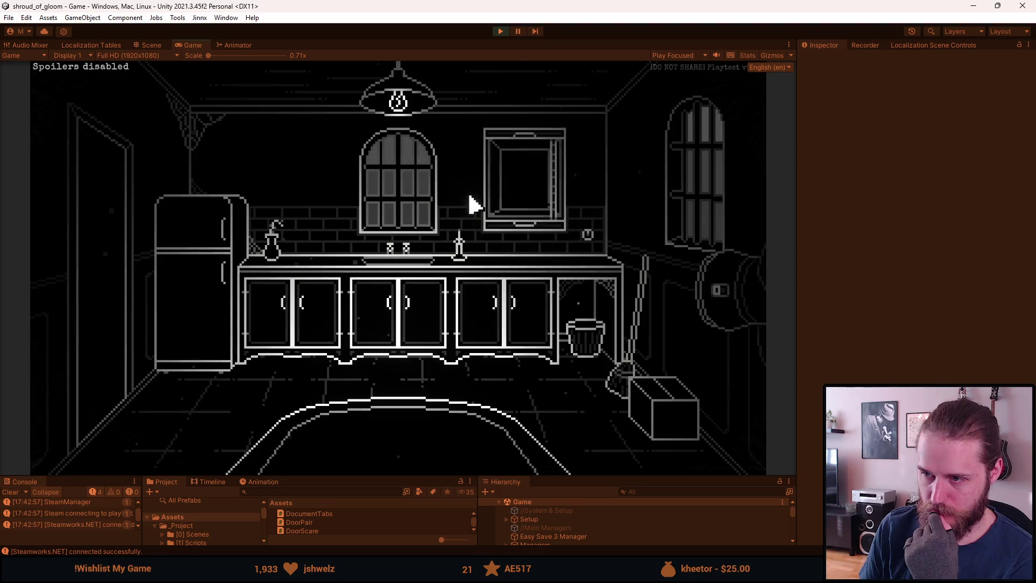
click(586, 235)
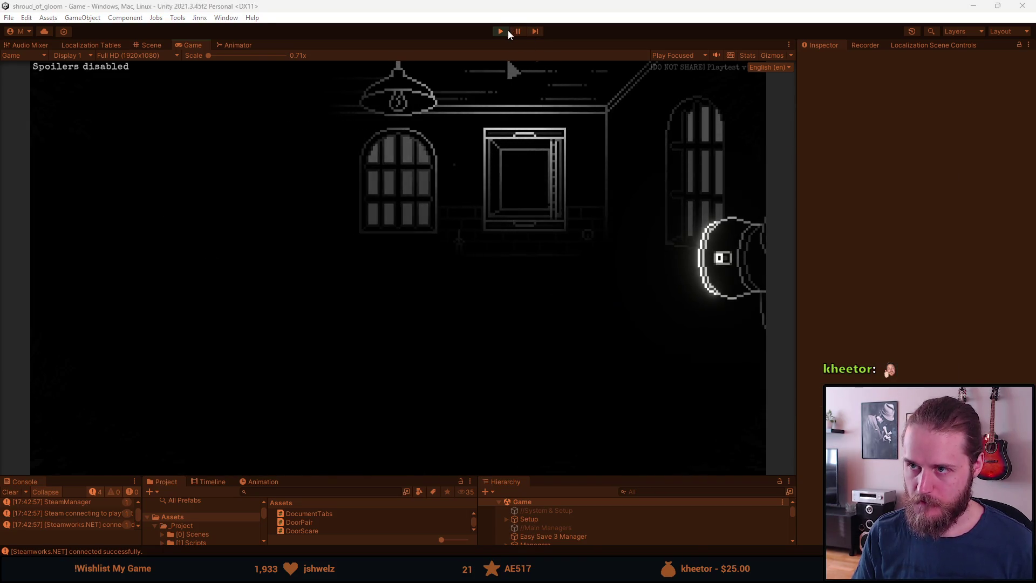
click(501, 31)
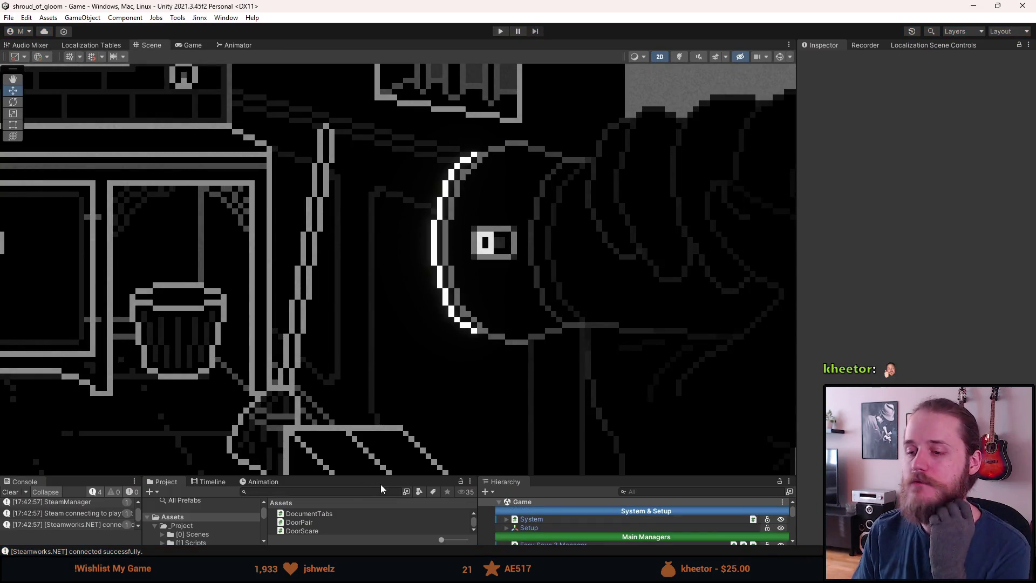
- Enlarge the project and hierarchy panels, then play and cycle the flashlight through normal and red UV modes
drag(380, 476, 380, 380)
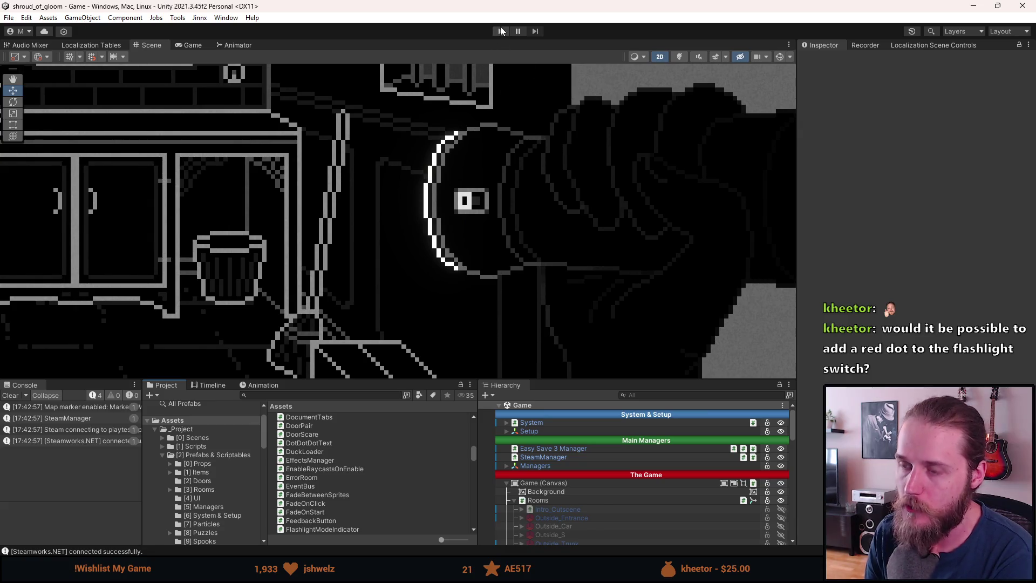
click(500, 31)
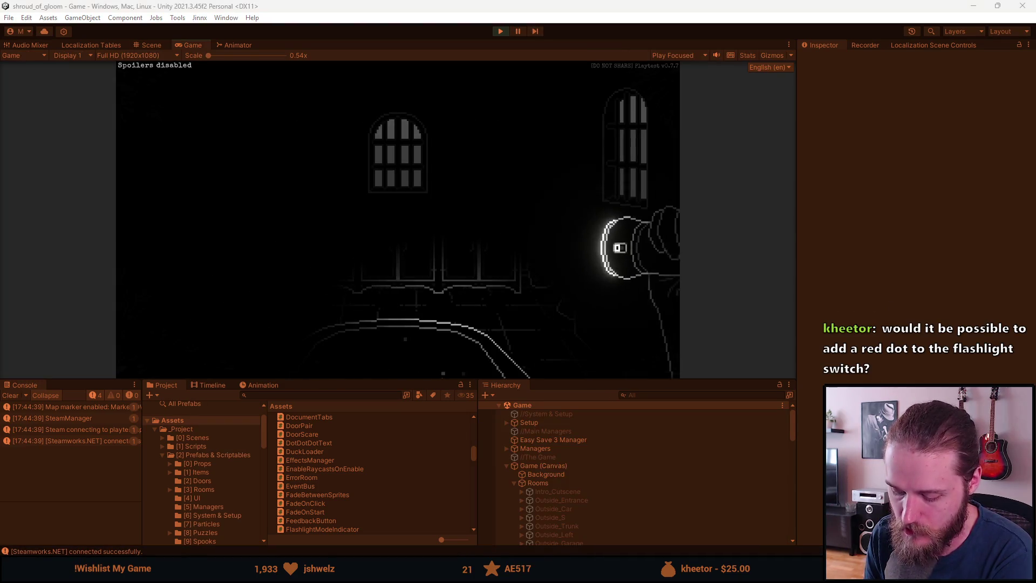
click(655, 284)
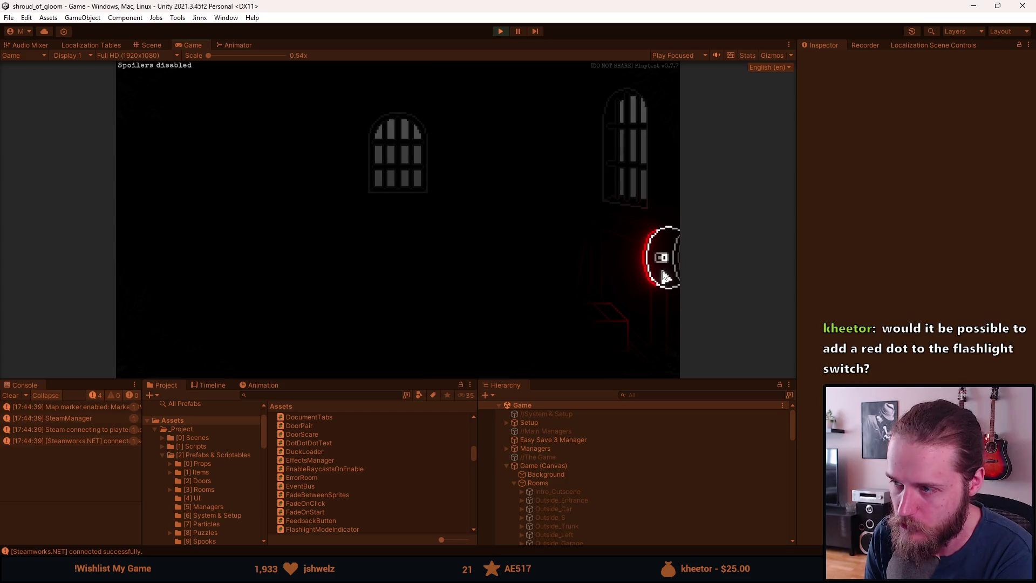
click(662, 267)
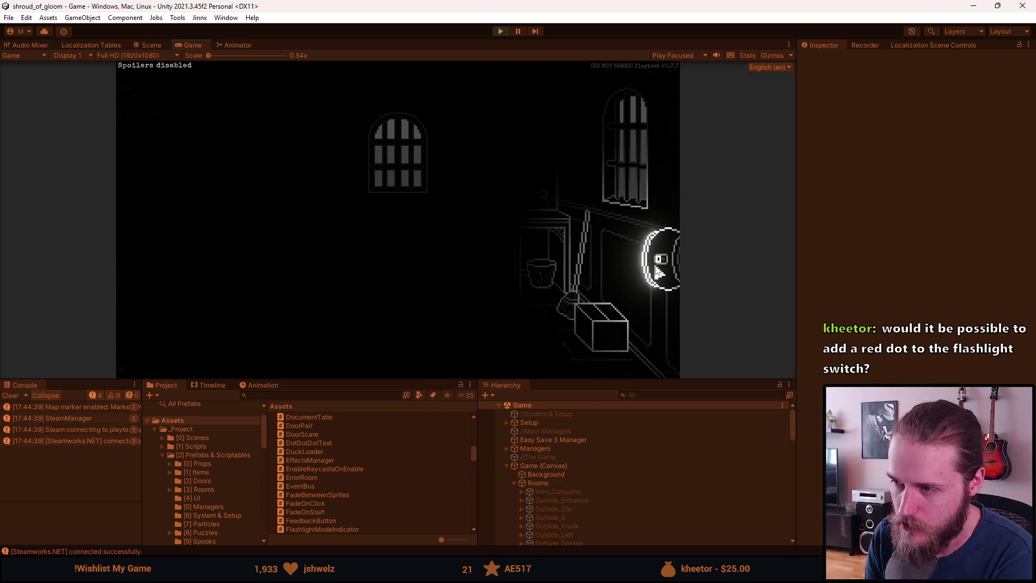
click(655, 266)
click(655, 270)
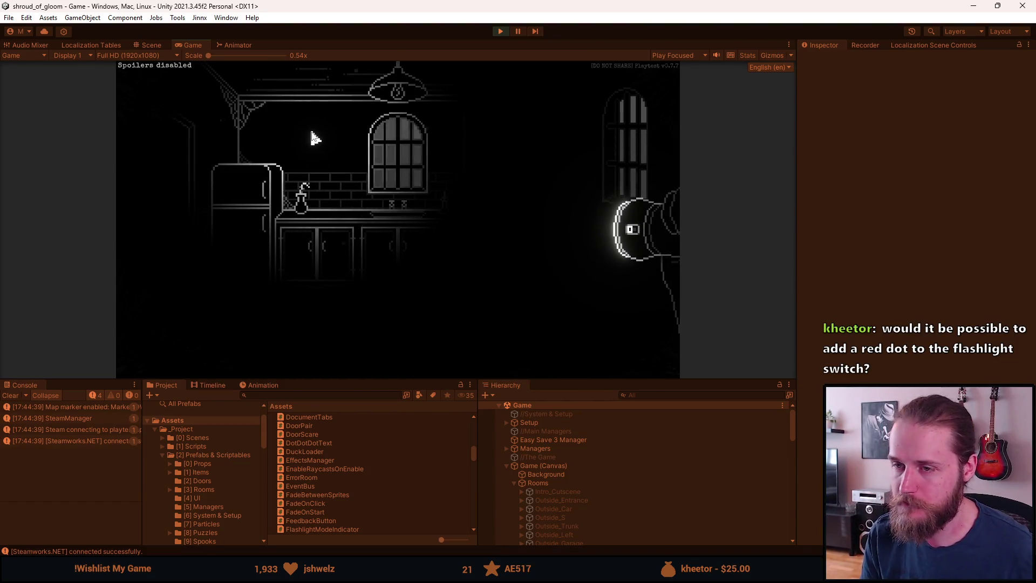
click(500, 31)
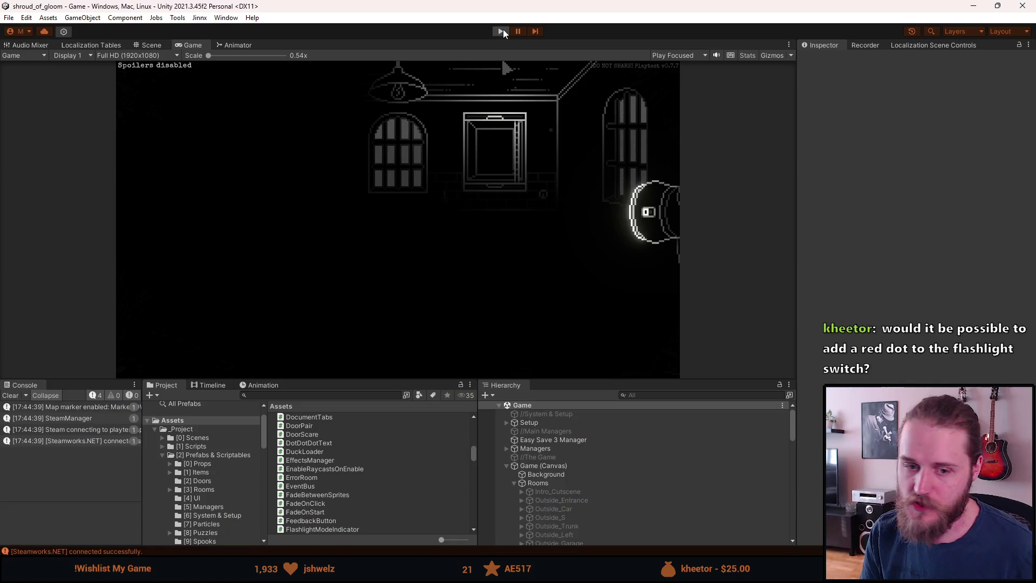
key(alt+Tab)
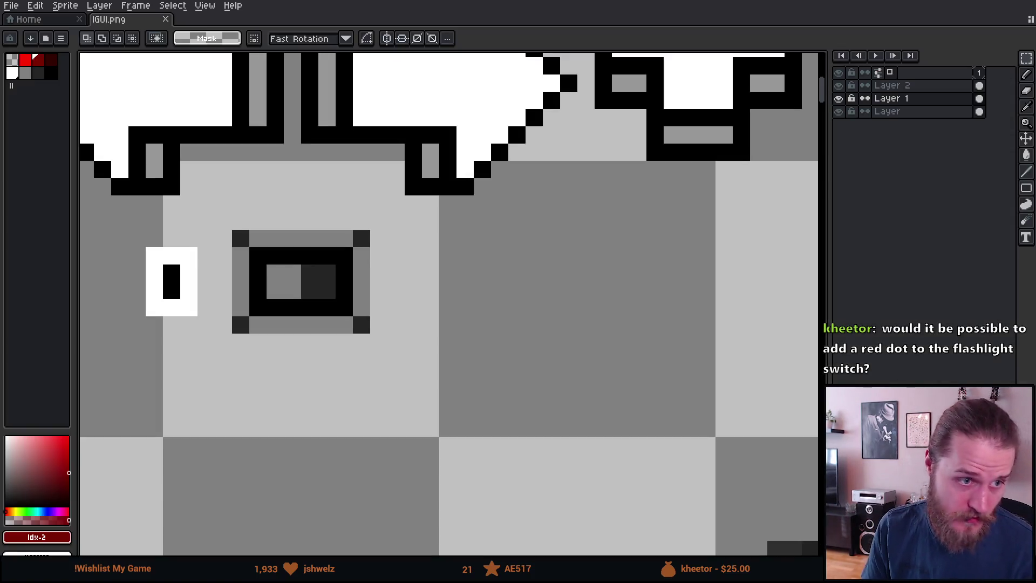
- Duplicate the switch slot sprite below the original and merge Layer 2 down into Layer 1
scroll(292, 221, left, 3)
drag(293, 201, 499, 409)
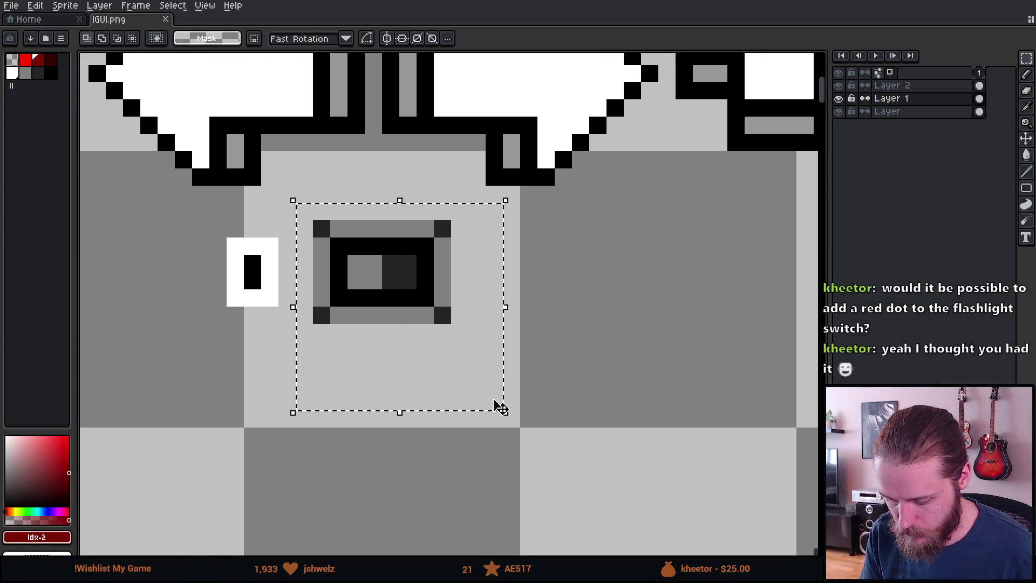
drag(444, 310, 446, 430)
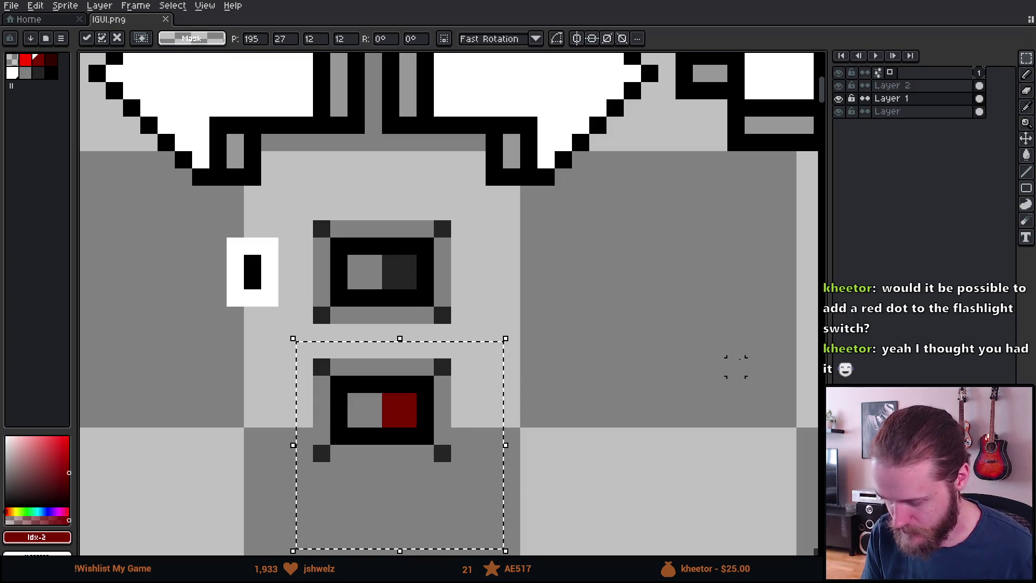
key(ctrl+d)
click(841, 86)
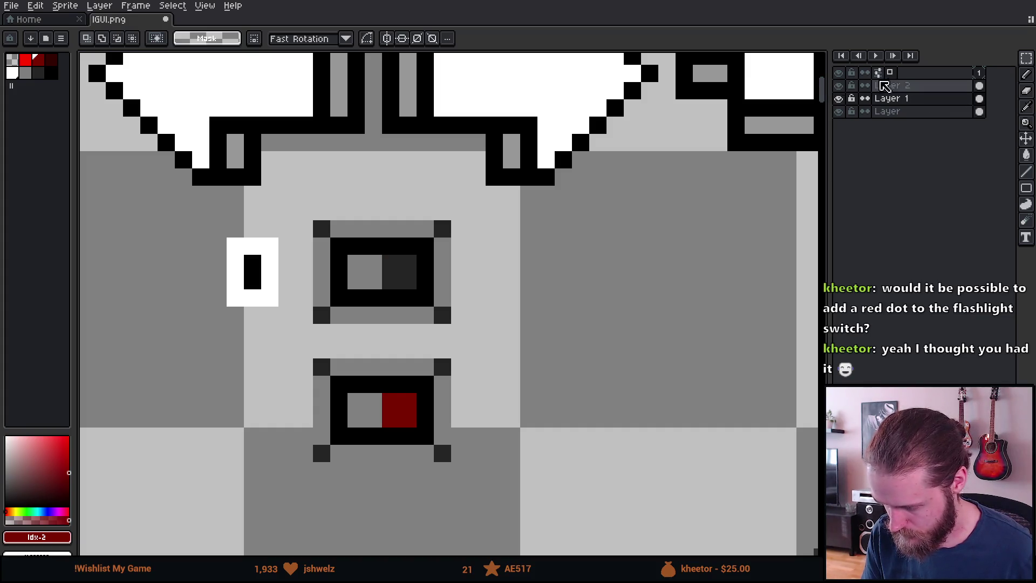
right_click(900, 88)
click(932, 161)
click(841, 95)
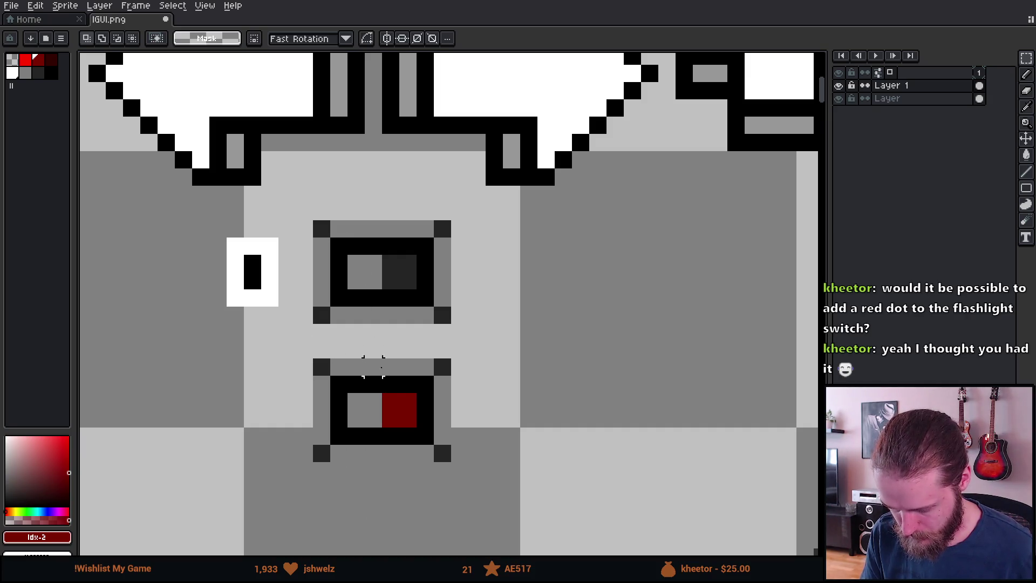
- Shift the lower slot's pixels left and bring the dark red section down into it
drag(382, 353, 485, 494)
key(Right)
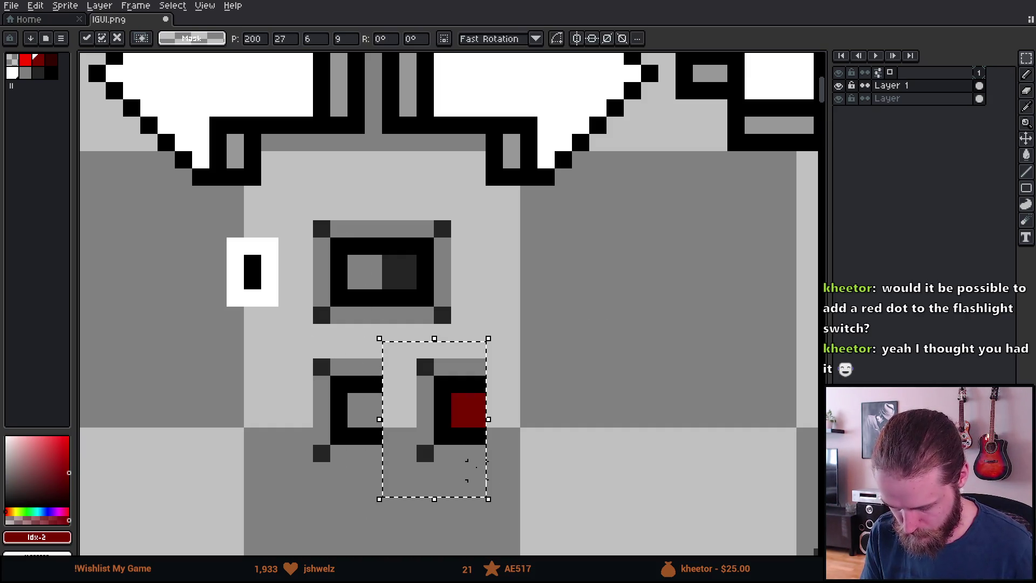
drag(424, 427, 328, 430)
key(Return)
drag(379, 201, 505, 360)
drag(442, 295, 447, 419)
key(Return)
scroll(545, 384, down, 4)
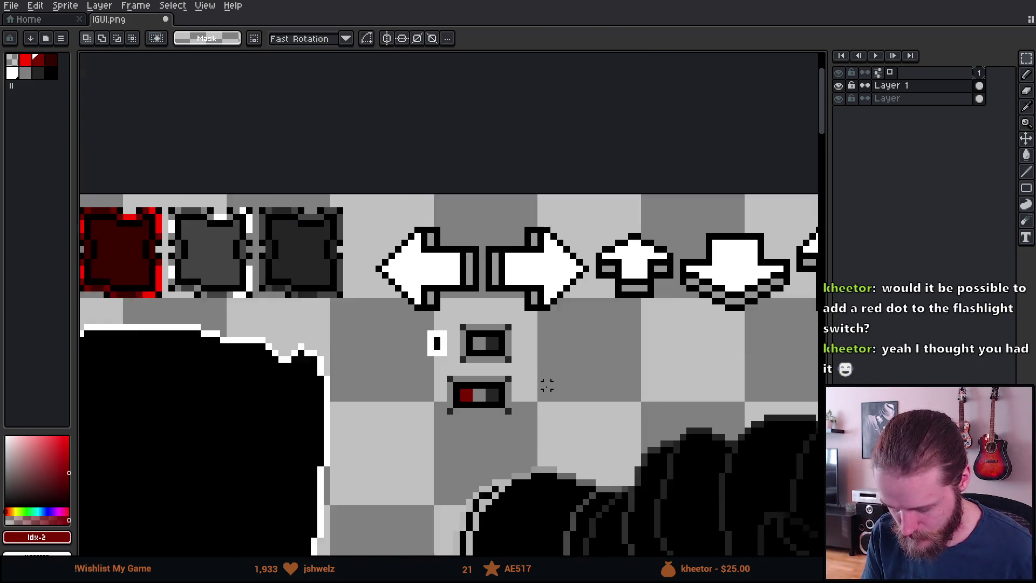
scroll(534, 384, up, 4)
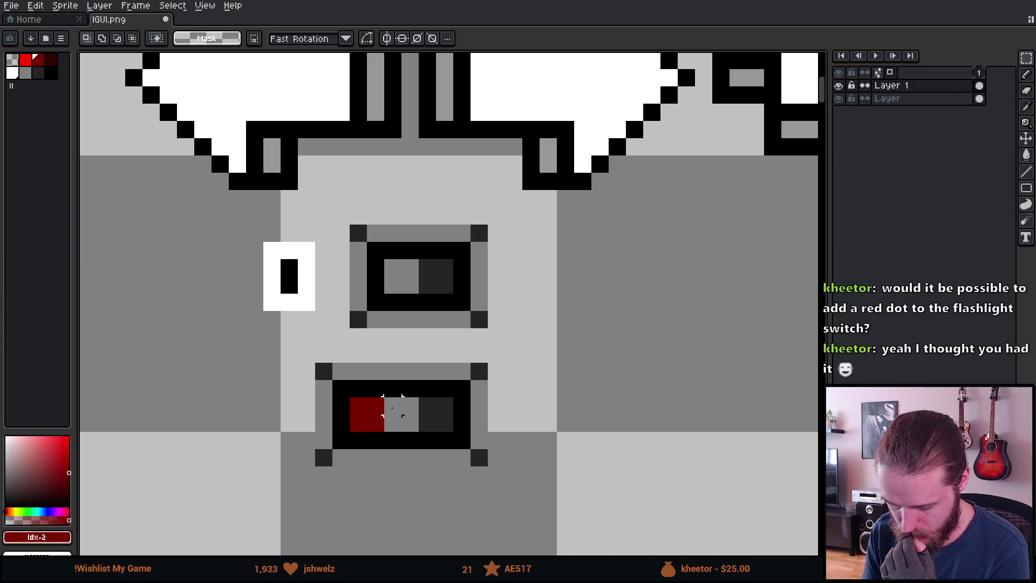
- Move the white knob block into the upper switch slot
mouse_move(226, 222)
mouse_down()
mouse_move(318, 348)
mouse_move(358, 458)
mouse_move(457, 458)
mouse_move(458, 312)
mouse_move(419, 325)
mouse_move(260, 305)
mouse_up()
click(304, 319)
click(444, 268)
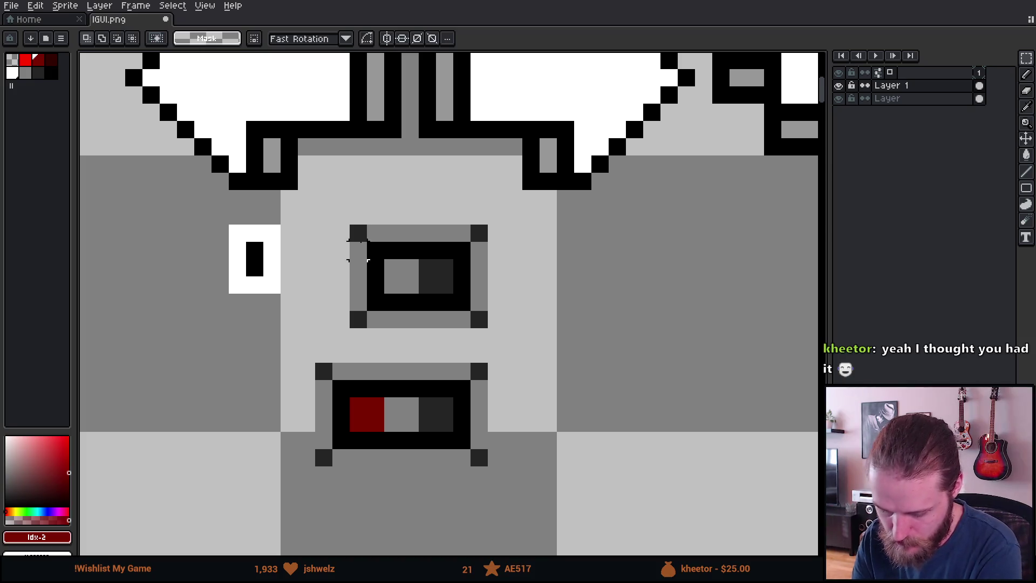
- Nudge the upper switch's left part one pixel right and its right side one pixel left
drag(338, 199, 395, 354)
drag(386, 297, 399, 296)
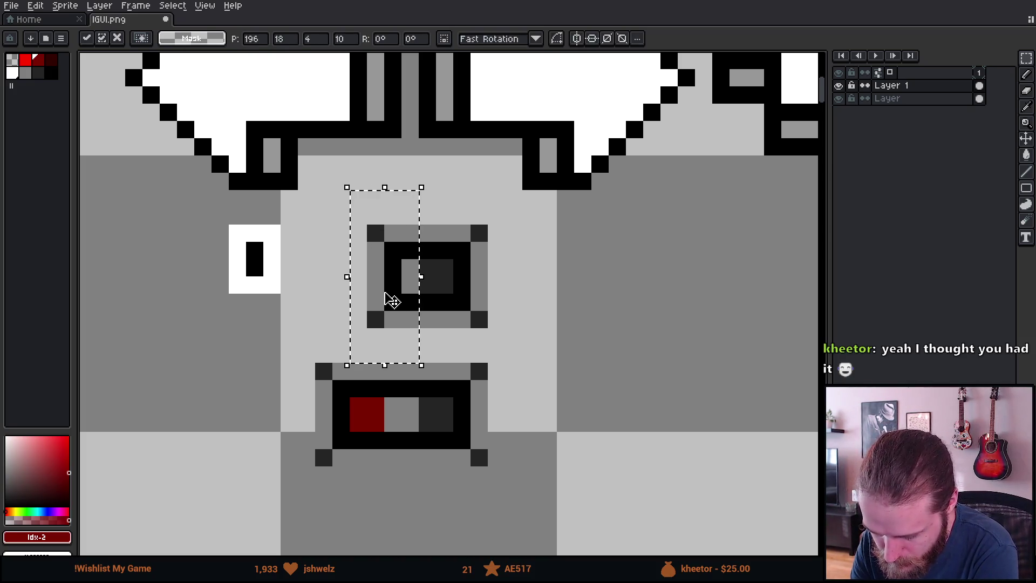
key(Return)
drag(506, 227, 434, 346)
key(Left)
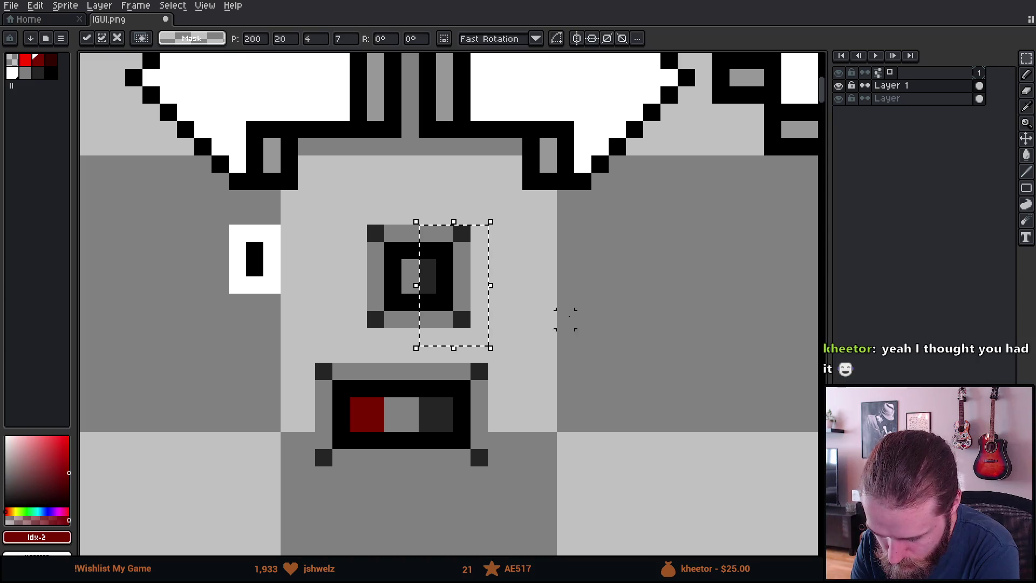
key(Return)
- Widen the centre slot by shifting its right and left parts one pixel outward
mouse_move(209, 205)
mouse_down()
mouse_move(301, 331)
mouse_move(394, 308)
mouse_move(417, 314)
mouse_up()
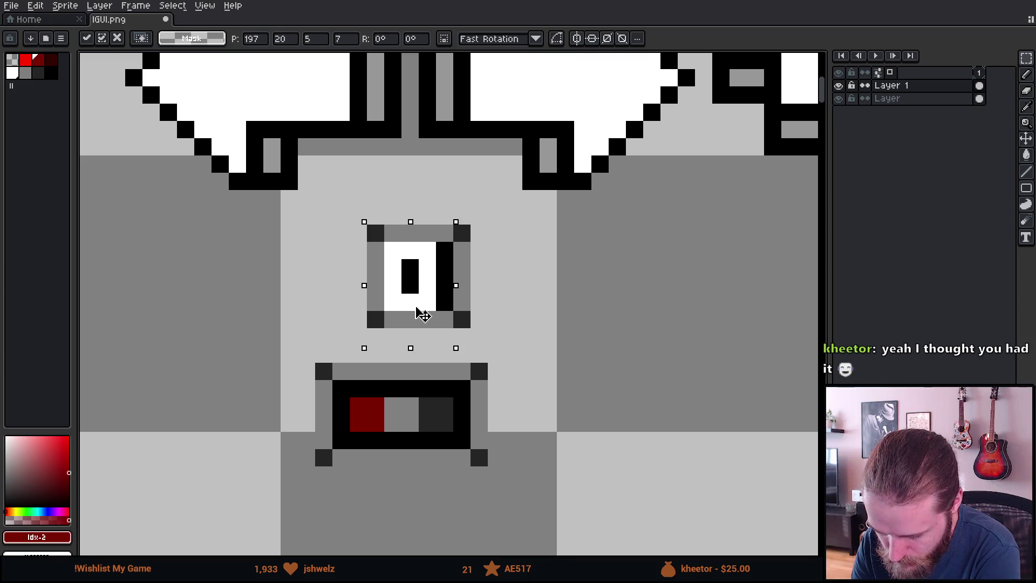
key(Escape)
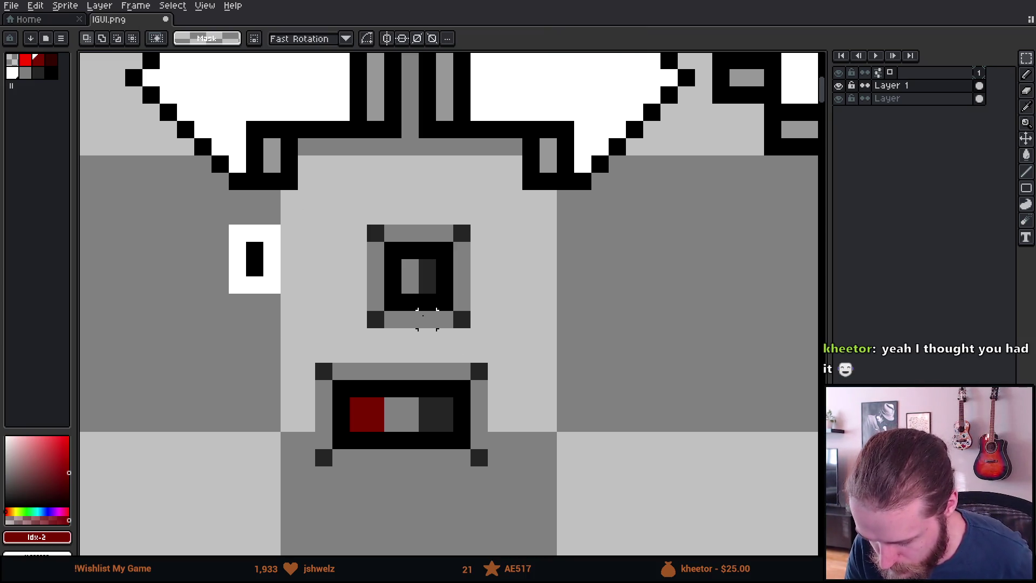
drag(419, 221, 488, 348)
key(Right)
drag(347, 187, 421, 366)
key(Left)
key(ctrl+d)
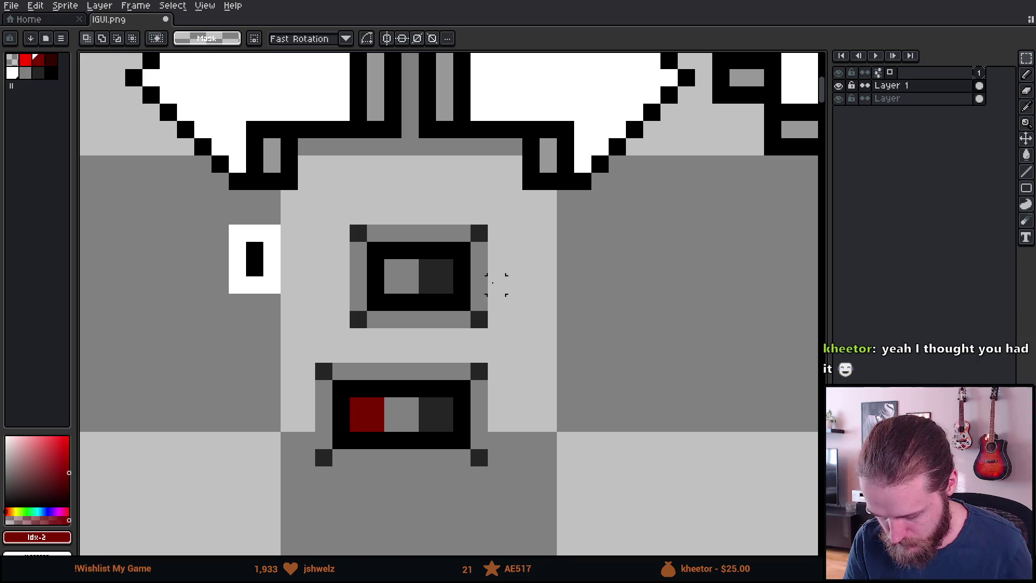
- Test the white knob in the centre slot and the bottom switch, then return it to the grey area
drag(221, 216, 318, 348)
mouse_move(274, 312)
mouse_down()
mouse_move(469, 327)
mouse_move(409, 328)
mouse_up()
key(ctrl+d)
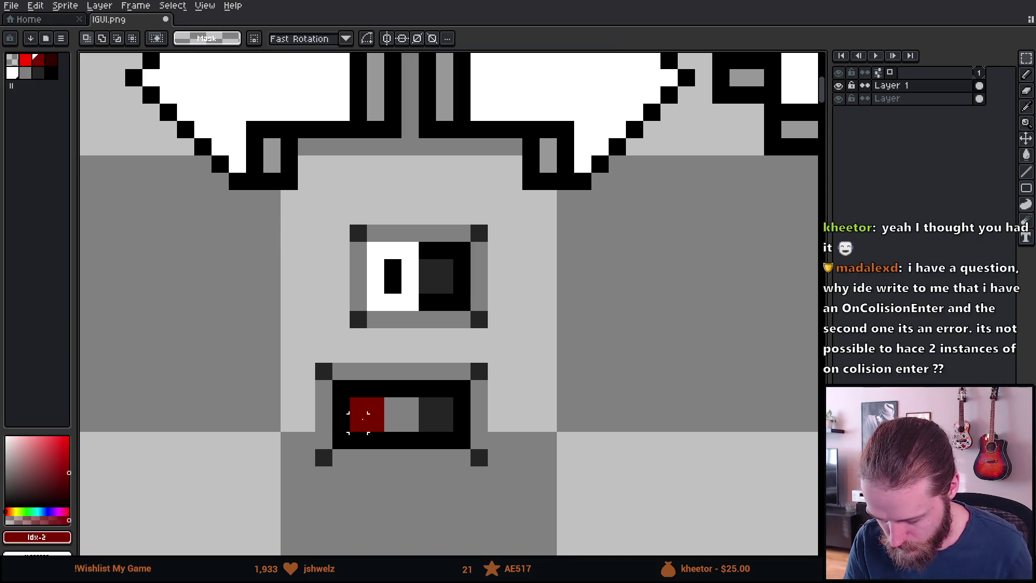
key(ctrl+z)
mouse_move(270, 286)
mouse_down()
mouse_move(363, 446)
mouse_move(446, 439)
mouse_move(225, 370)
mouse_up()
key(ctrl+d)
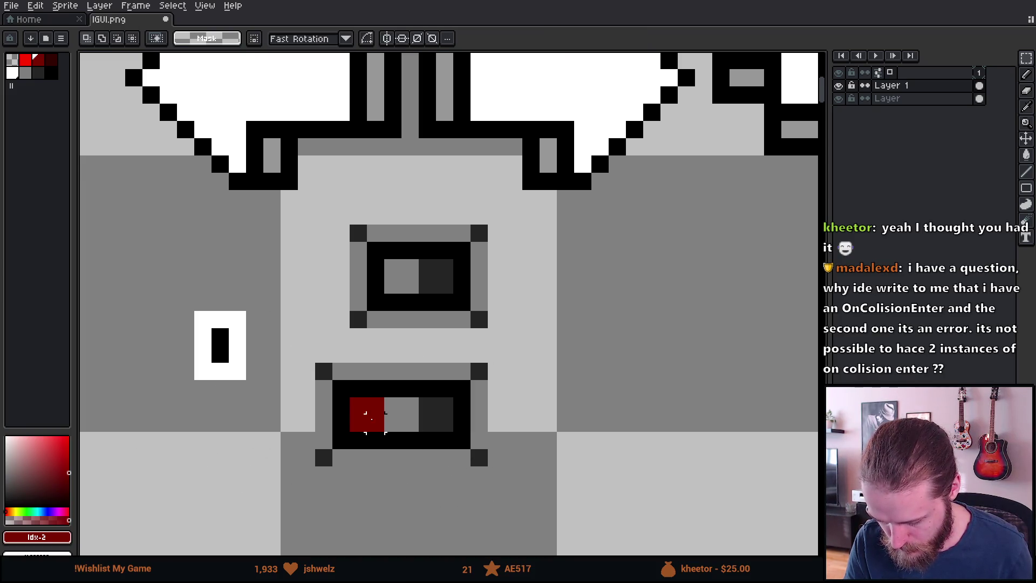
- Move the bottom switch's left column one pixel right and its right column one pixel left
mouse_move(277, 343)
mouse_down()
mouse_move(324, 482)
mouse_move(335, 485)
mouse_up()
drag(315, 440, 335, 444)
mouse_move(521, 344)
mouse_down()
mouse_move(505, 359)
mouse_move(467, 487)
mouse_move(473, 453)
mouse_up()
key(ctrl+d)
- Repaint the upper switch's black right column grey, adding a two-pixel dark grey block
scroll(388, 296, up, 2)
alt+click(380, 304)
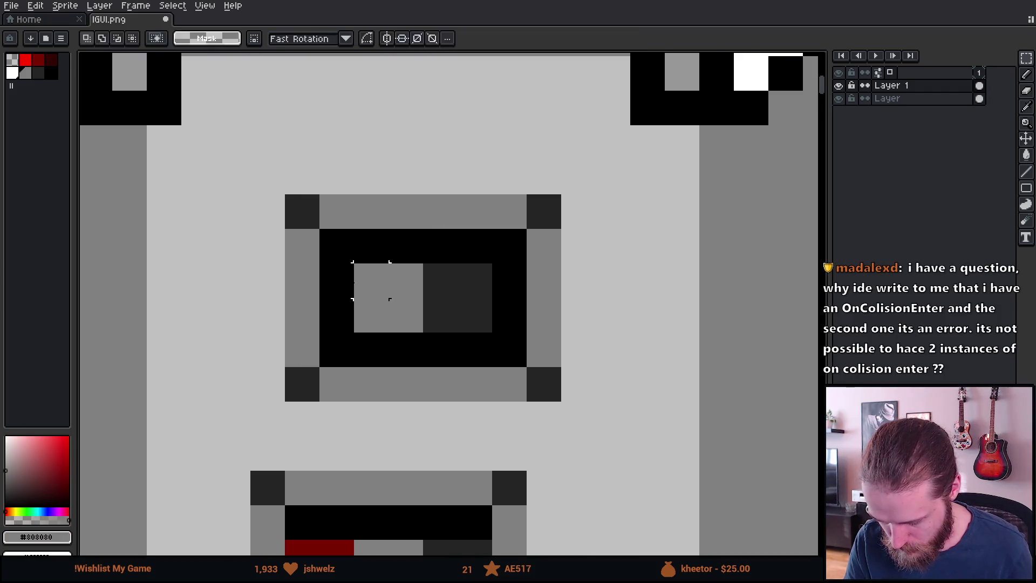
key(b)
drag(494, 277, 493, 310)
scroll(493, 310, down, 3)
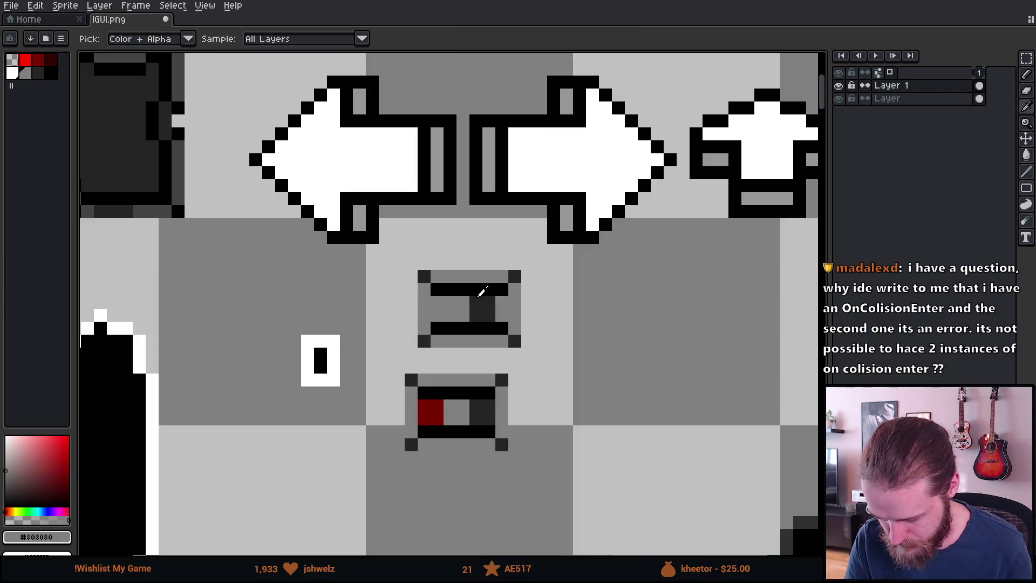
alt+click(483, 304)
click(497, 306)
click(500, 316)
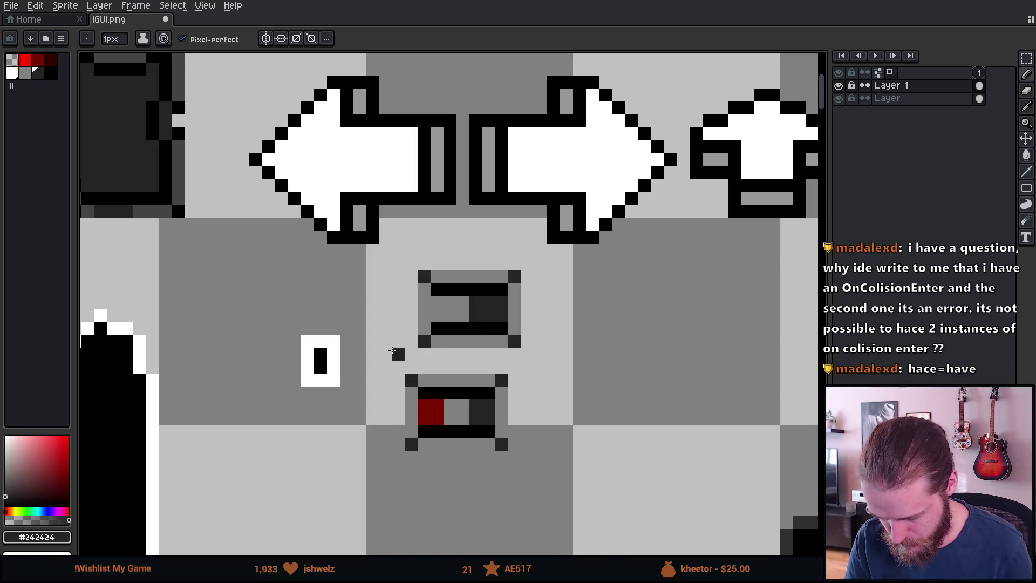
- Place the white knob in the lower switch and shift its right column one pixel left
scroll(513, 367, up, 1)
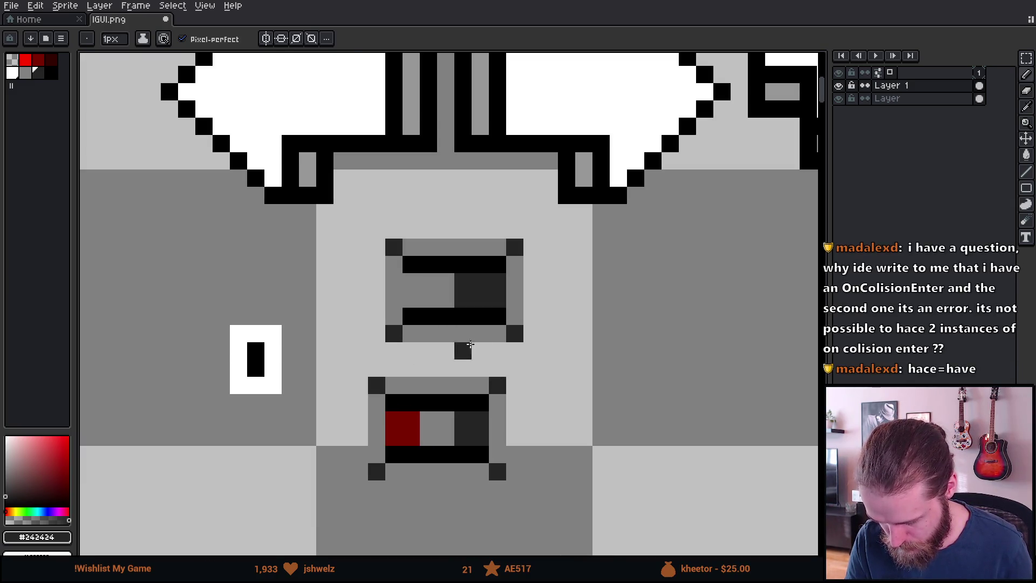
key(m)
mouse_move(213, 308)
mouse_down()
mouse_move(299, 428)
mouse_move(430, 478)
mouse_move(462, 474)
mouse_move(298, 390)
mouse_move(282, 340)
mouse_up()
click(290, 263)
drag(310, 246, 270, 372)
drag(272, 300, 259, 301)
click(238, 247)
mouse_move(194, 235)
mouse_down()
mouse_move(338, 378)
mouse_move(500, 377)
mouse_move(472, 363)
mouse_move(499, 363)
mouse_move(474, 359)
mouse_move(481, 484)
mouse_move(498, 495)
mouse_move(438, 488)
mouse_move(499, 490)
mouse_up()
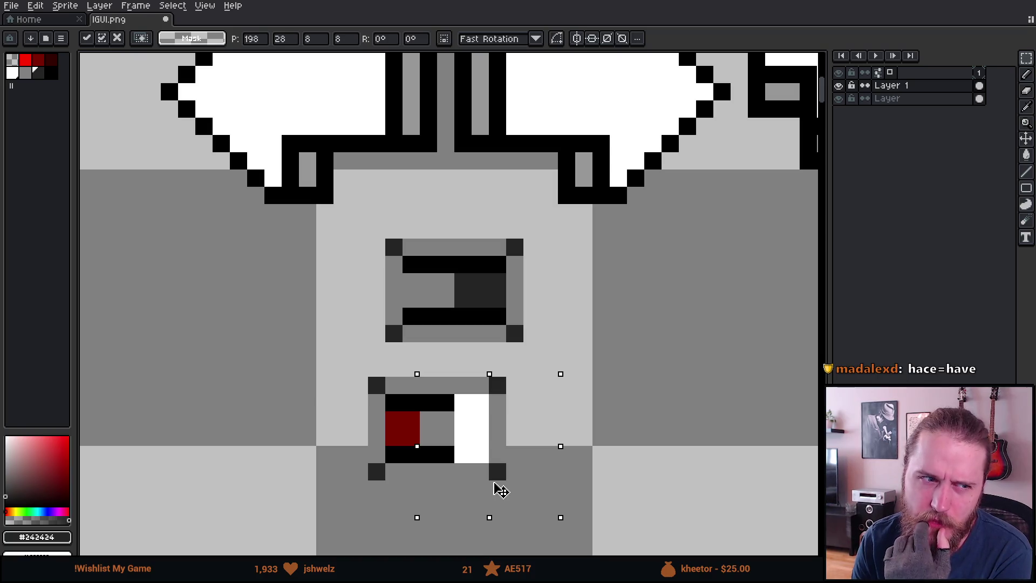
- Set the white knob aside, right next to the switches
mouse_move(498, 486)
mouse_down()
mouse_move(263, 452)
mouse_move(247, 411)
mouse_move(180, 351)
mouse_up()
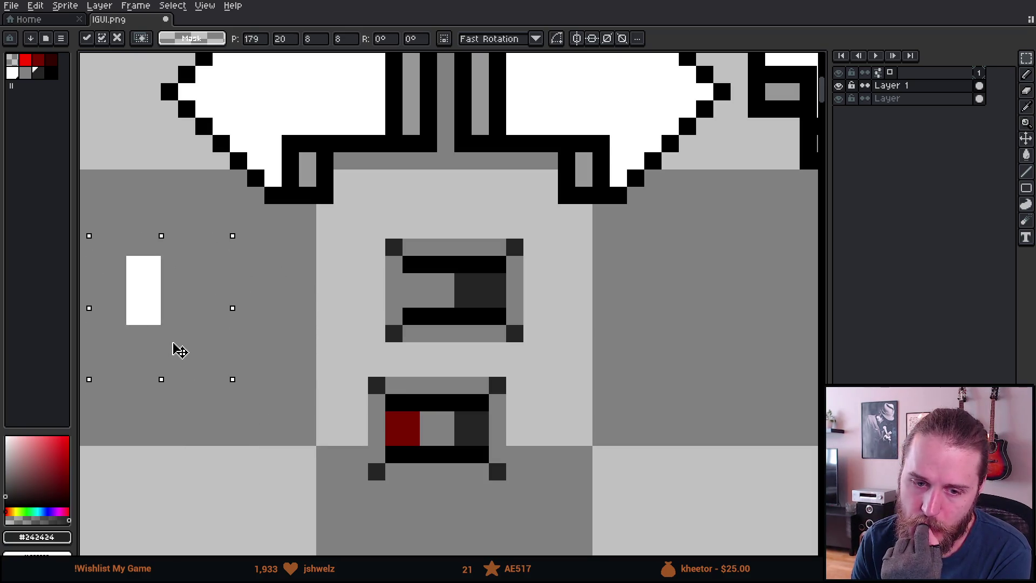
mouse_move(180, 351)
mouse_down()
mouse_move(178, 341)
mouse_move(355, 354)
mouse_up()
key(ctrl+d)
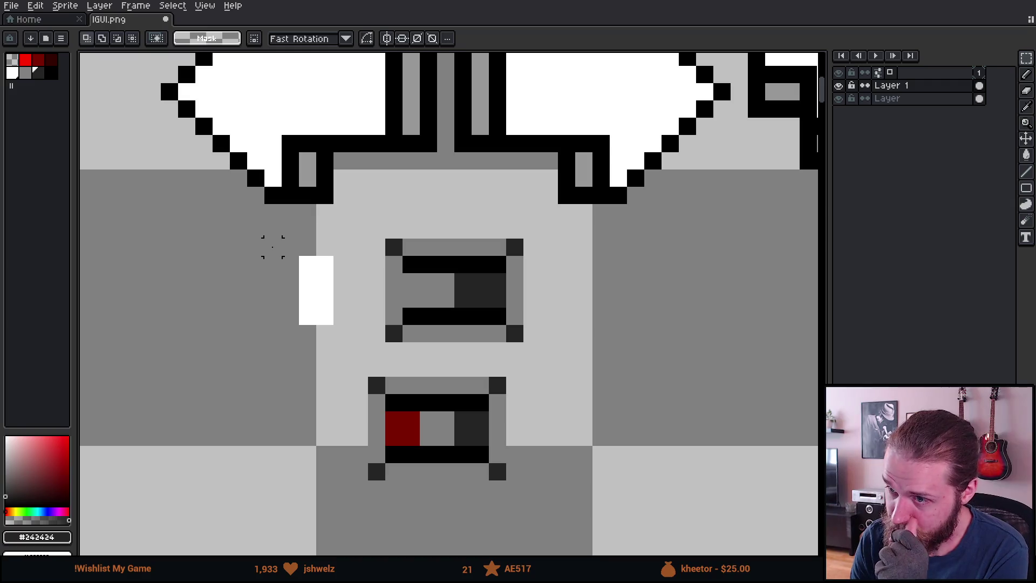
- Shift the knob's left column one pixel left, fill the gaps white and paint its centre black
mouse_move(231, 238)
mouse_down()
mouse_move(265, 257)
mouse_move(332, 388)
mouse_up()
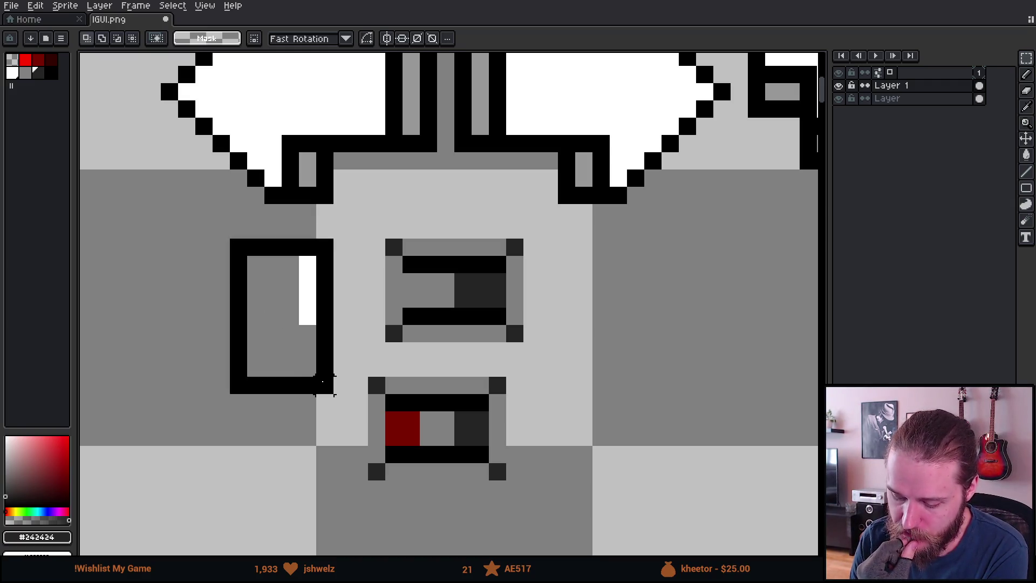
key(ctrl+d)
drag(308, 247, 308, 354)
drag(307, 300, 291, 301)
key(ctrl+d)
alt+click(324, 294)
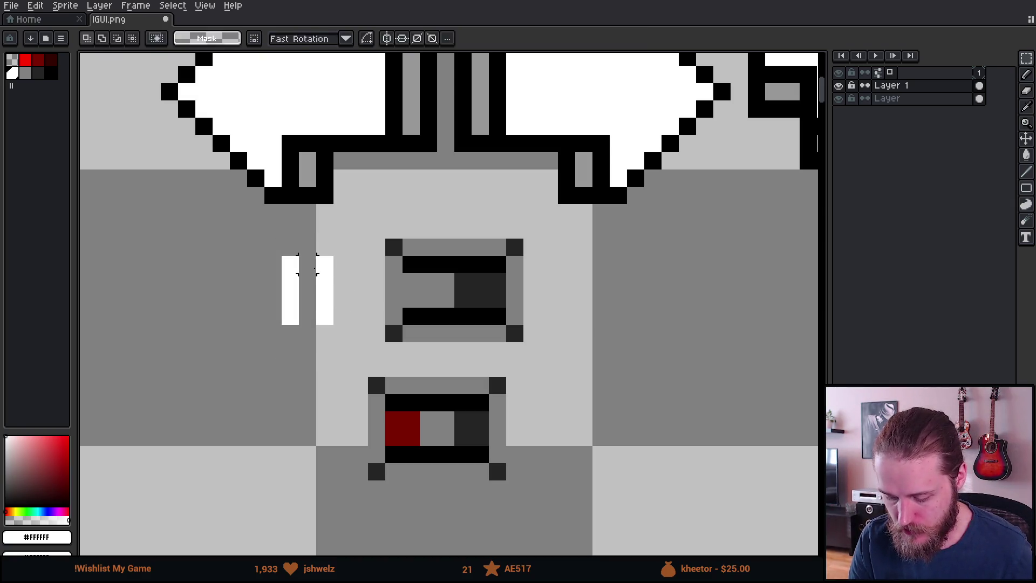
click(308, 264)
click(307, 316)
alt+click(430, 264)
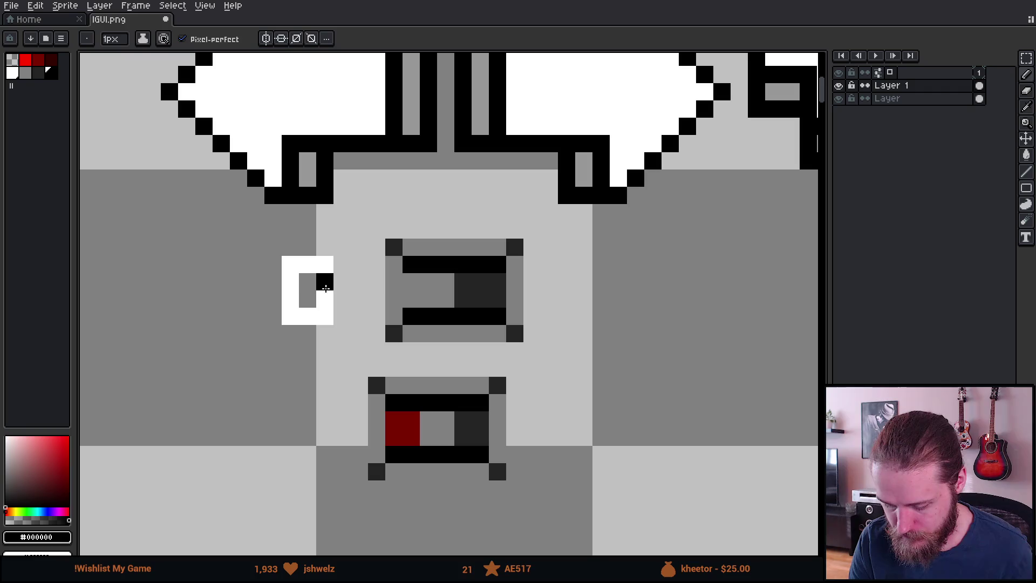
drag(307, 282, 308, 299)
- Widen the lower switch's slot by shifting its right part one pixel right and filling the gap
scroll(393, 436, up, 2)
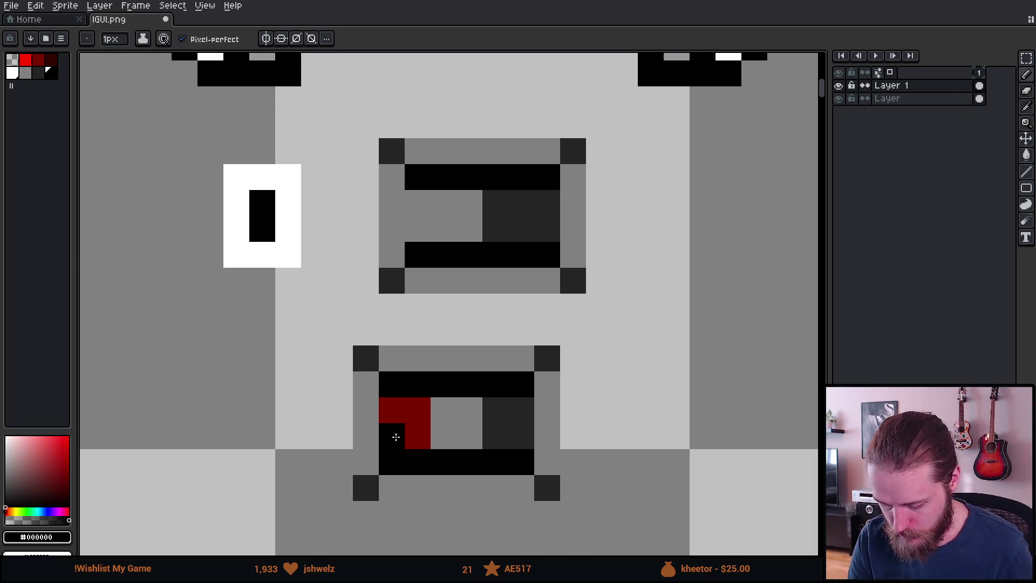
key(m)
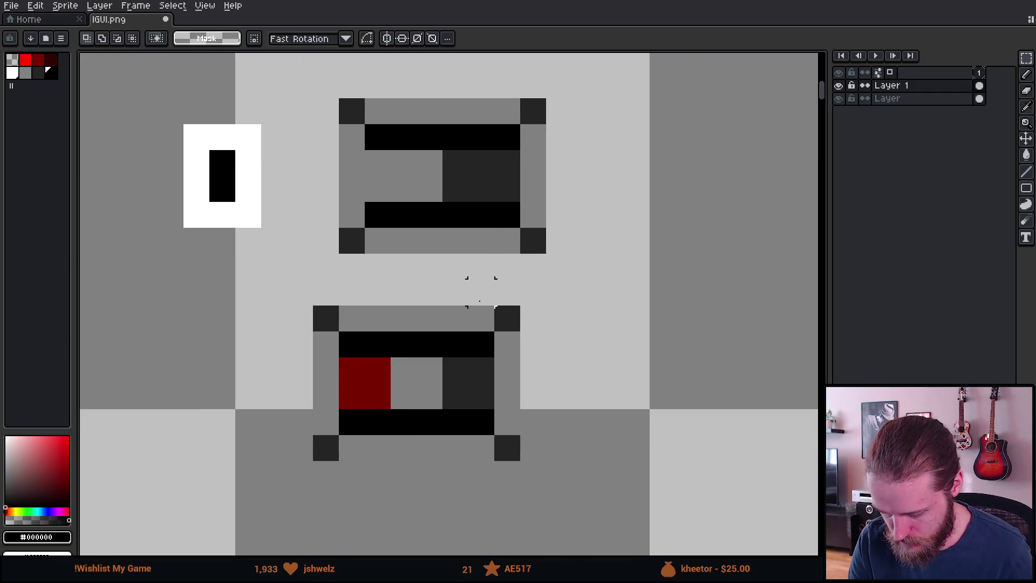
drag(480, 300, 569, 483)
drag(537, 432, 561, 432)
click(481, 291)
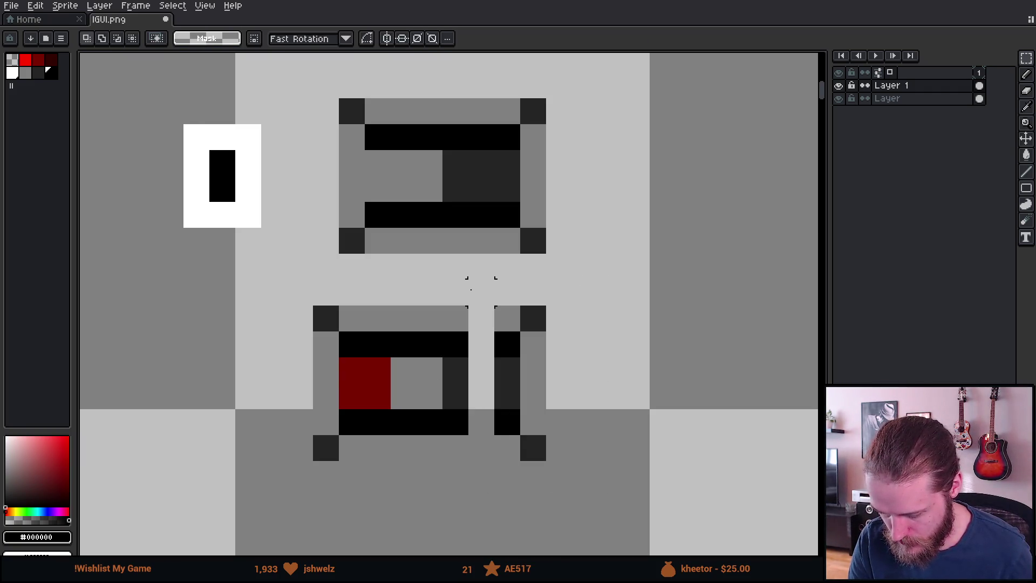
drag(456, 292, 461, 469)
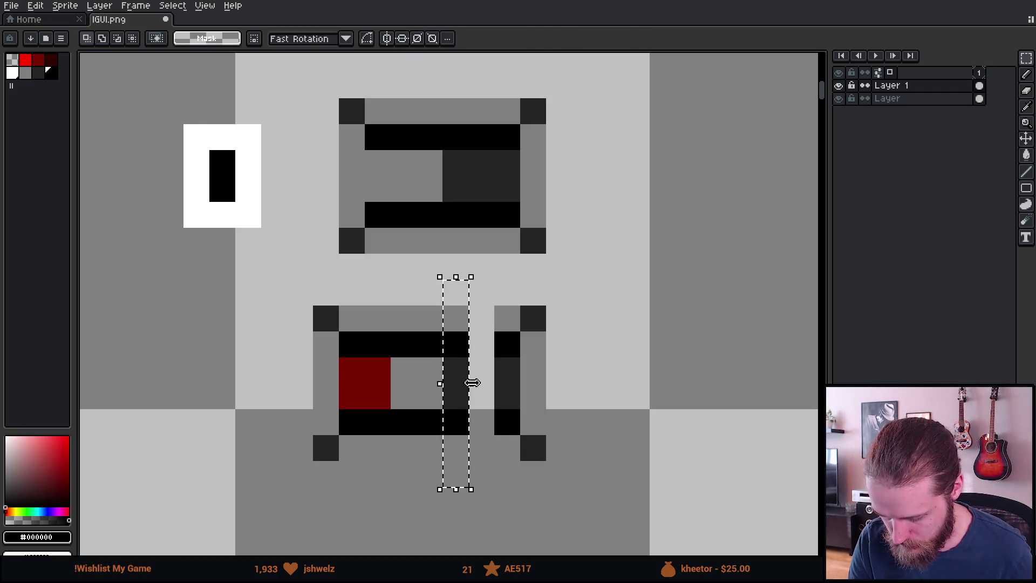
key(Right)
key(Return)
- Drop the white knob into the widened lower slot and switch back to Unity
scroll(488, 398, down, 2)
mouse_move(323, 248)
mouse_down()
mouse_move(347, 323)
mouse_move(493, 432)
mouse_up()
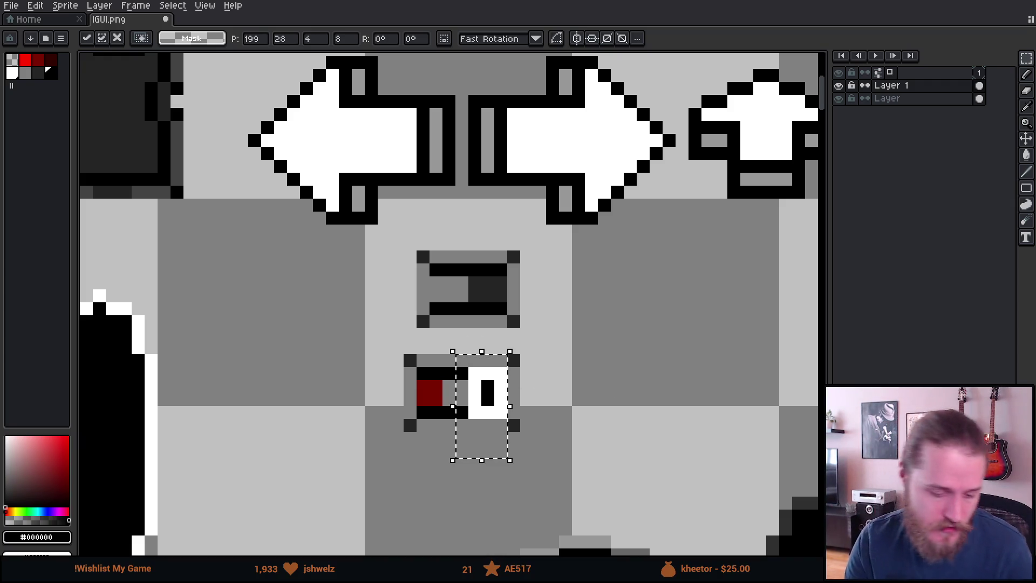
key(alt+Tab)
scroll(470, 178, up, 2)
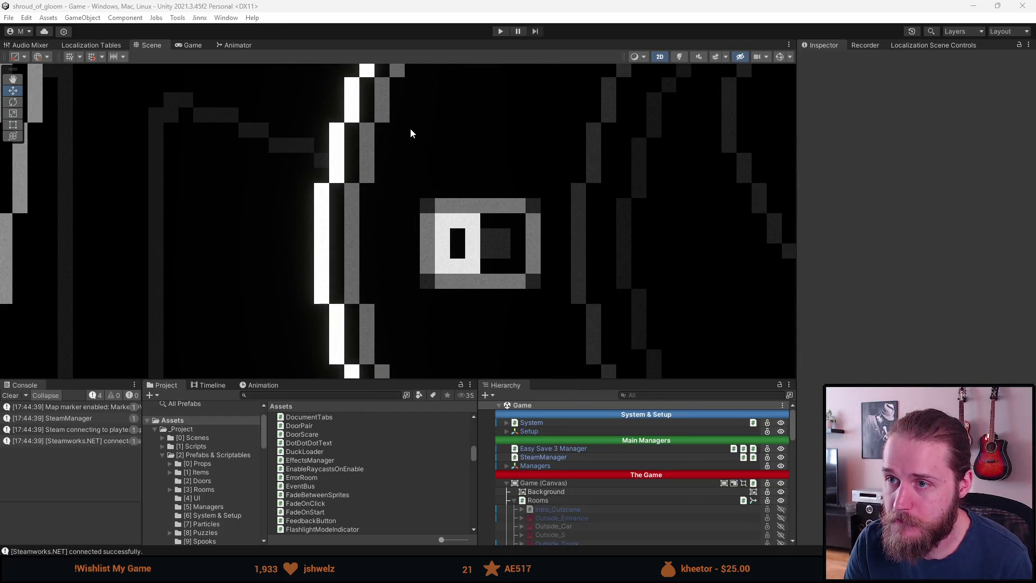
drag(422, 201, 432, 253)
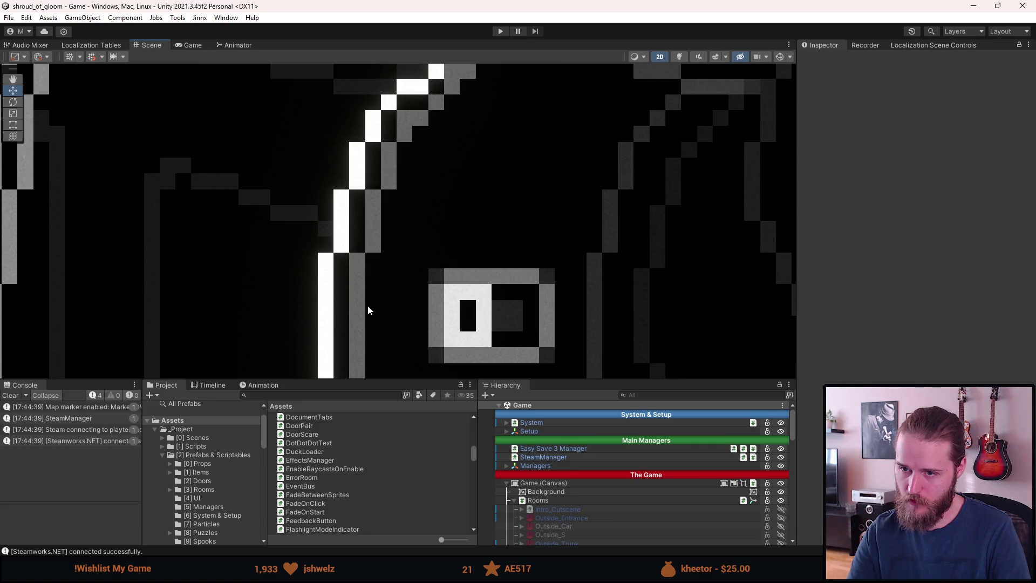
drag(376, 293, 304, 191)
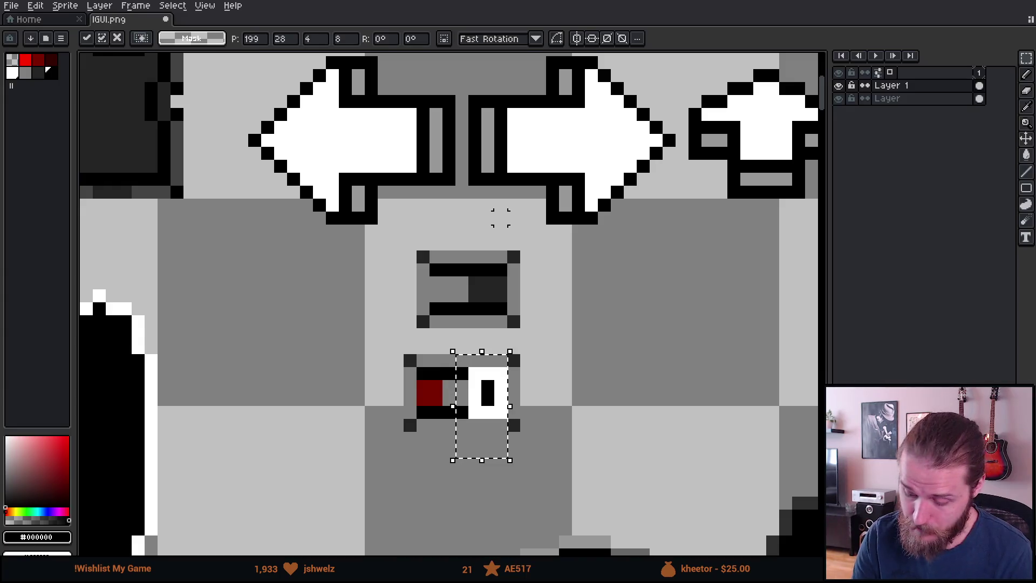
scroll(532, 343, up, 2)
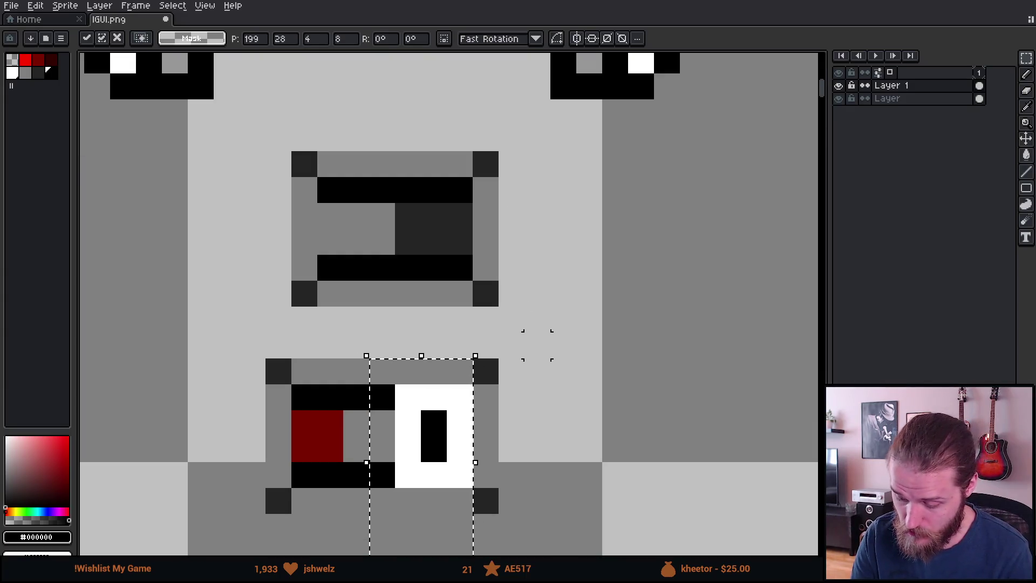
- Move the white knob out to the right grey area; try, then undo, a two-pixel left column shift
drag(485, 449, 657, 393)
click(458, 290)
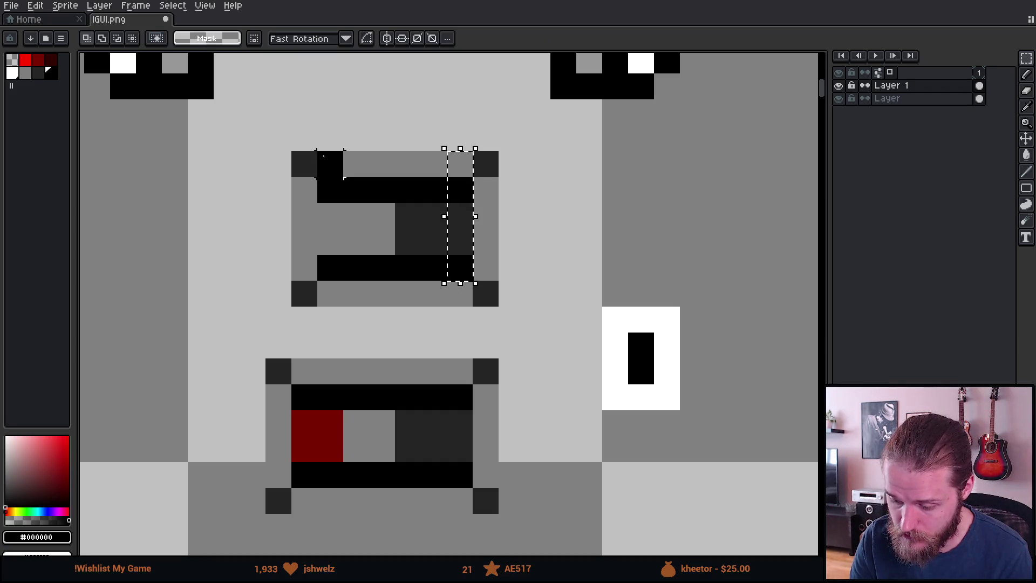
drag(241, 150, 318, 335)
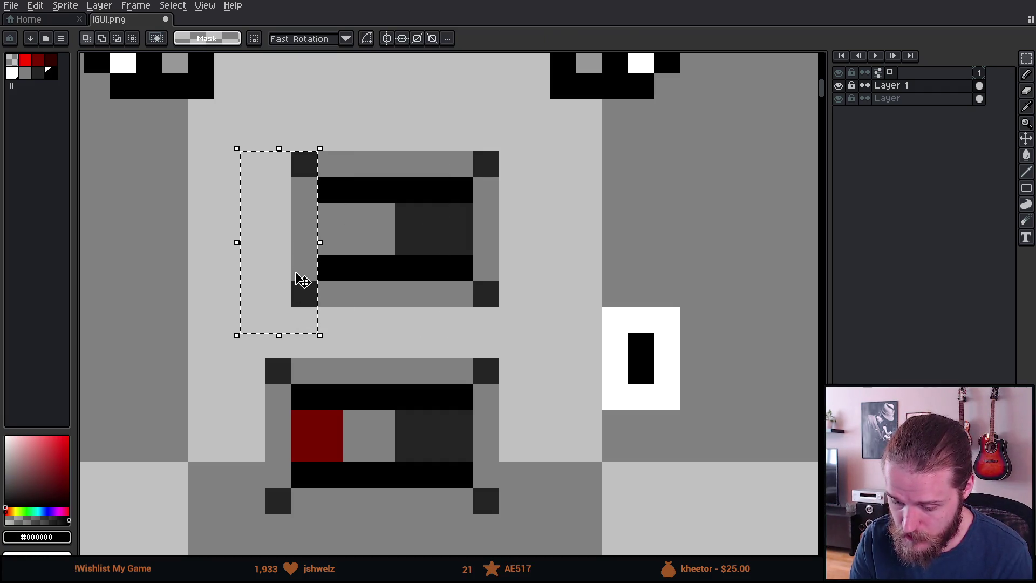
drag(318, 245, 268, 245)
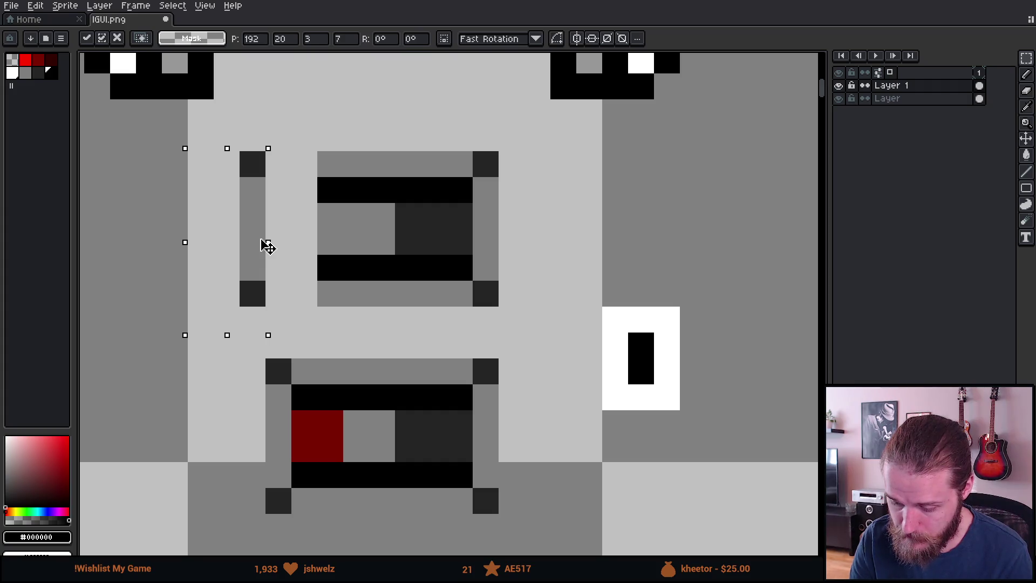
click(411, 261)
key(ctrl+z)
key(ctrl+z)
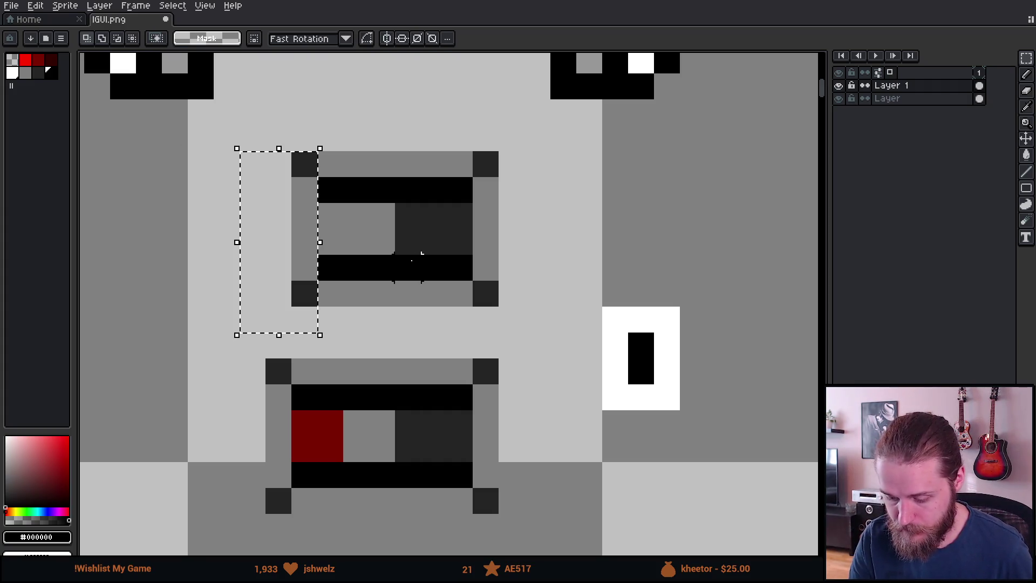
- Move the strips on both sides of the upper box one pixel inward
scroll(507, 294, down, 4)
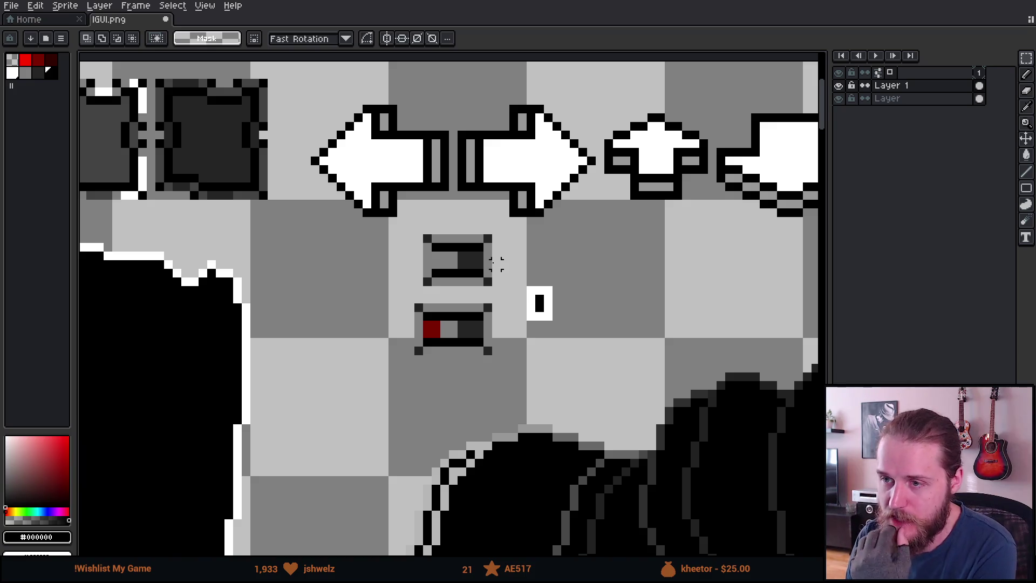
scroll(497, 263, up, 2)
drag(320, 173, 386, 308)
key(Right)
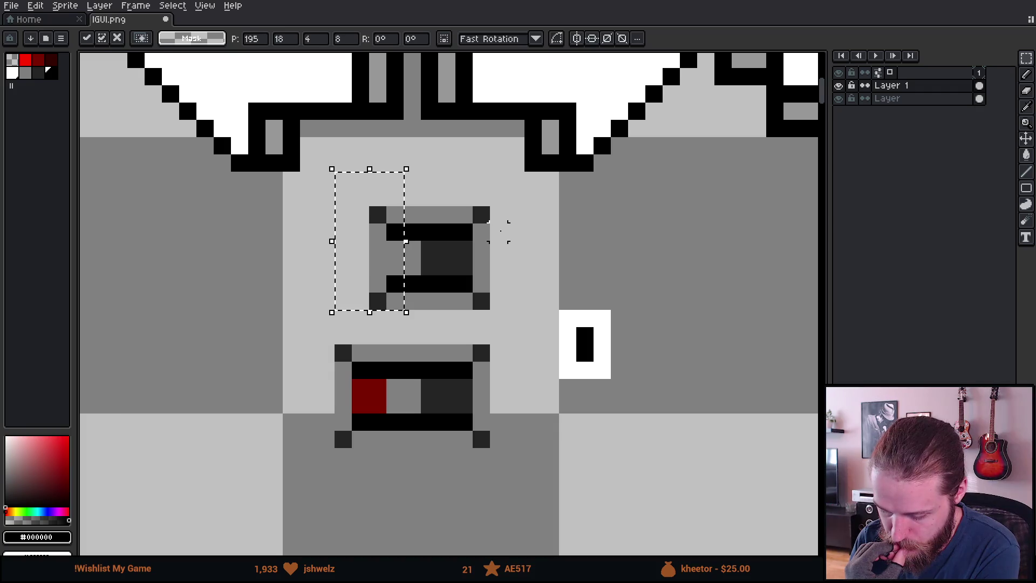
click(499, 232)
mouse_move(513, 196)
mouse_down()
mouse_move(475, 318)
mouse_move(464, 319)
mouse_up()
drag(483, 280, 474, 280)
click(533, 249)
- Paint a grey pixel column in the bottom box
scroll(430, 421, up, 2)
key(b)
drag(429, 353, 426, 377)
scroll(509, 409, down, 5)
scroll(509, 409, up, 3)
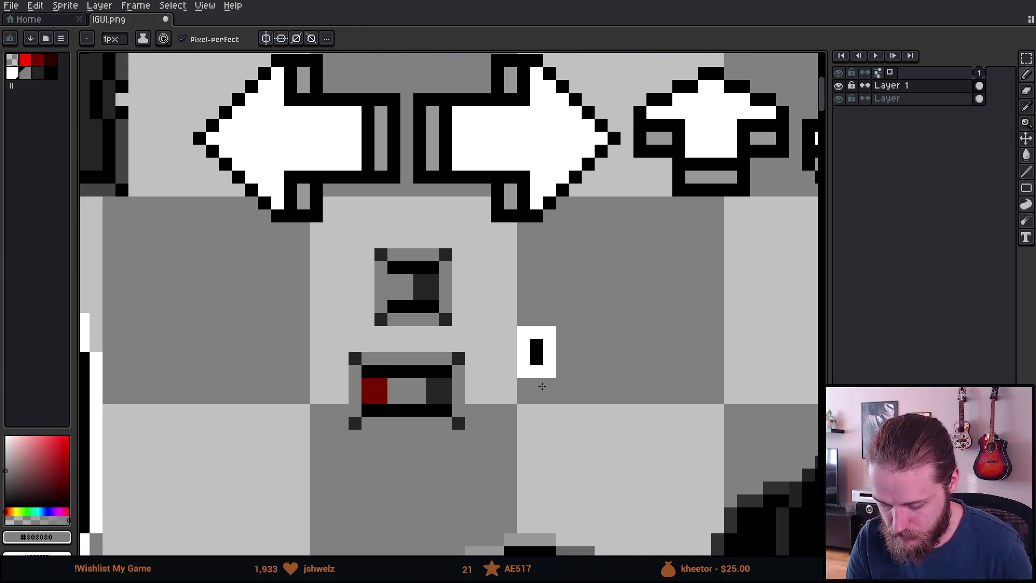
- Move the small white knob block into the bottom box
key(m)
drag(502, 297, 610, 432)
mouse_move(562, 387)
mouse_down()
mouse_move(451, 428)
mouse_move(401, 426)
mouse_move(455, 427)
mouse_move(405, 421)
mouse_move(444, 337)
mouse_move(437, 321)
mouse_move(245, 330)
mouse_up()
key(Return)
key(ctrl+d)
scroll(430, 359, up, 1)
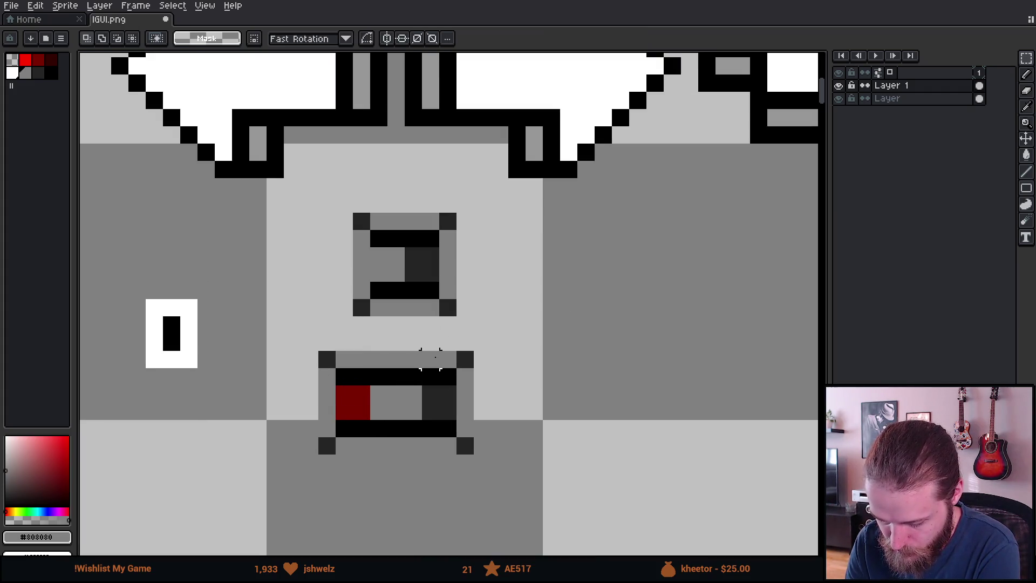
scroll(430, 359, up, 1)
scroll(432, 385, down, 1)
key(ctrl+z)
key(ctrl+z)
key(ctrl+y)
key(ctrl+y)
scroll(508, 233, up, 2)
scroll(300, 225, down, 2)
- Widen the upper box, shifting its left column one pixel left and its right column one pixel right
drag(278, 145, 329, 355)
drag(324, 301, 304, 302)
drag(445, 160, 483, 335)
click(451, 170)
drag(446, 159, 458, 341)
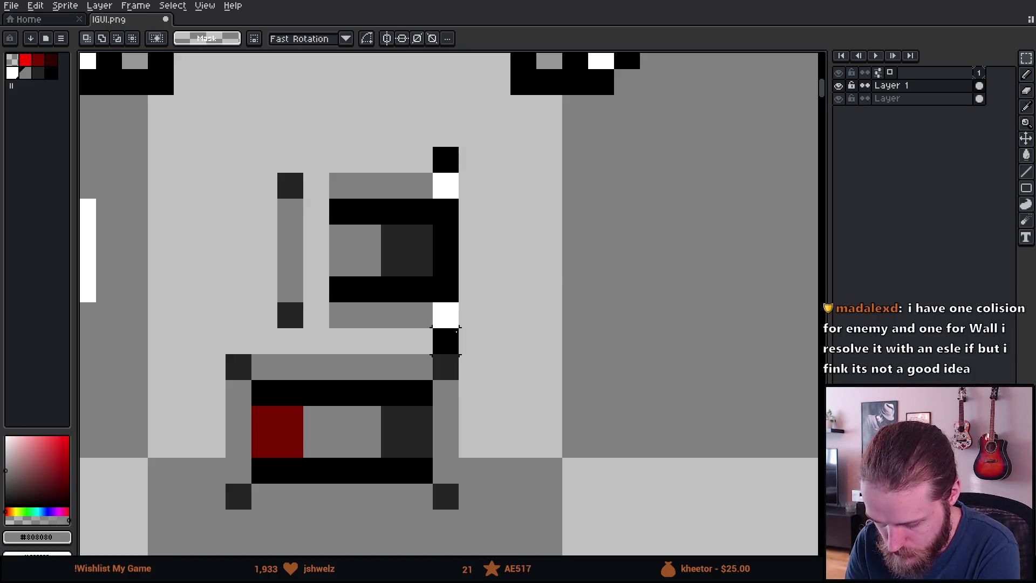
drag(453, 289, 479, 289)
key(ctrl+d)
- Shift two inner upper-box columns, one left and one right, then reselect the white knob
mouse_move(330, 172)
mouse_down()
mouse_move(353, 197)
mouse_move(356, 329)
mouse_up()
drag(324, 248, 289, 250)
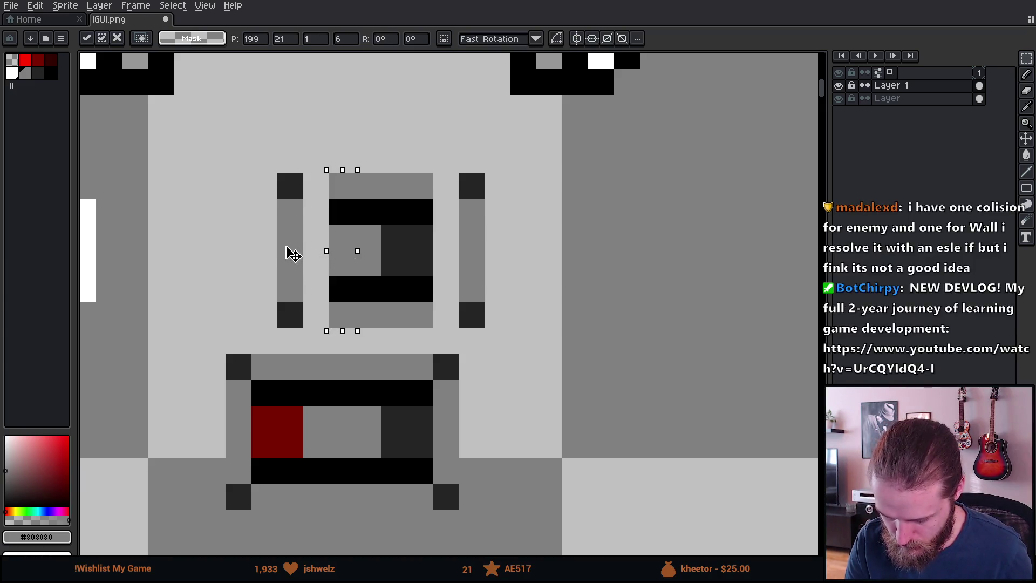
key(Return)
drag(420, 178, 421, 319)
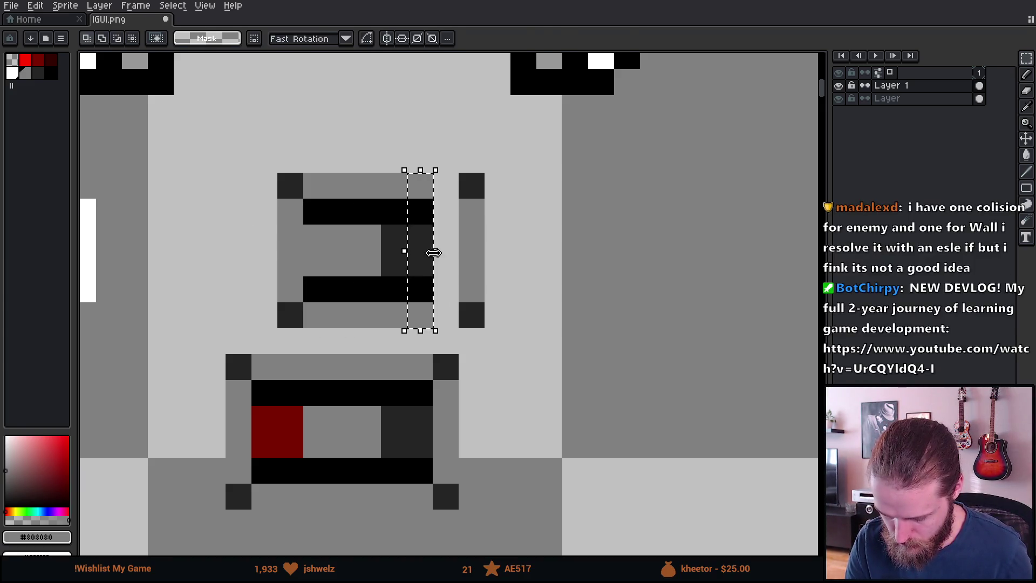
drag(428, 250, 459, 258)
key(ctrl+d)
mouse_move(265, 134)
mouse_down()
mouse_move(497, 340)
mouse_move(451, 312)
mouse_up()
key(ctrl+d)
scroll(498, 364, down, 5)
scroll(498, 364, up, 3)
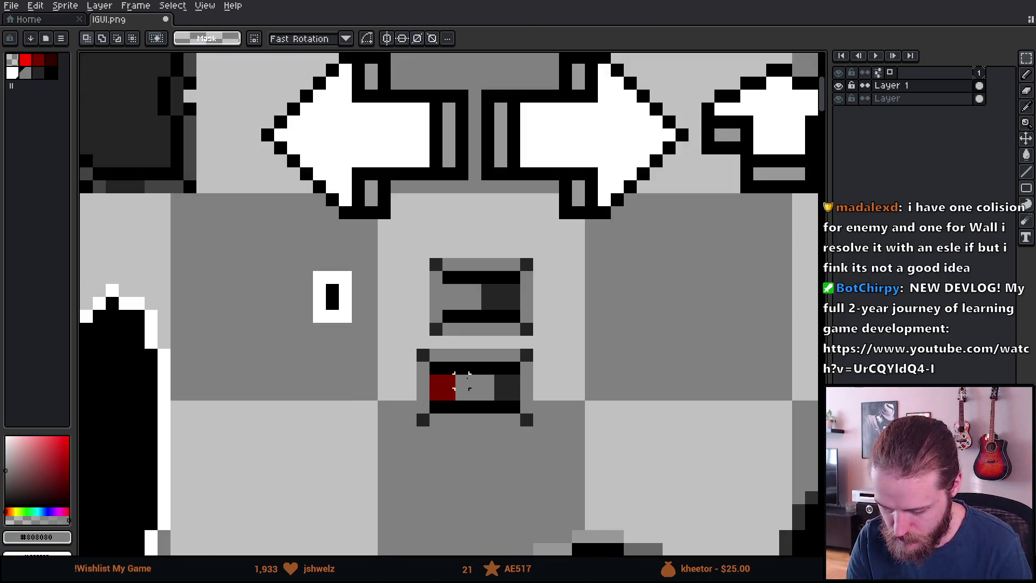
drag(291, 261, 379, 337)
- Try the white knob inside the slot, then move it out to sit left of the upper box
mouse_move(340, 308)
mouse_down()
mouse_move(512, 309)
mouse_move(464, 308)
mouse_move(497, 394)
mouse_move(456, 391)
mouse_move(451, 400)
mouse_move(480, 402)
mouse_up()
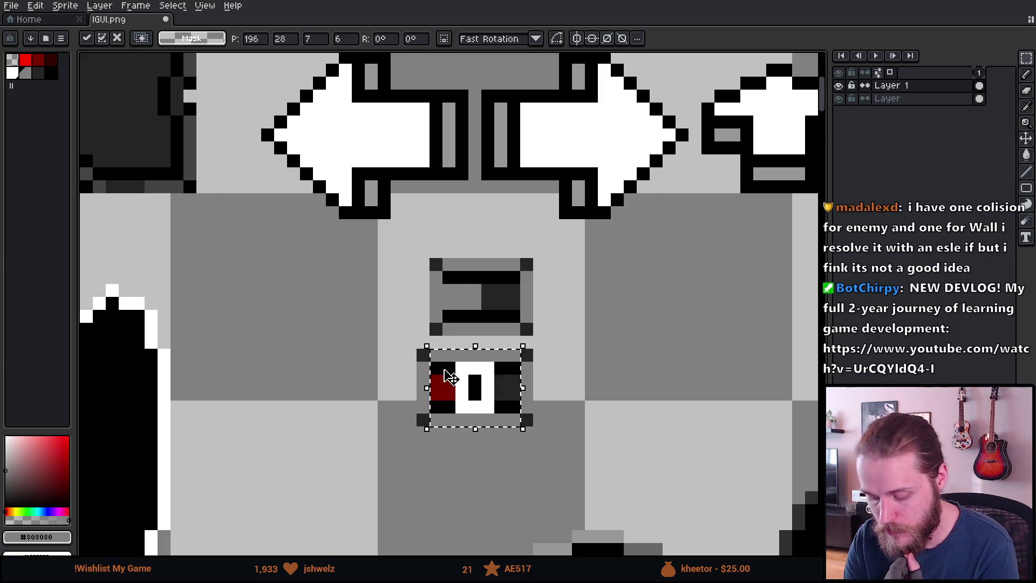
scroll(347, 287, down, 3)
scroll(421, 276, up, 2)
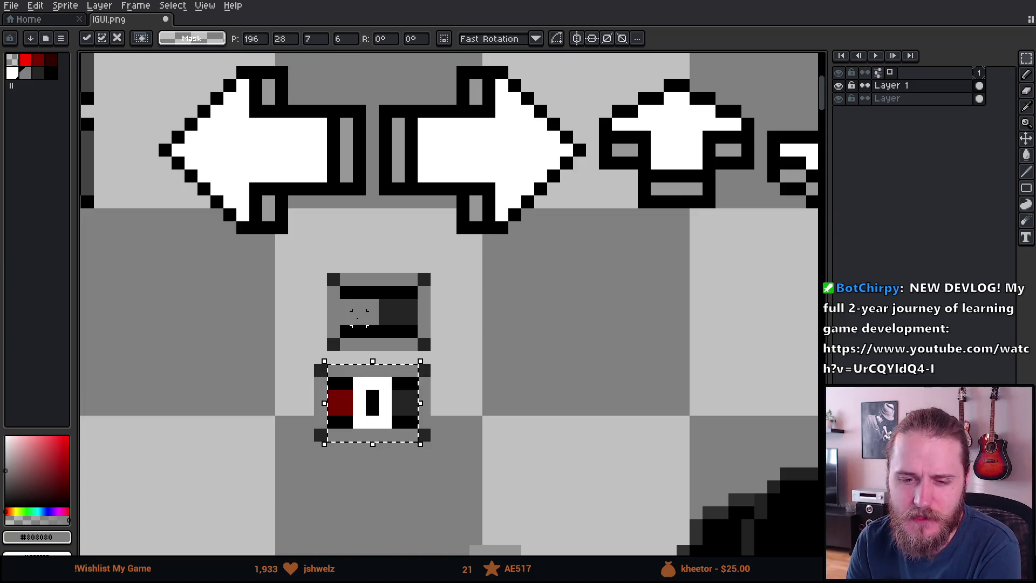
scroll(381, 410, up, 3)
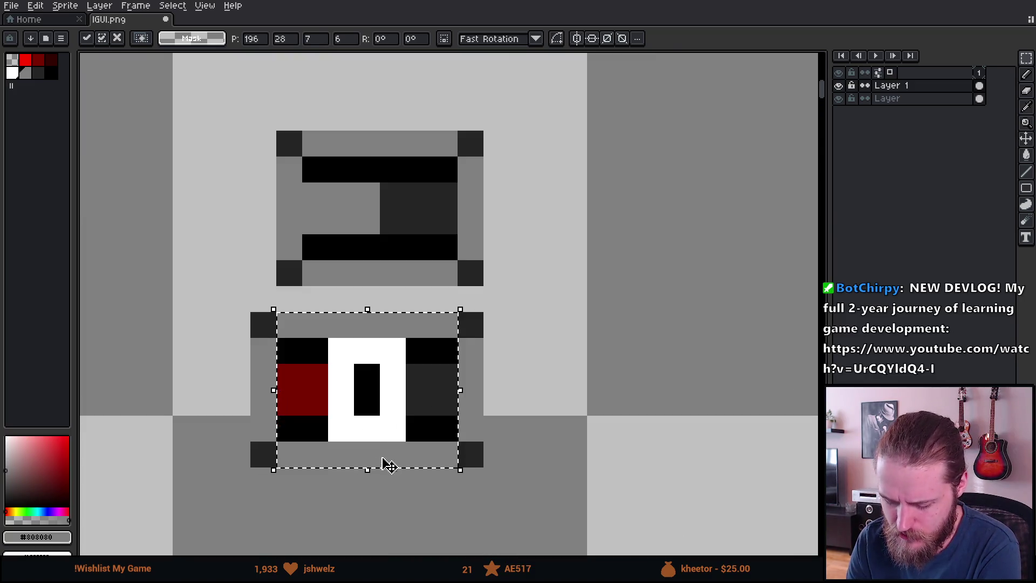
scroll(384, 412, down, 3)
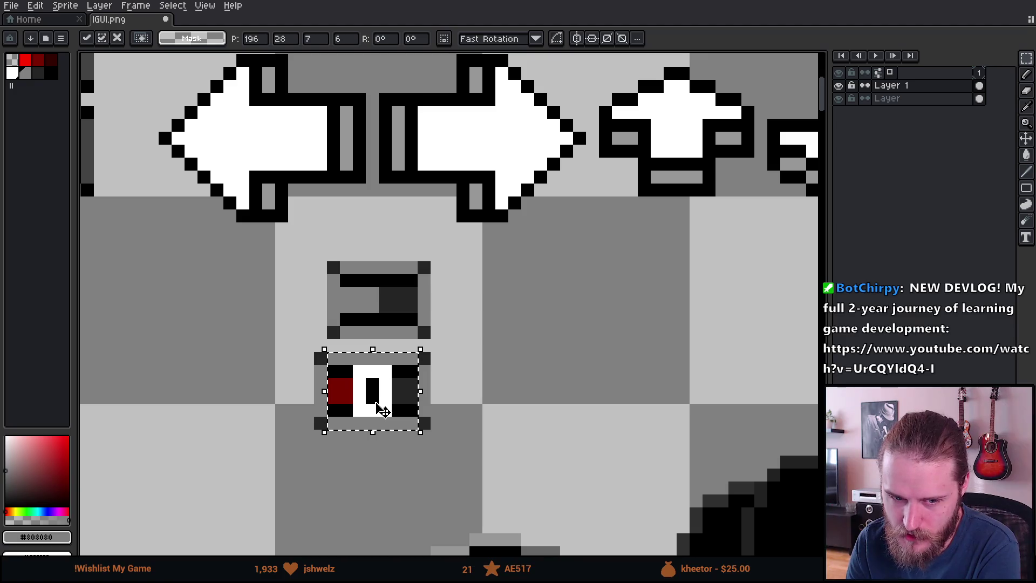
scroll(383, 411, up, 1)
scroll(381, 412, up, 2)
scroll(381, 412, down, 2)
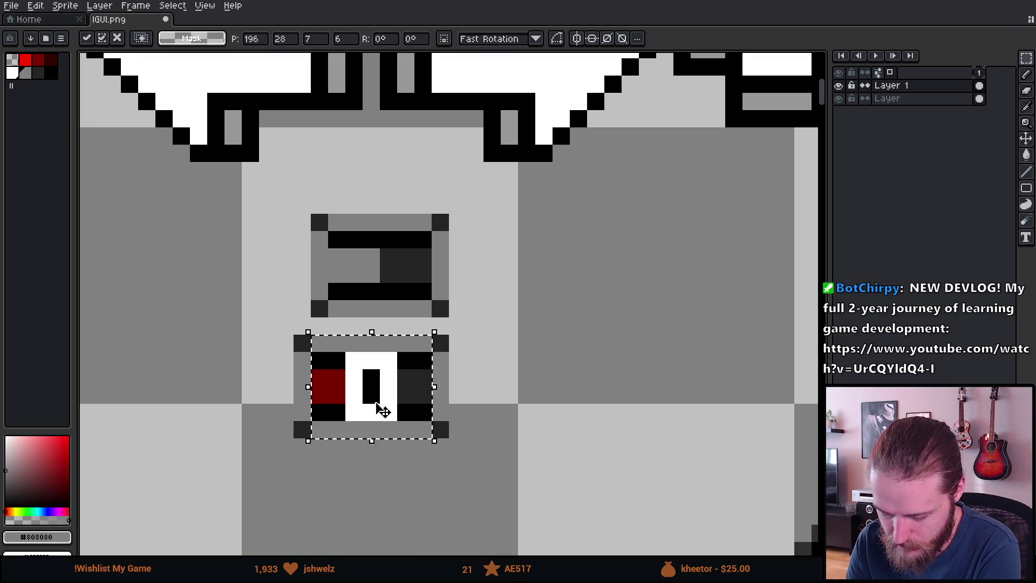
scroll(381, 412, up, 1)
mouse_move(381, 411)
mouse_down()
mouse_move(324, 405)
mouse_move(430, 404)
mouse_move(317, 393)
mouse_move(416, 390)
mouse_move(412, 474)
mouse_move(382, 399)
mouse_move(393, 220)
mouse_move(147, 200)
mouse_move(189, 216)
mouse_move(419, 215)
mouse_move(152, 231)
mouse_up()
- Drop the white knob block and shift the upper slot's left column one pixel right
click(705, 180)
drag(239, 78, 324, 294)
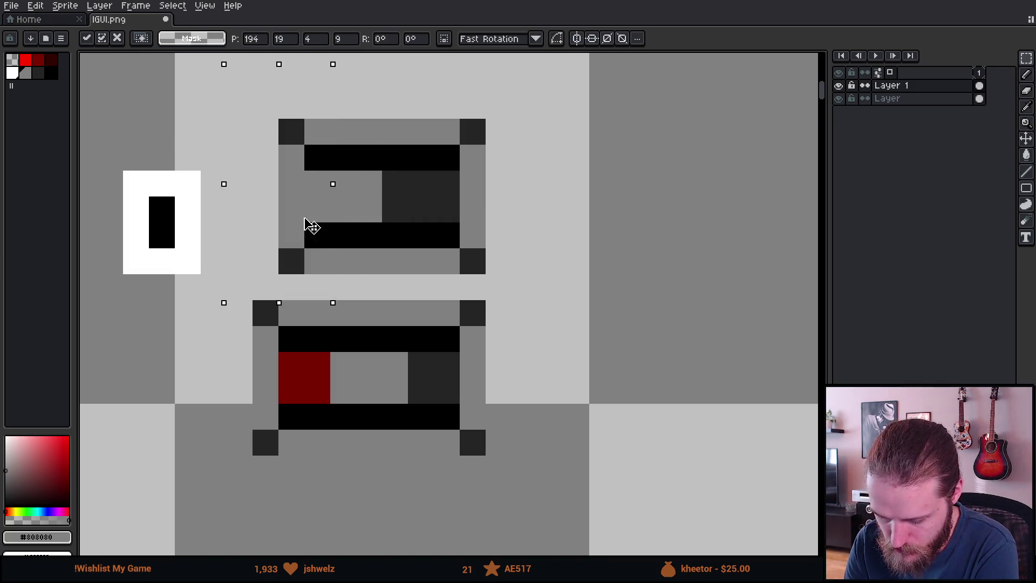
drag(321, 224, 347, 225)
key(ctrl+d)
- Move the white knob block back beside the slot boxes
mouse_move(115, 129)
mouse_down()
mouse_move(205, 262)
mouse_move(458, 240)
mouse_move(454, 224)
mouse_move(396, 211)
mouse_move(444, 210)
mouse_move(393, 209)
mouse_move(446, 208)
mouse_move(408, 207)
mouse_move(437, 390)
mouse_move(335, 388)
mouse_move(441, 388)
mouse_move(419, 389)
mouse_move(400, 220)
mouse_move(437, 219)
mouse_move(398, 223)
mouse_move(457, 214)
mouse_move(394, 215)
mouse_move(465, 393)
mouse_move(337, 382)
mouse_move(342, 394)
mouse_move(185, 178)
mouse_up()
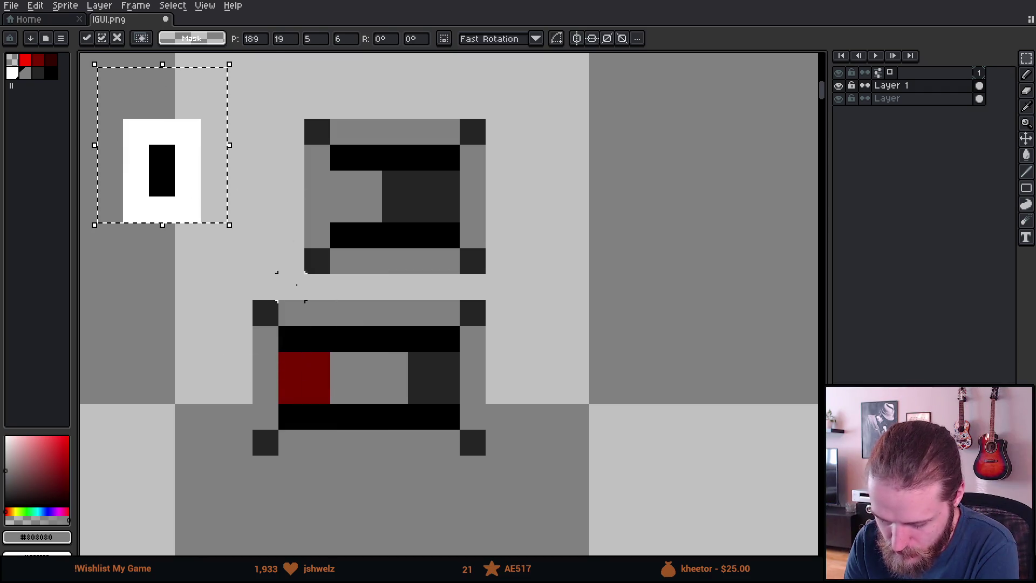
key(ctrl+d)
scroll(401, 315, down, 5)
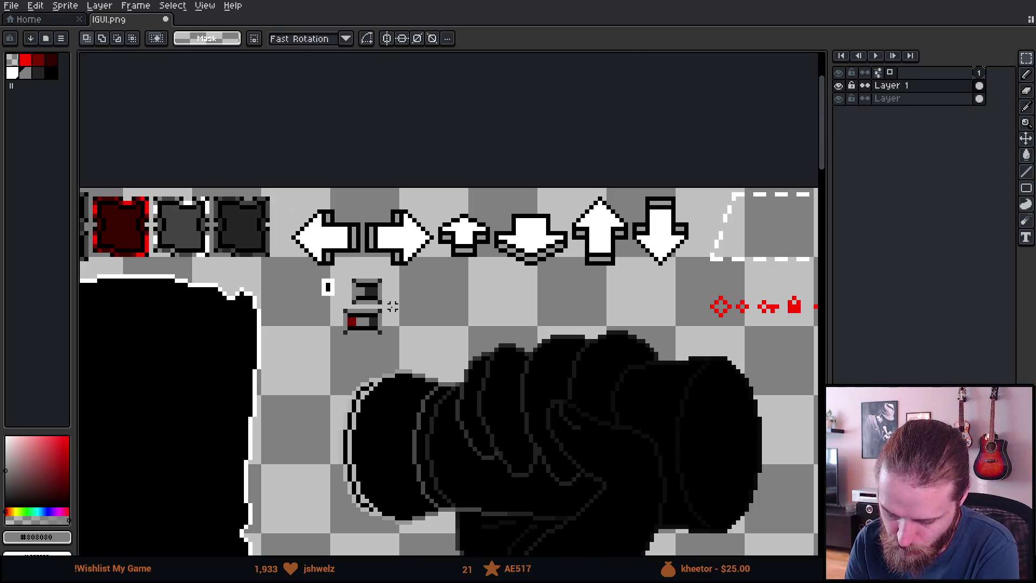
scroll(392, 306, up, 3)
mouse_move(215, 192)
mouse_down()
mouse_move(234, 229)
mouse_move(315, 300)
mouse_move(292, 296)
mouse_up()
key(ctrl+d)
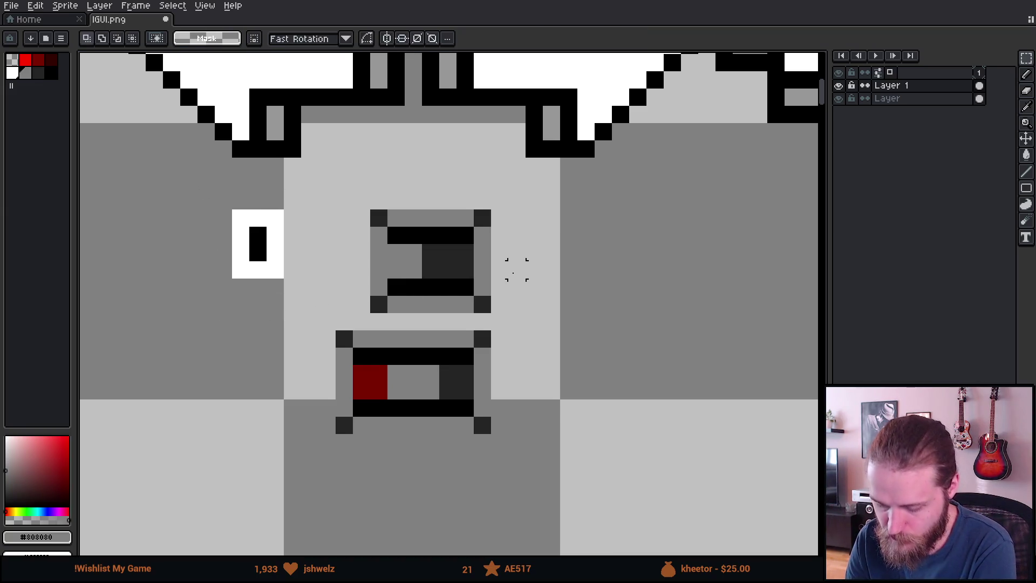
- Nudge the white knob right and down into its final spot, then return to Unity
drag(223, 218, 305, 333)
key(Right)
key(Right)
key(Down)
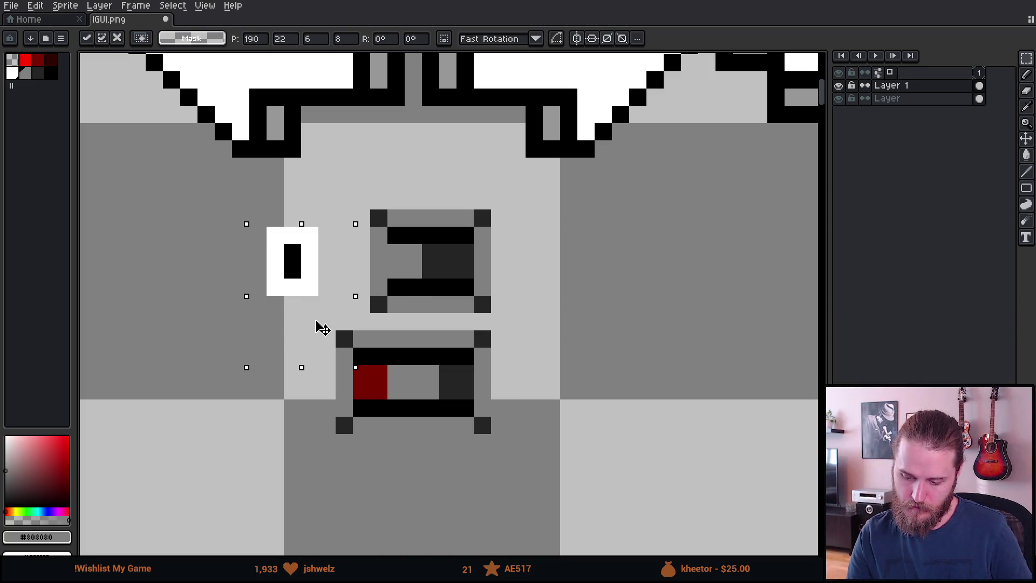
key(Right)
key(Return)
key(ctrl+d)
scroll(537, 344, down, 3)
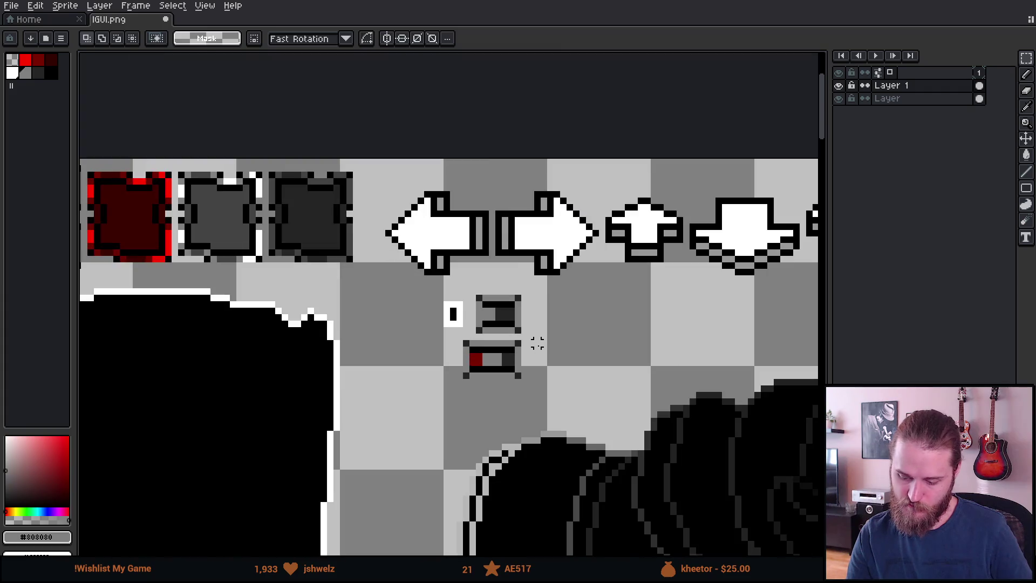
scroll(534, 343, up, 2)
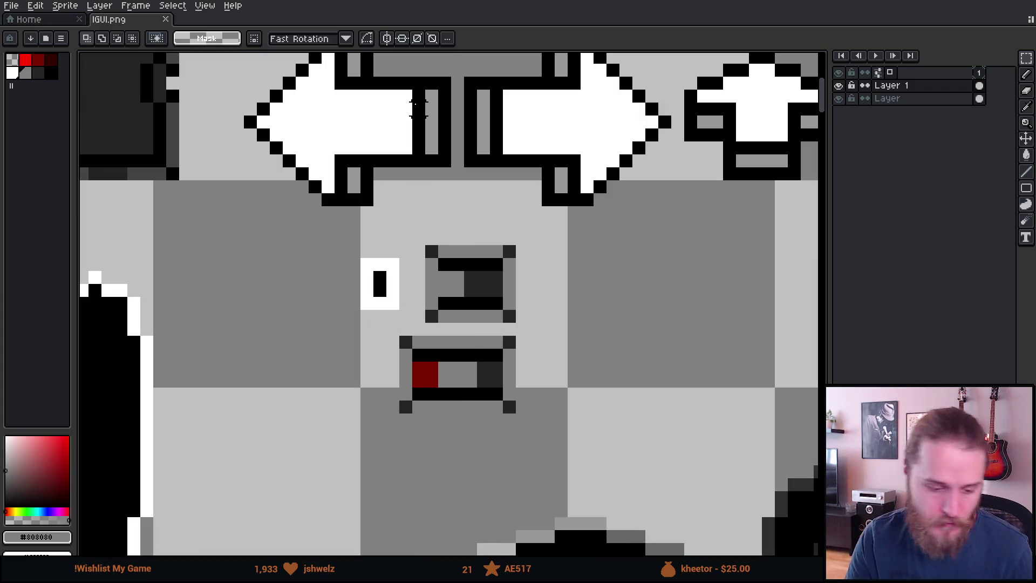
key(alt+Tab)
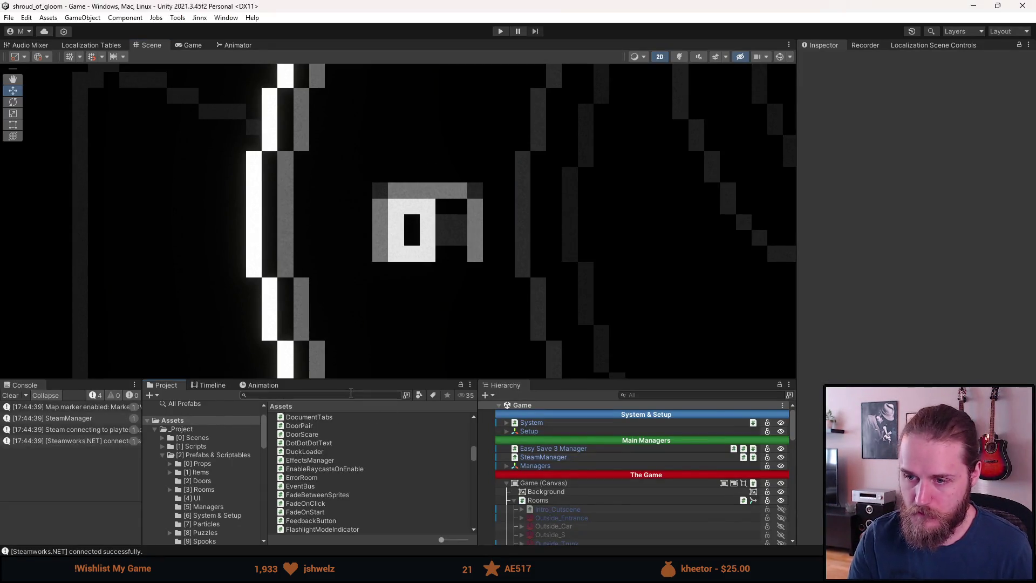
- Find the IGUI texture in the Project and open it in the Sprite Editor
text(igui)
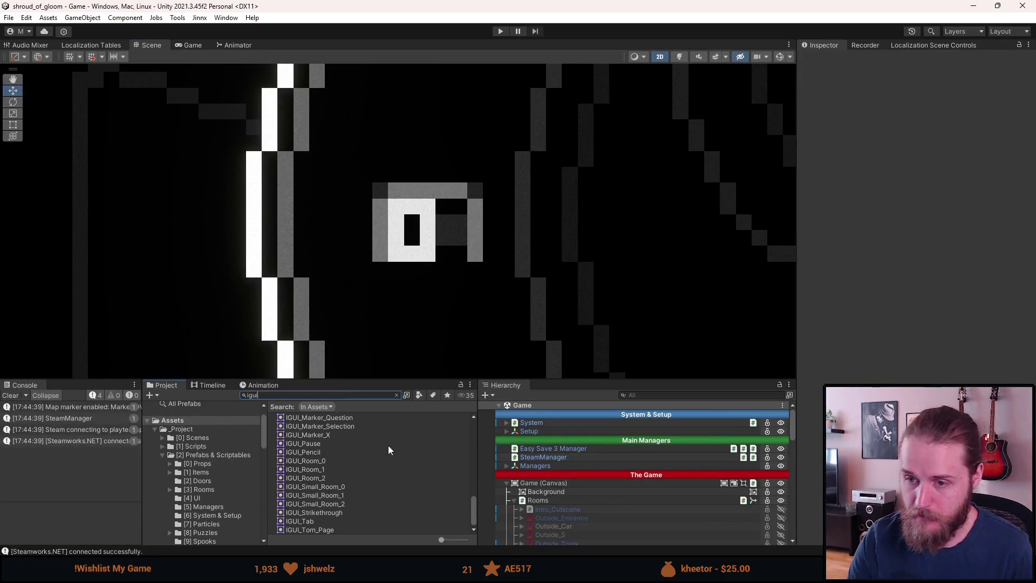
scroll(351, 437, up, 10)
click(294, 417)
click(1012, 191)
- Shift and narrow the slot sprite rect by one pixel, review the red-dot rect, and apply
scroll(622, 241, up, 5)
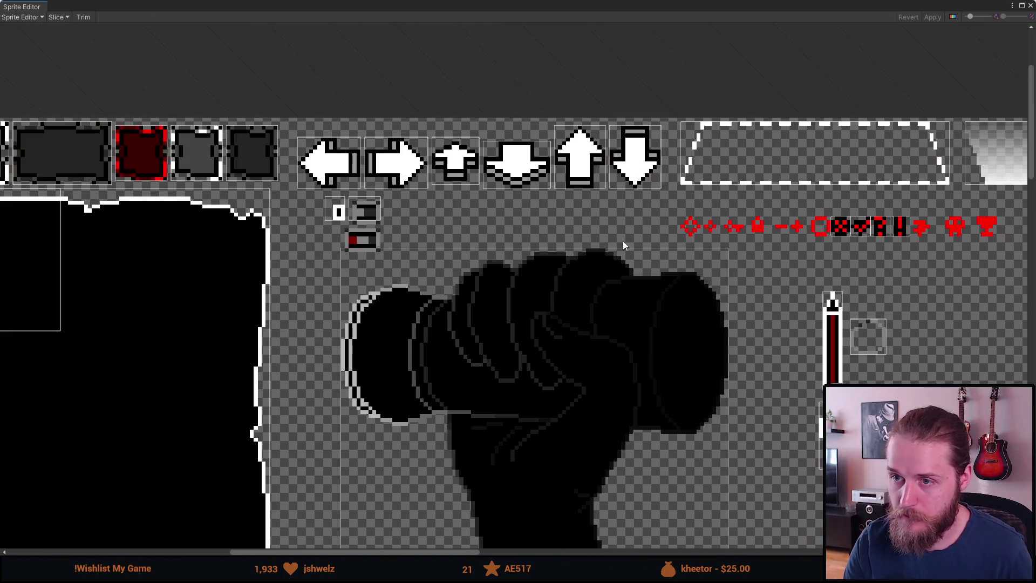
scroll(306, 213, up, 8)
click(413, 211)
click(513, 202)
drag(514, 203, 521, 213)
mouse_move(575, 235)
mouse_down()
mouse_move(563, 235)
mouse_move(550, 273)
mouse_move(434, 350)
mouse_up()
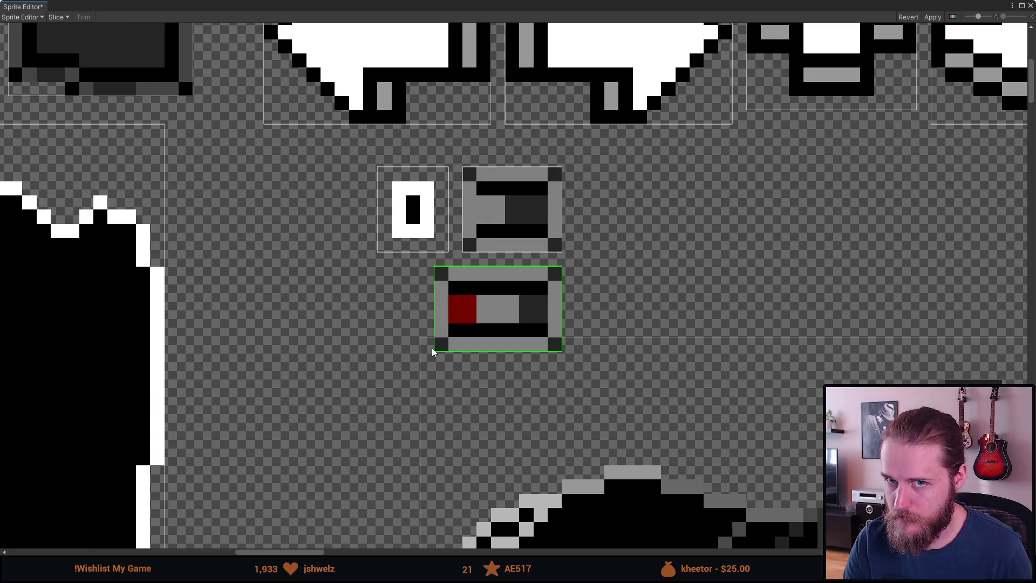
drag(432, 348, 432, 348)
click(511, 208)
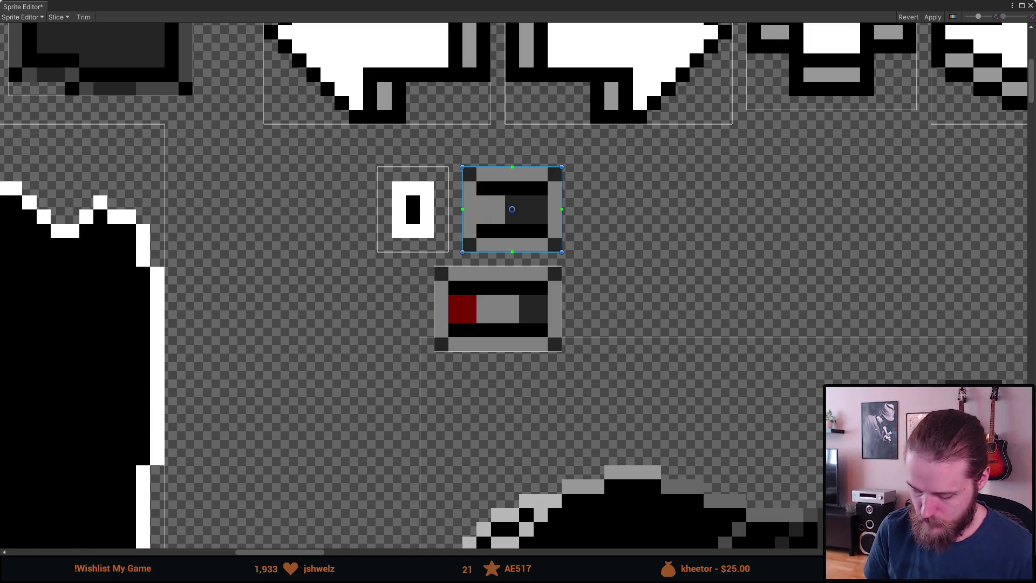
click(531, 332)
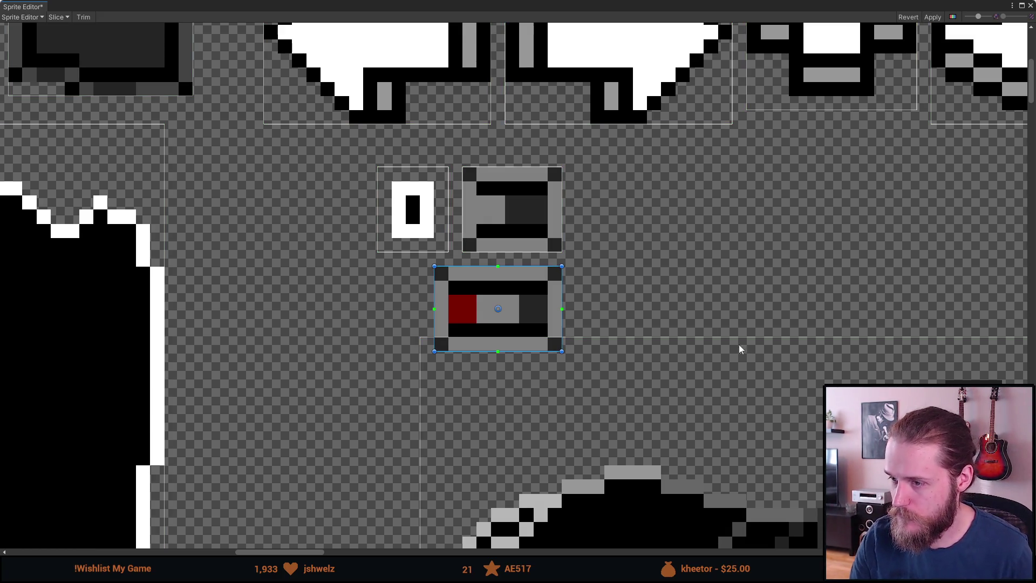
click(923, 17)
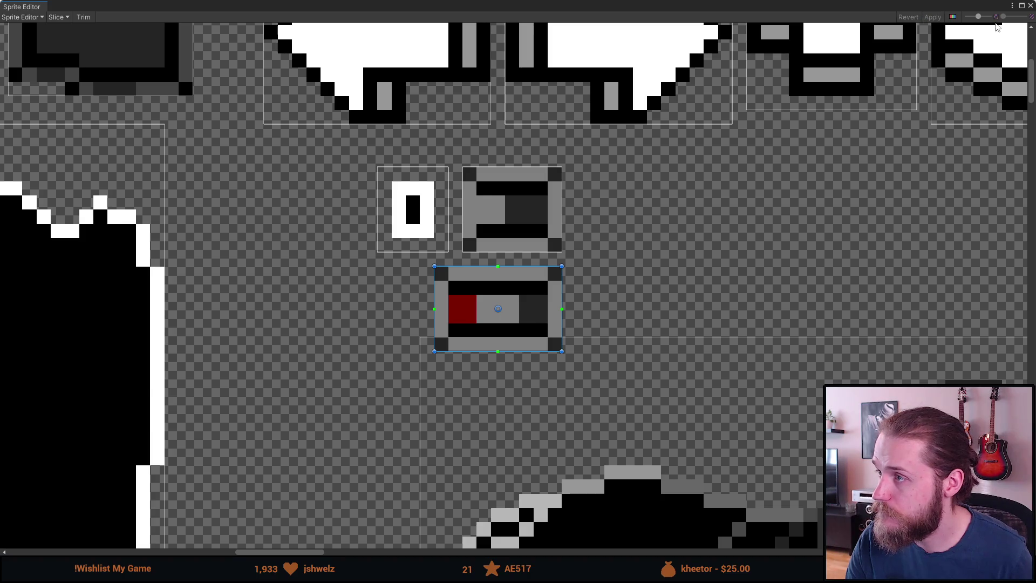
click(1030, 5)
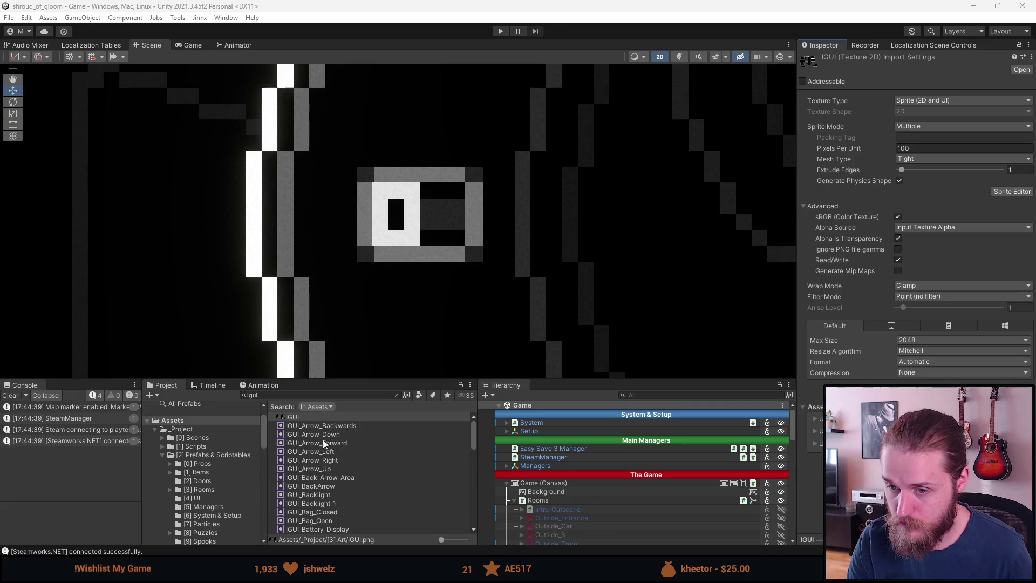
- Refit the rects onto the white knob, upper grey slot and red-dot slot, then apply
click(995, 193)
scroll(499, 261, up, 10)
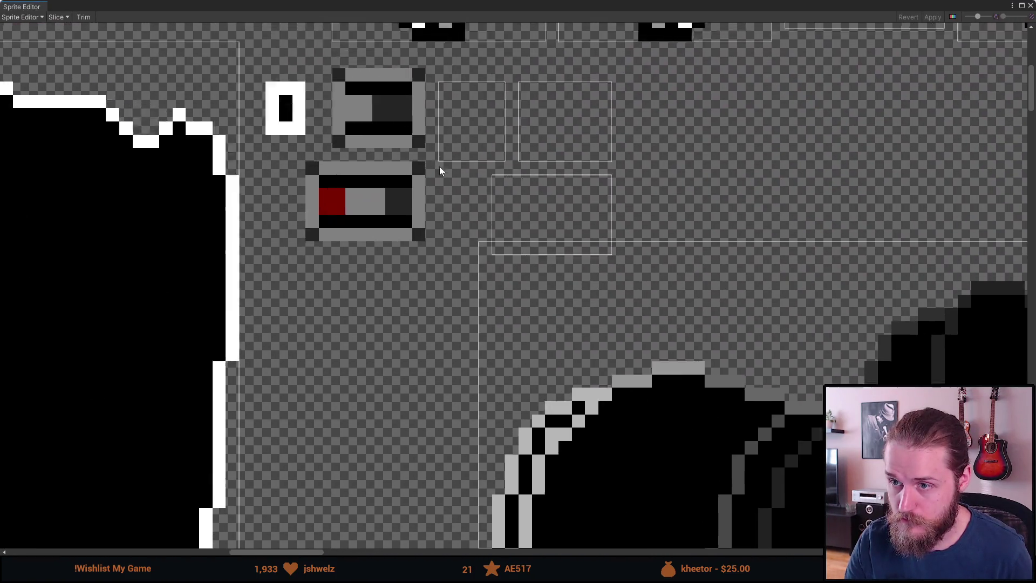
scroll(439, 166, up, 2)
drag(572, 162, 310, 162)
click(662, 163)
mouse_move(662, 163)
mouse_down()
mouse_move(389, 147)
mouse_move(409, 145)
mouse_up()
mouse_move(694, 294)
mouse_down()
mouse_move(430, 308)
mouse_move(433, 273)
mouse_up()
click(933, 17)
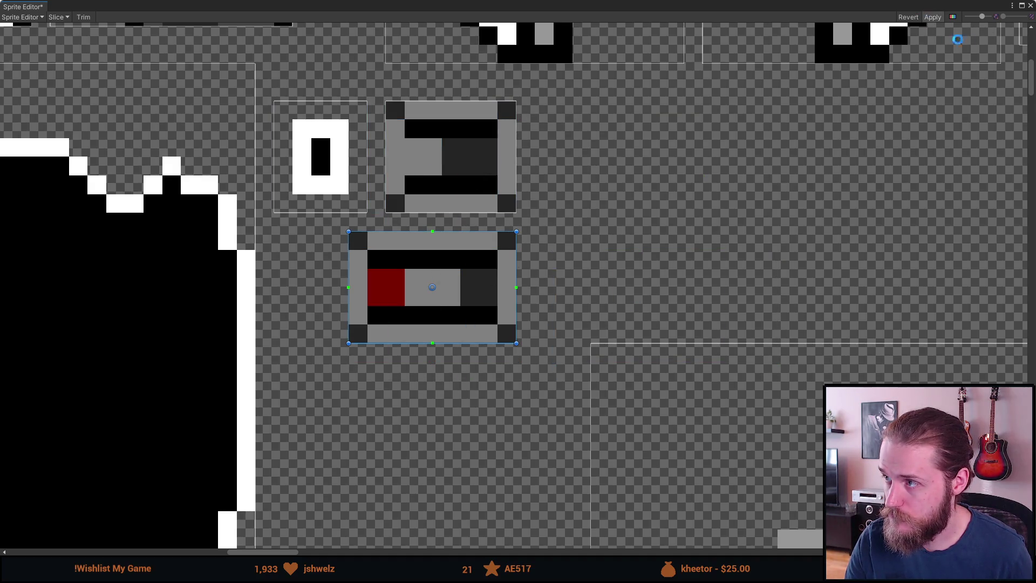
click(1031, 5)
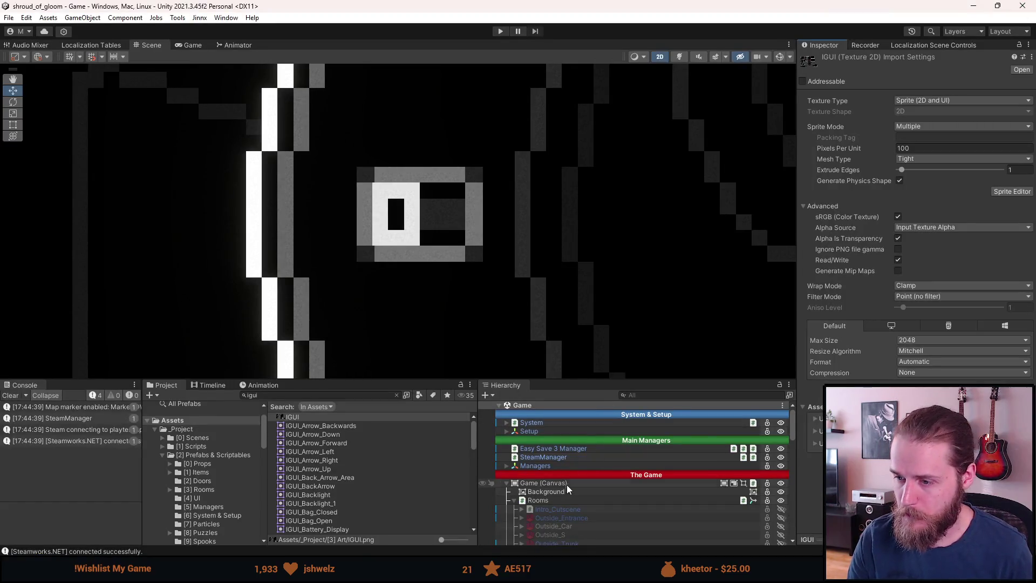
- Duplicate the Slot object to create Slot (1)
scroll(564, 487, down, 10)
scroll(576, 489, down, 10)
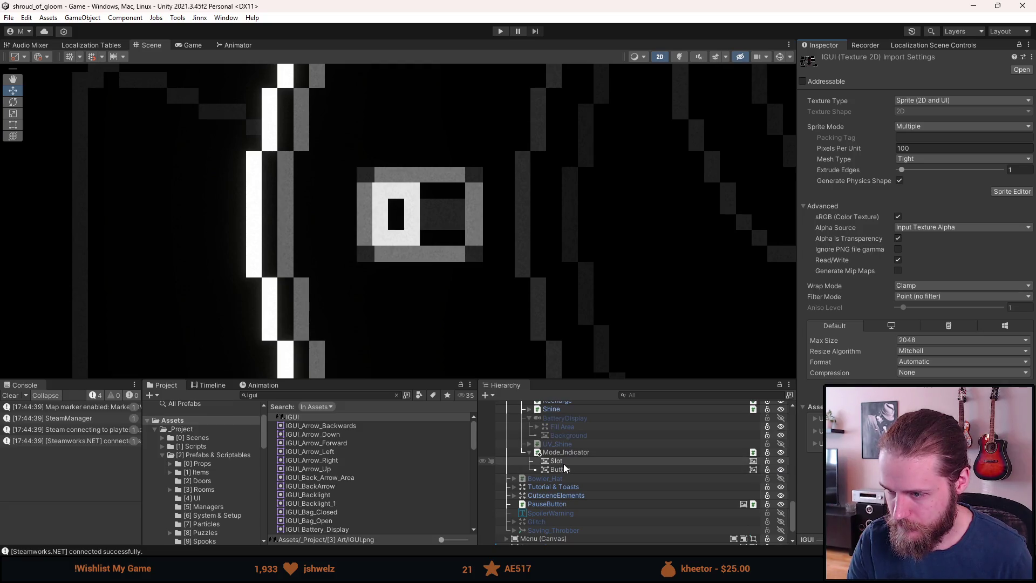
click(564, 462)
key(ctrl+d)
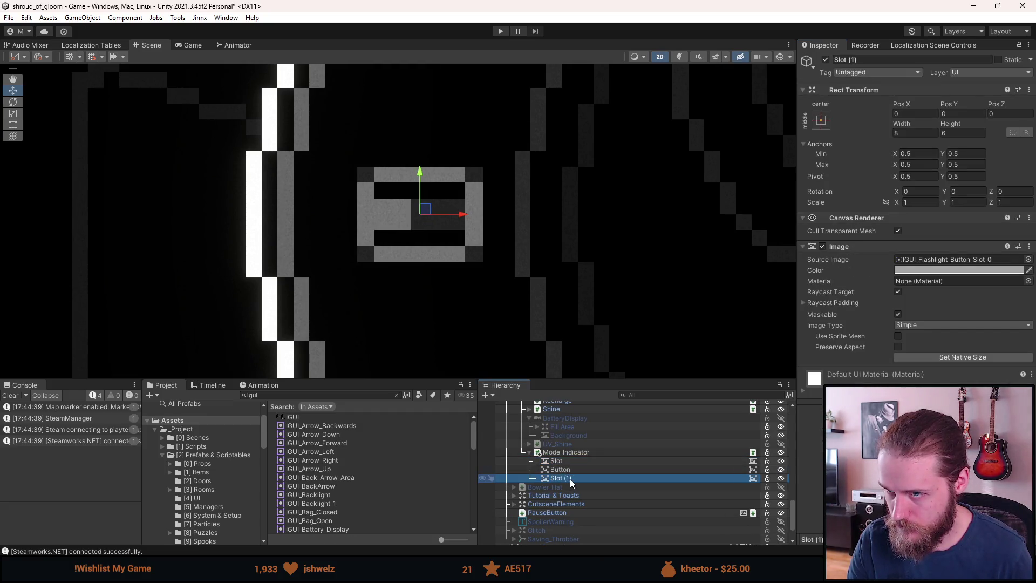
click(569, 461)
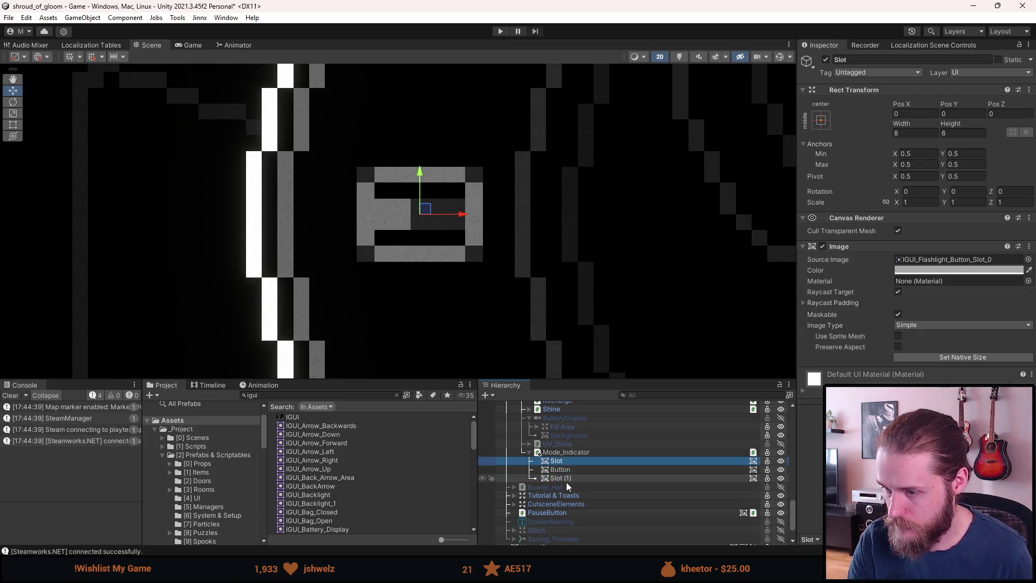
click(565, 478)
- Give Slot (1) the IGUI_Flashlight_Button_Slot_1 sprite at native size and deactivate it
click(1028, 259)
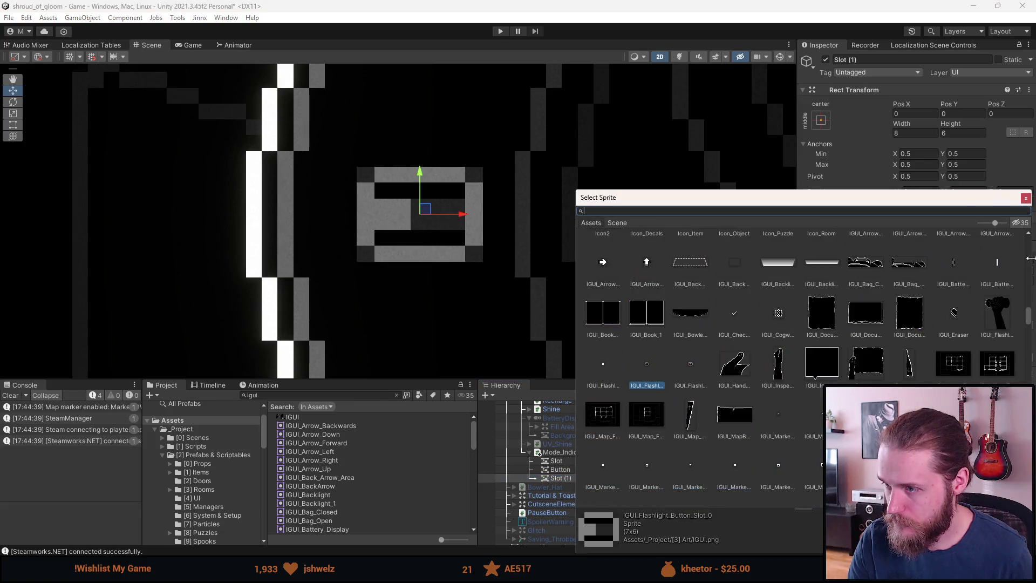
double_click(685, 370)
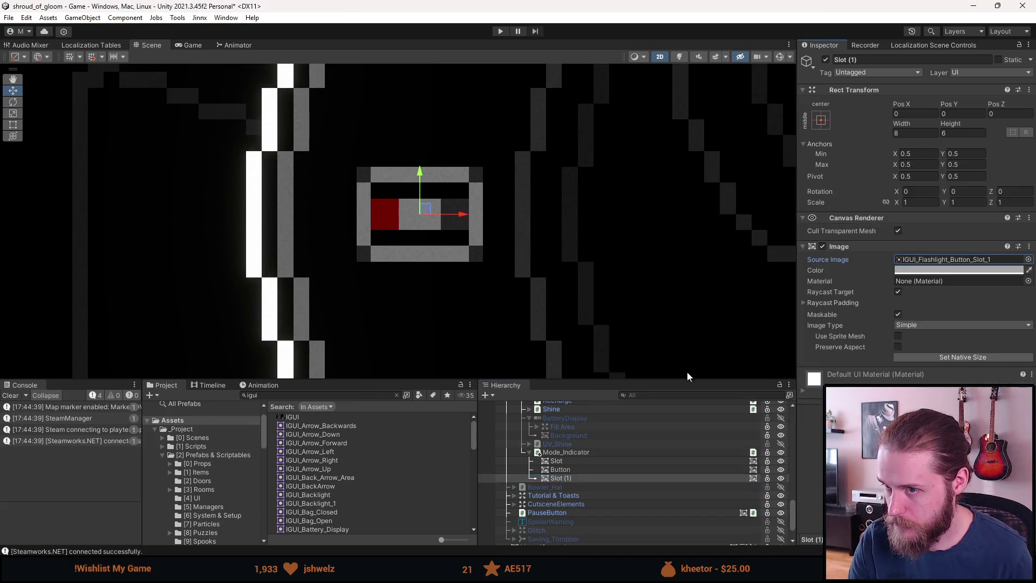
click(939, 358)
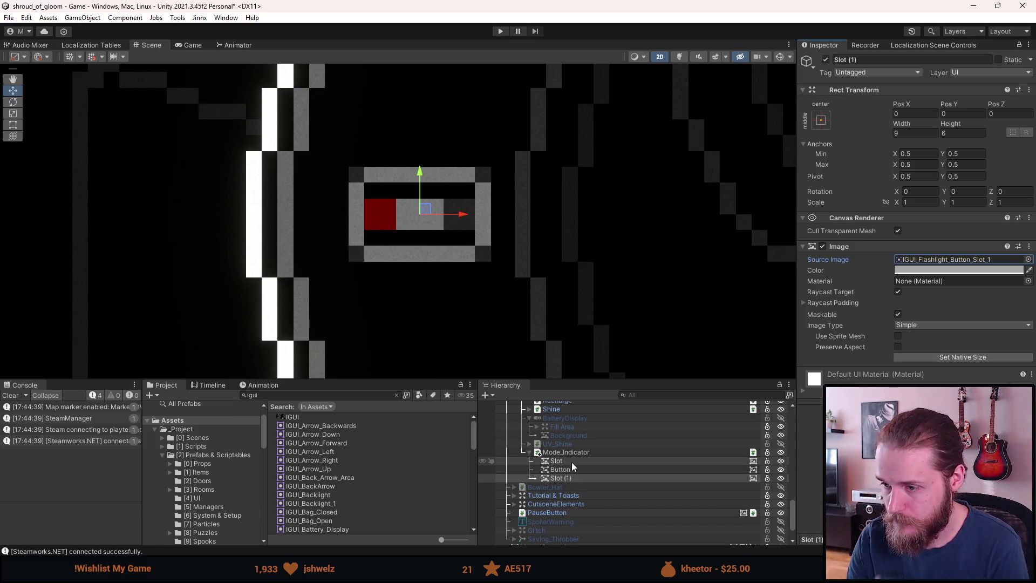
key(alt+shift+a)
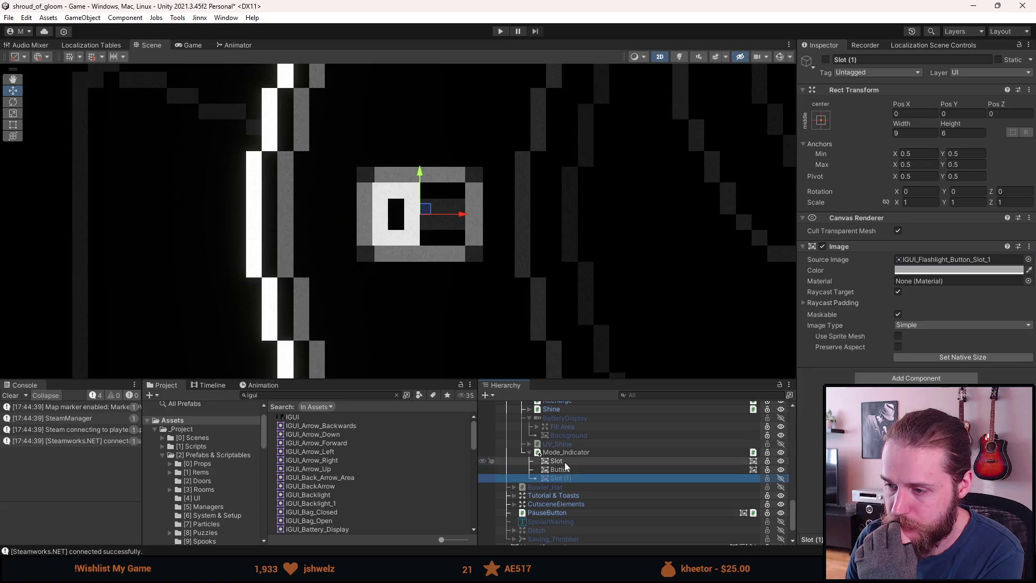
- Set the original Slot image to its native 7×6 size
click(556, 461)
click(960, 358)
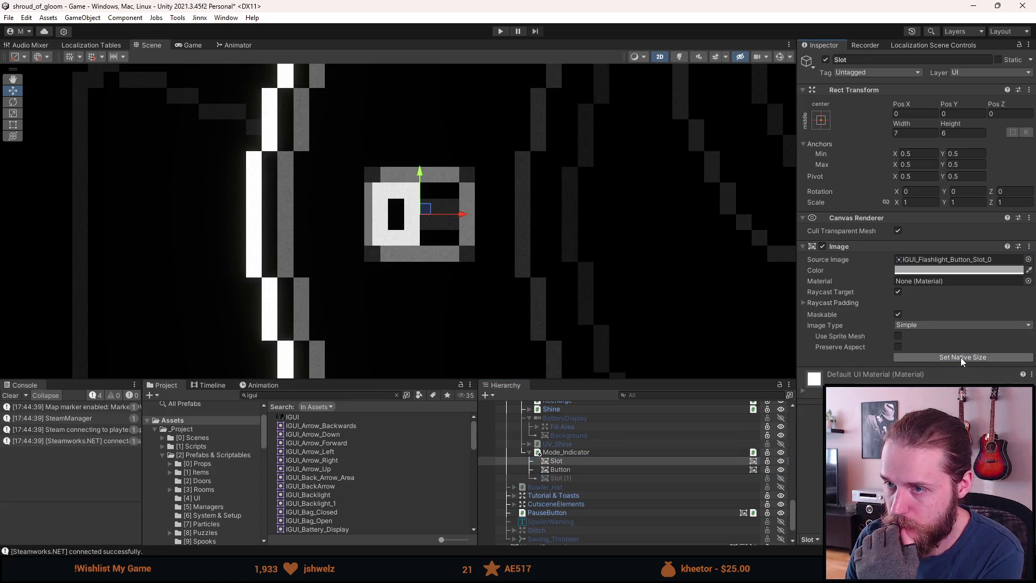
scroll(638, 336, down, 8)
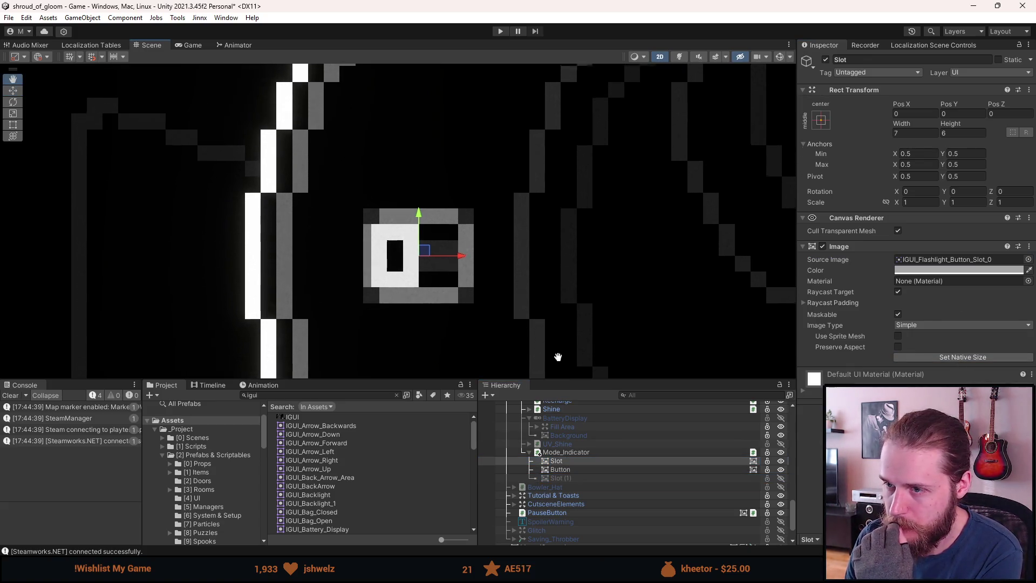
- Move the Slot image right to Pos X 2.5, then select Mode_Indicator with the Rect Tool
scroll(489, 288, up, 5)
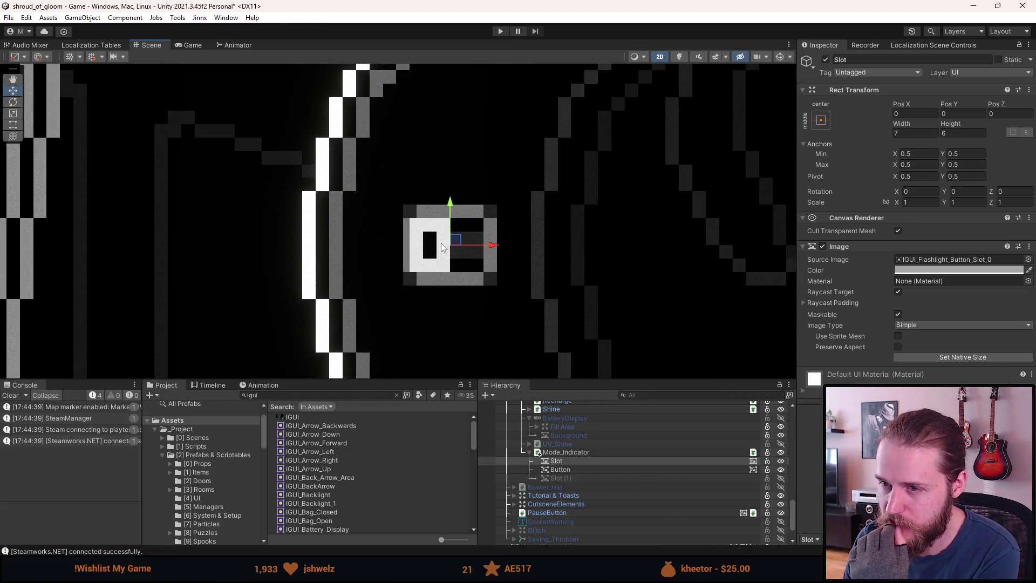
drag(442, 243, 408, 288)
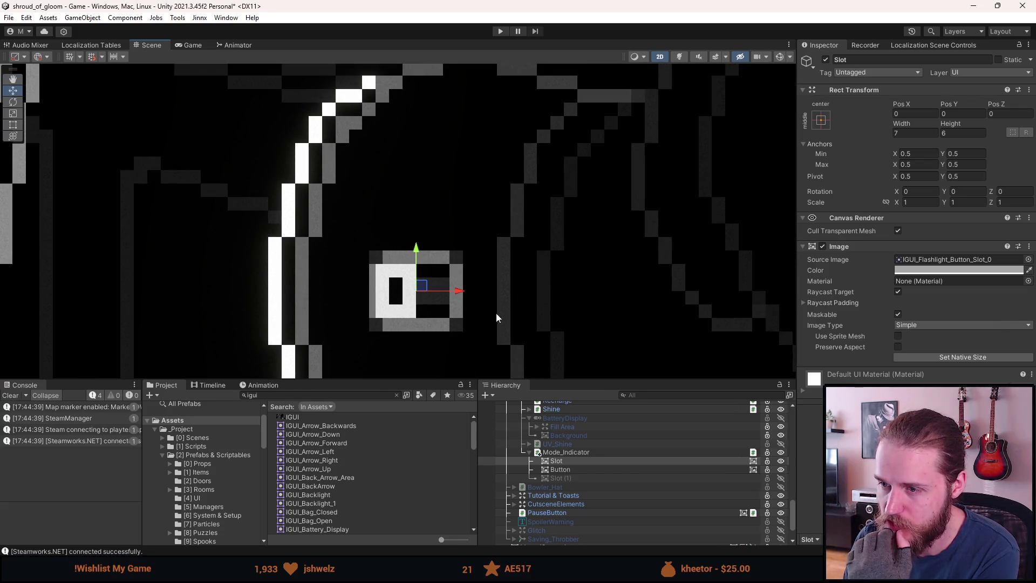
drag(460, 291, 495, 293)
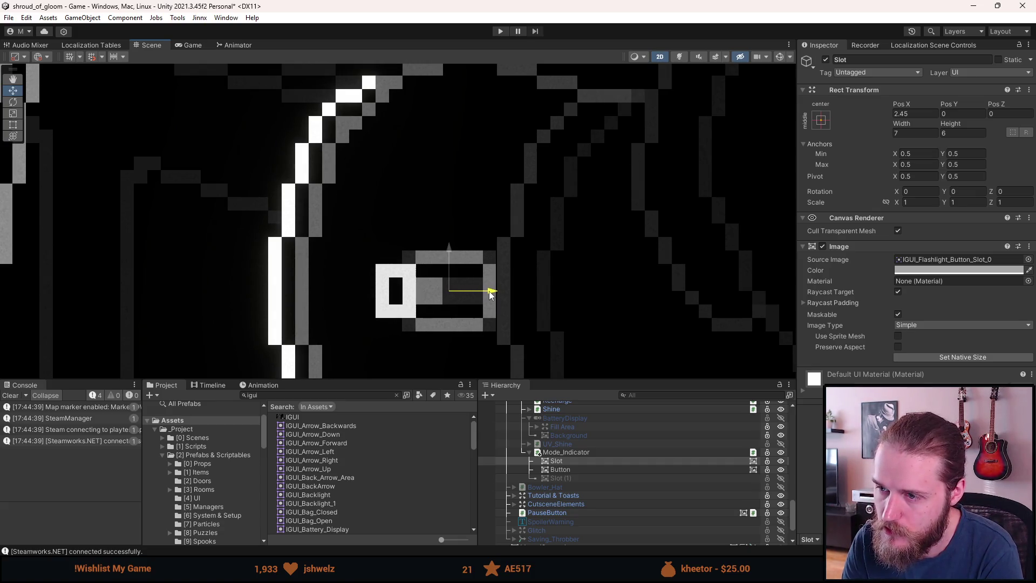
scroll(499, 273, up, 5)
click(902, 114)
double_click(903, 115)
text(5)
scroll(475, 232, down, 5)
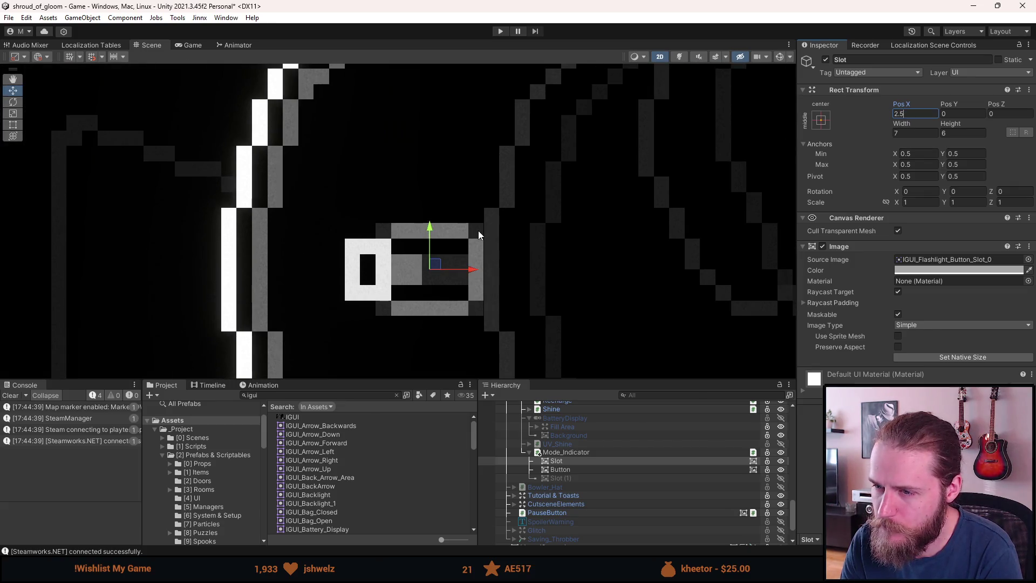
click(583, 455)
click(12, 124)
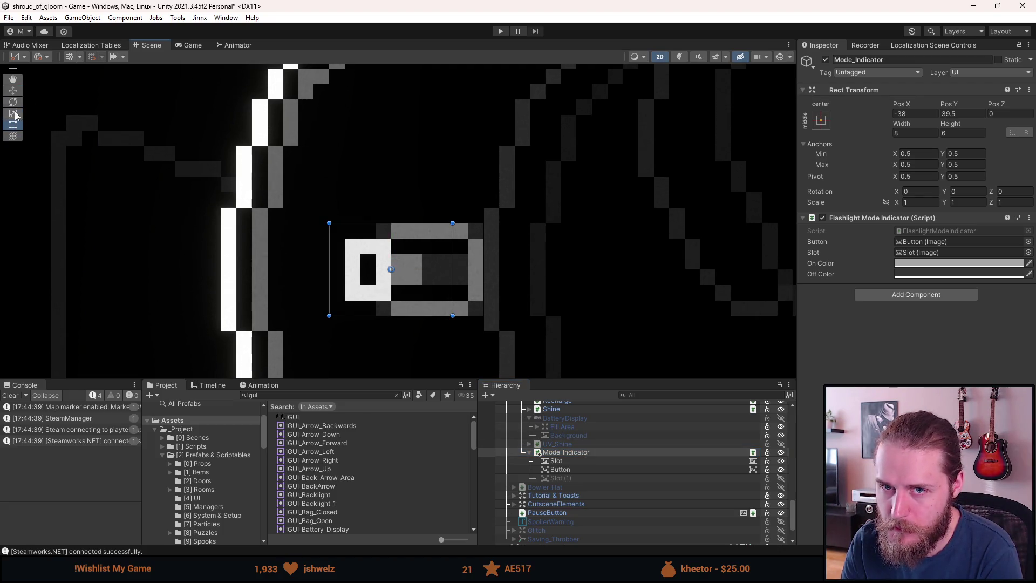
- Move Slot (1) above Button in the hierarchy and deactivate it
click(575, 462)
click(570, 479)
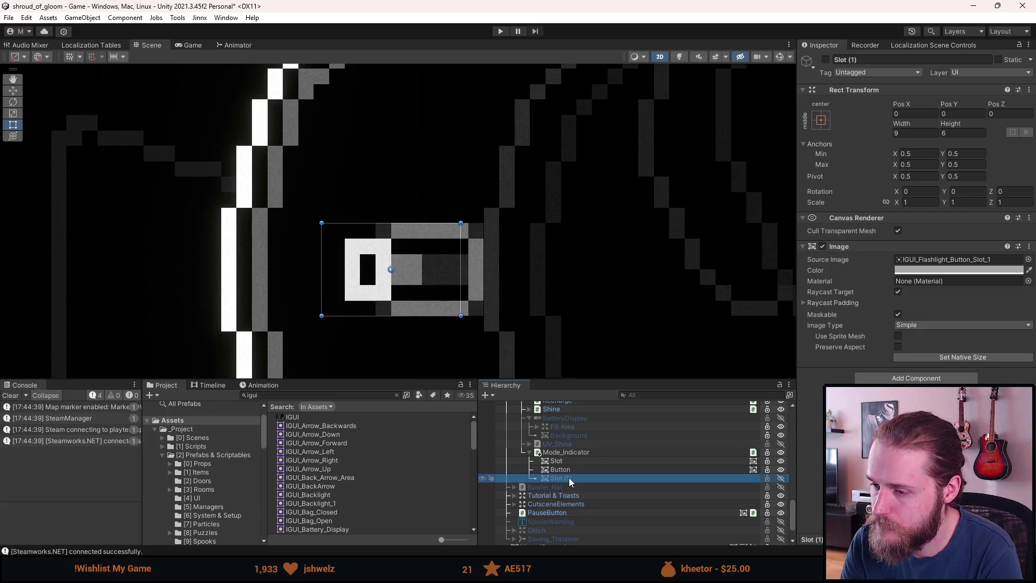
click(572, 461)
click(570, 479)
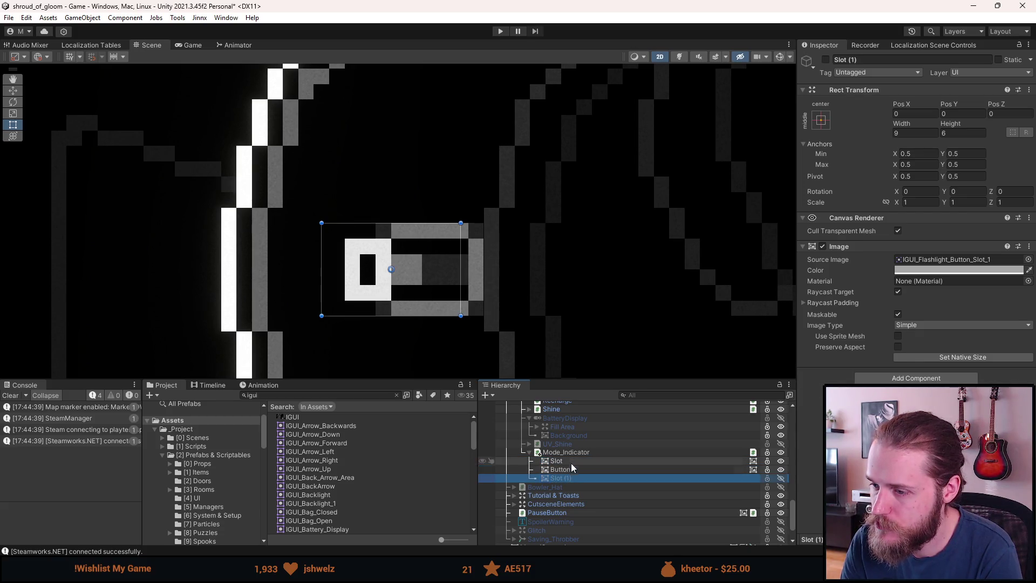
click(571, 463)
click(570, 478)
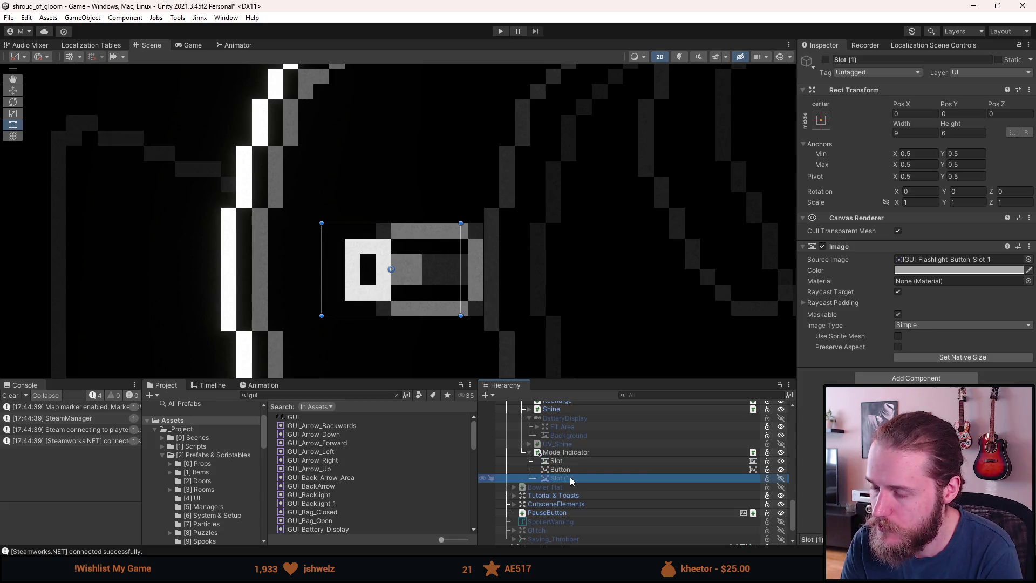
click(574, 463)
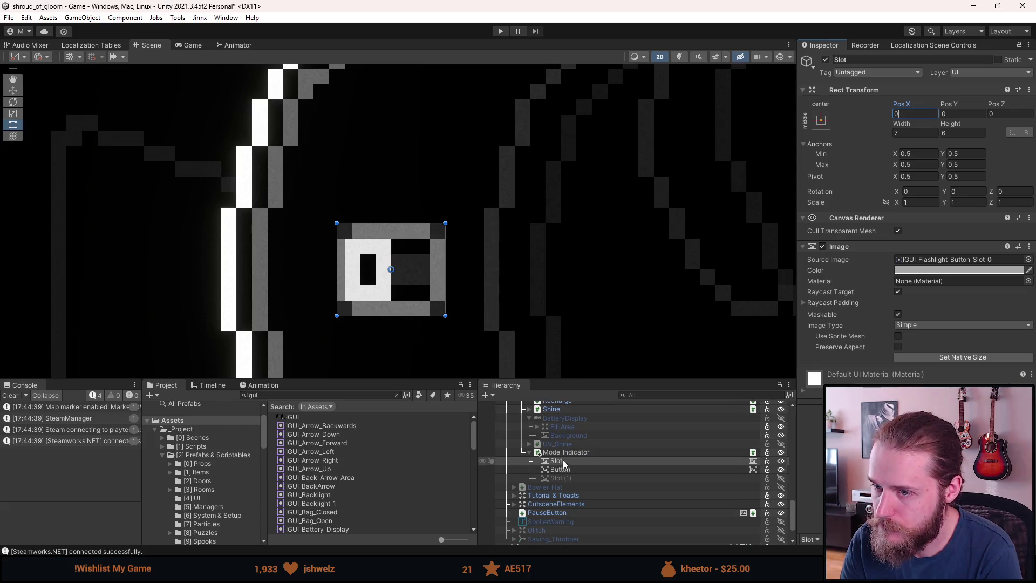
click(567, 478)
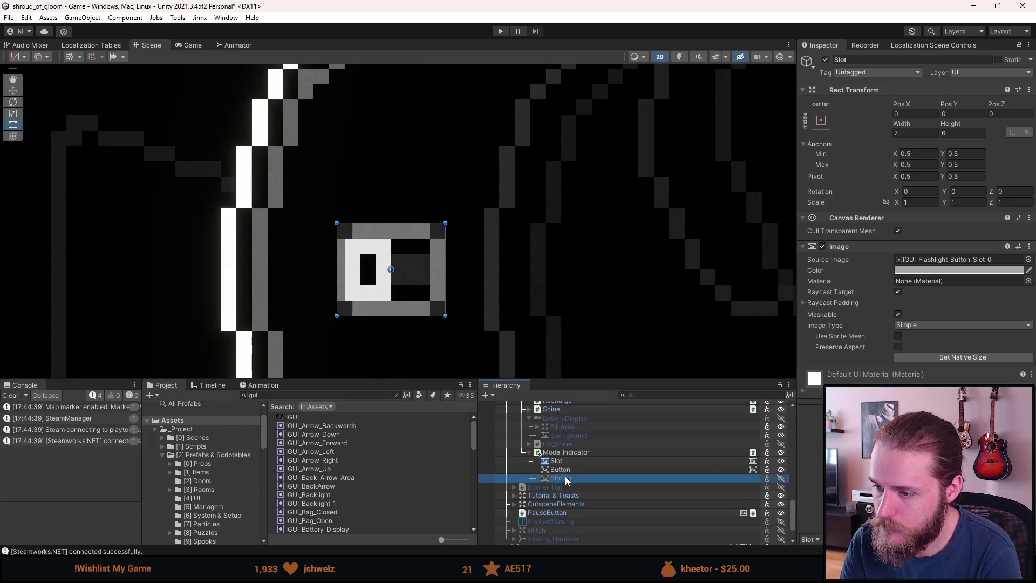
drag(567, 480, 563, 468)
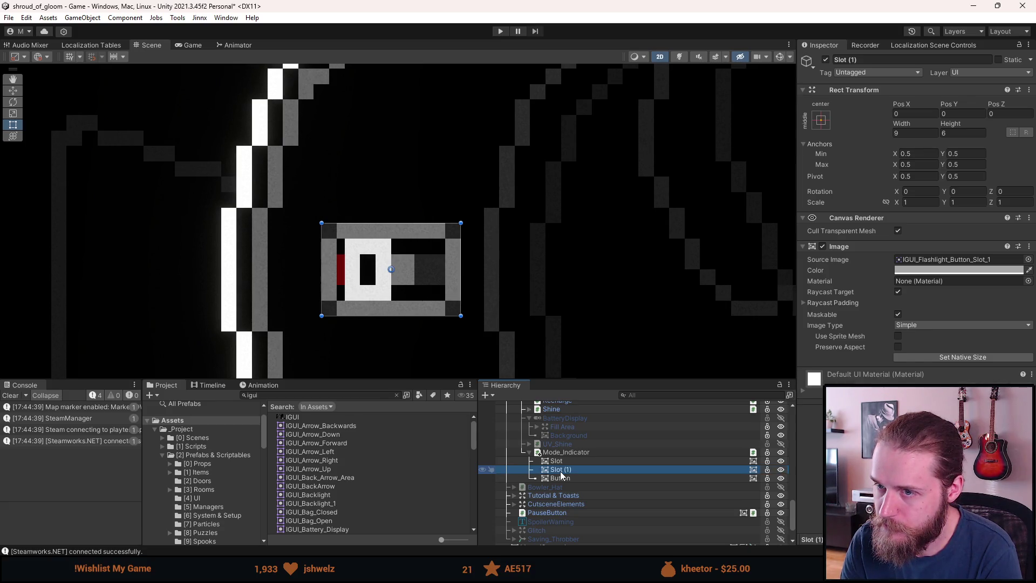
key(alt+shift+a)
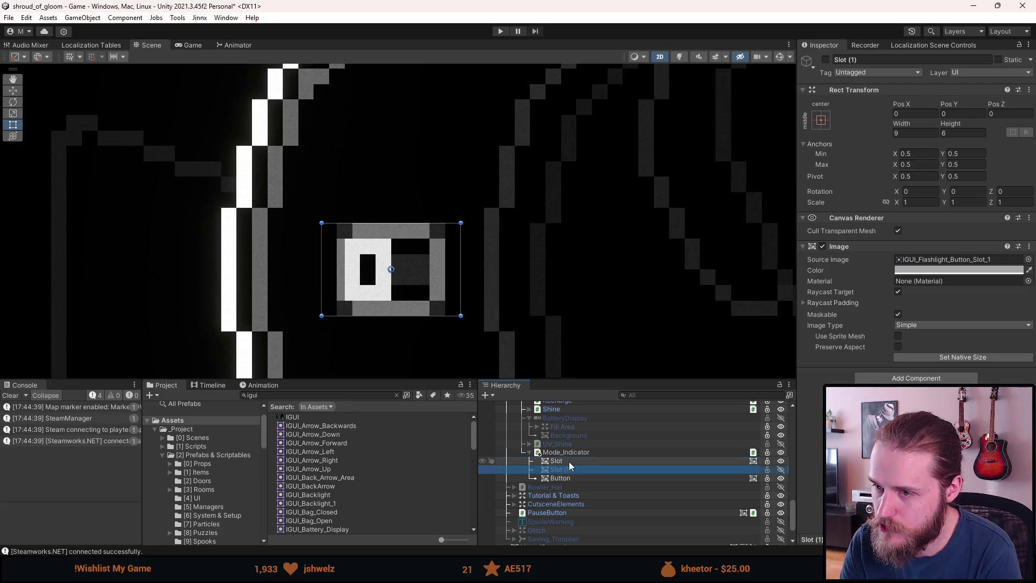
- Set Mode_Indicator's width to 9
click(563, 462)
click(565, 473)
click(566, 478)
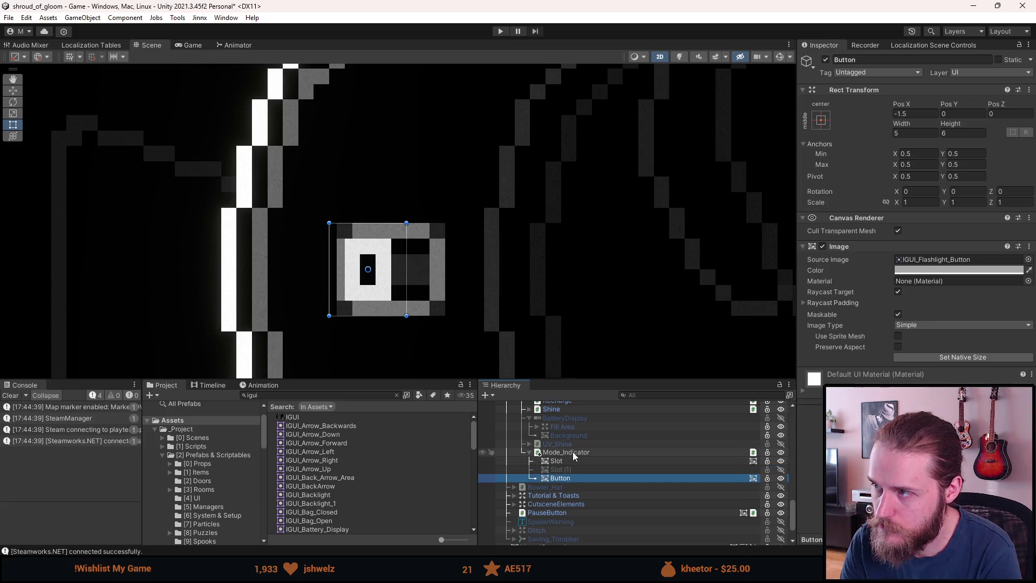
click(568, 471)
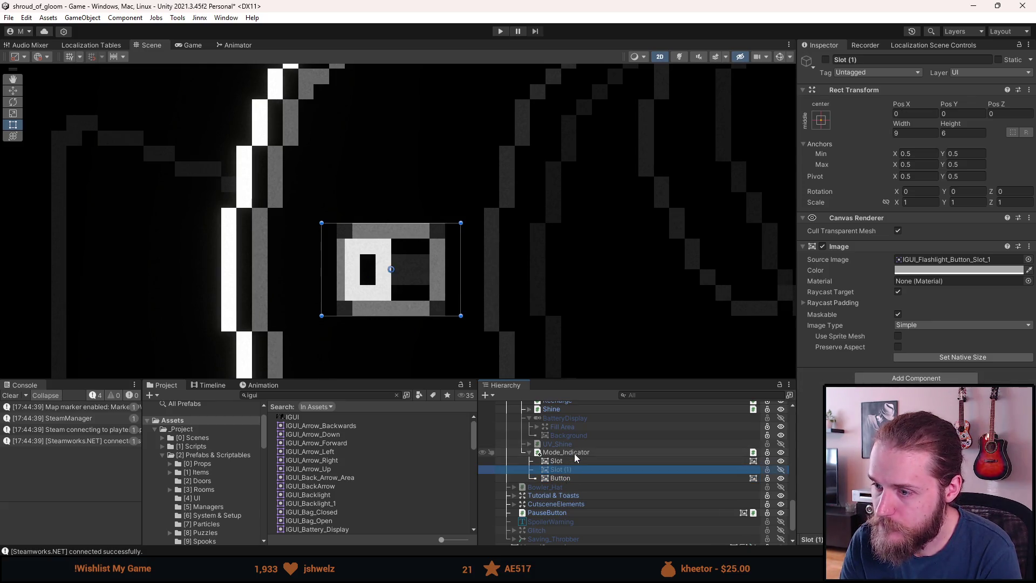
click(567, 452)
click(918, 133)
text(9)
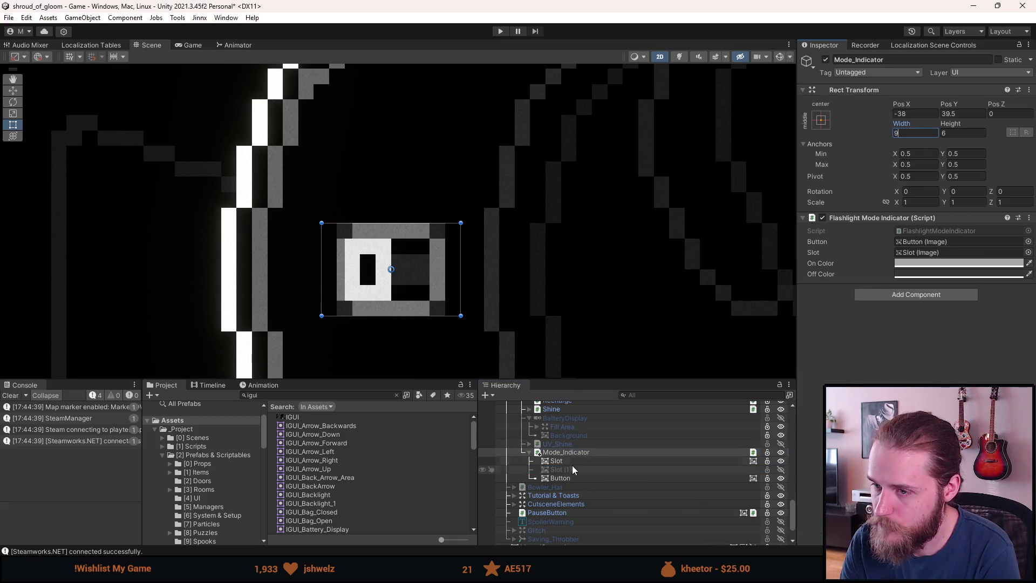
- Set Slot's Pos X to 1 and toggle the Button knob's visibility
click(576, 462)
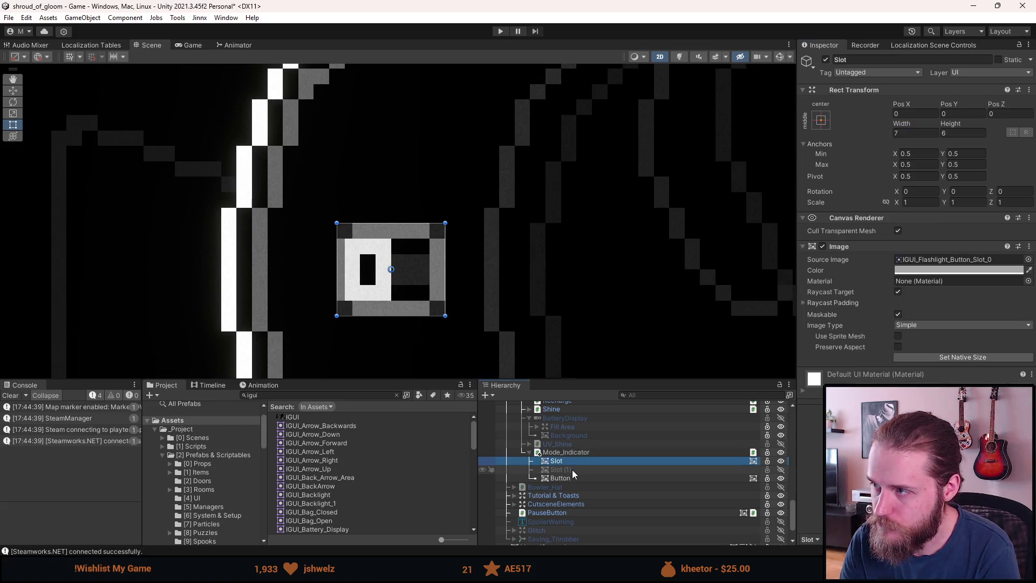
click(914, 113)
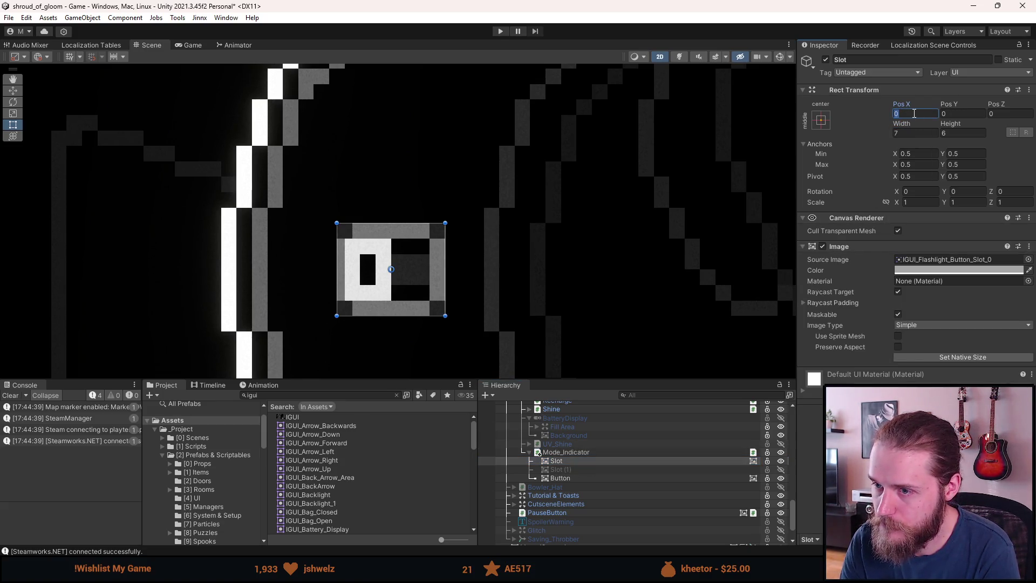
text(1)
alt+click(577, 479)
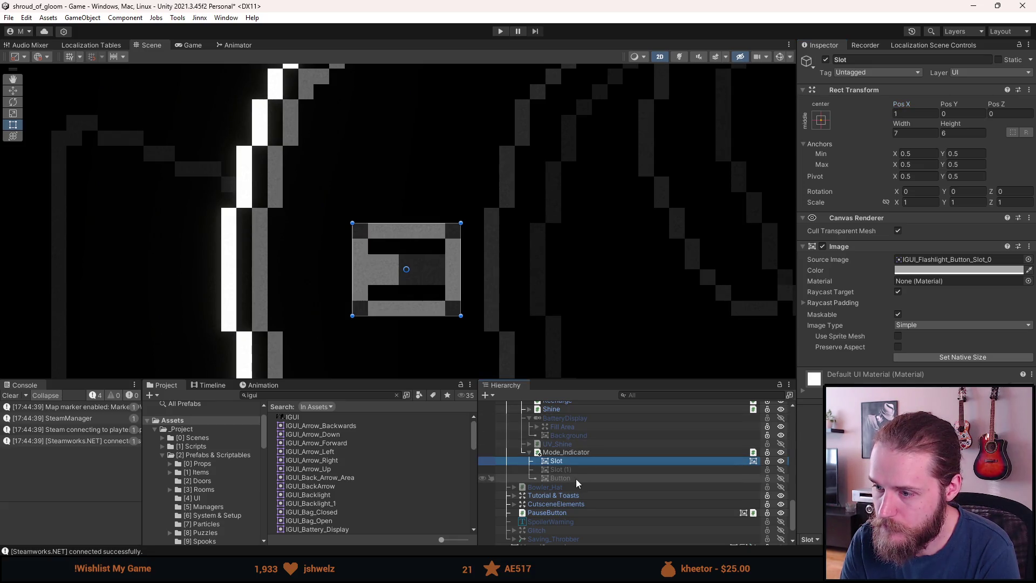
alt+click(576, 479)
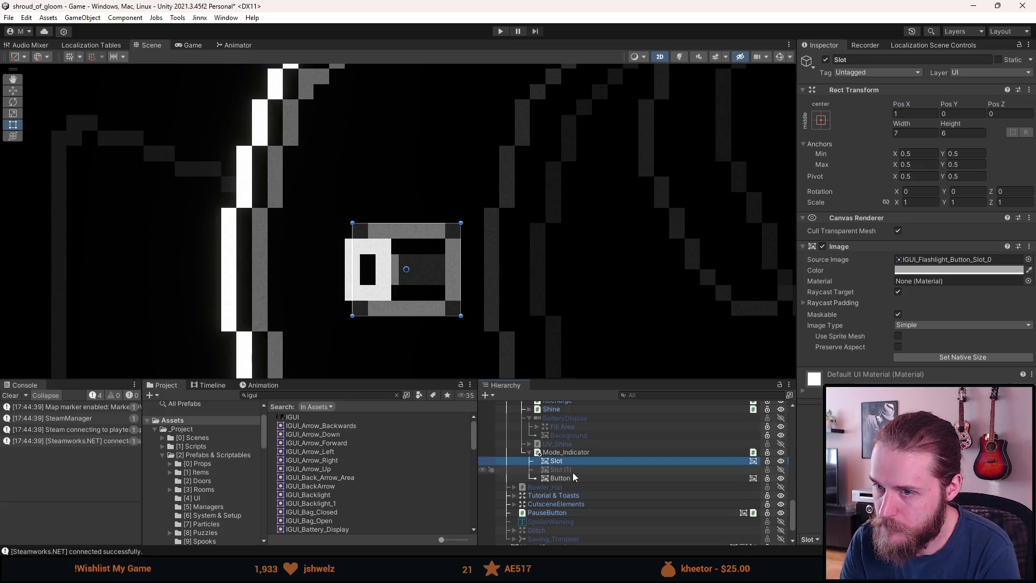
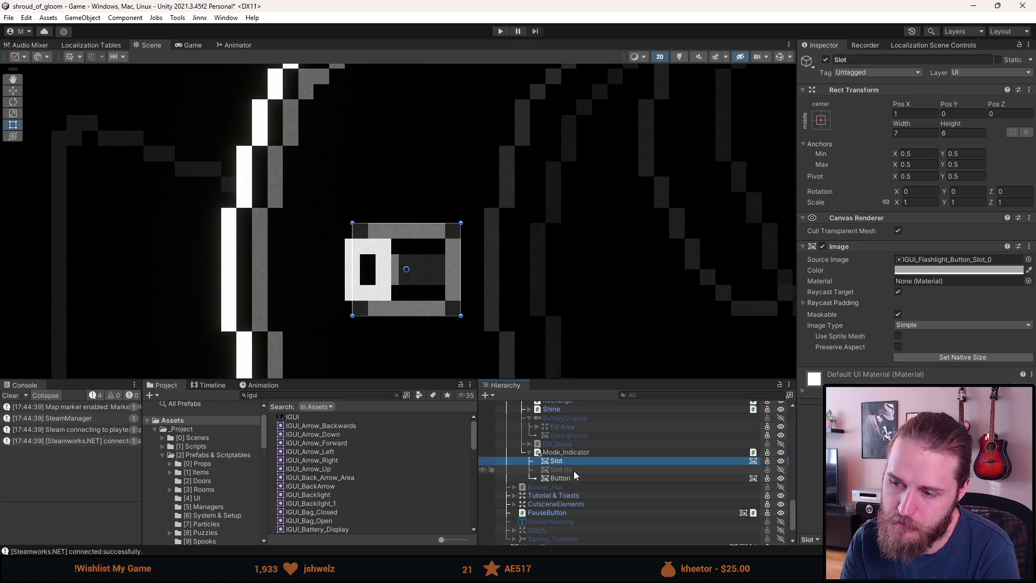
- Rename Slot (1) to Slot_UV and Slot to Slot_Default in the Hierarchy
click(561, 469)
double_click(852, 60)
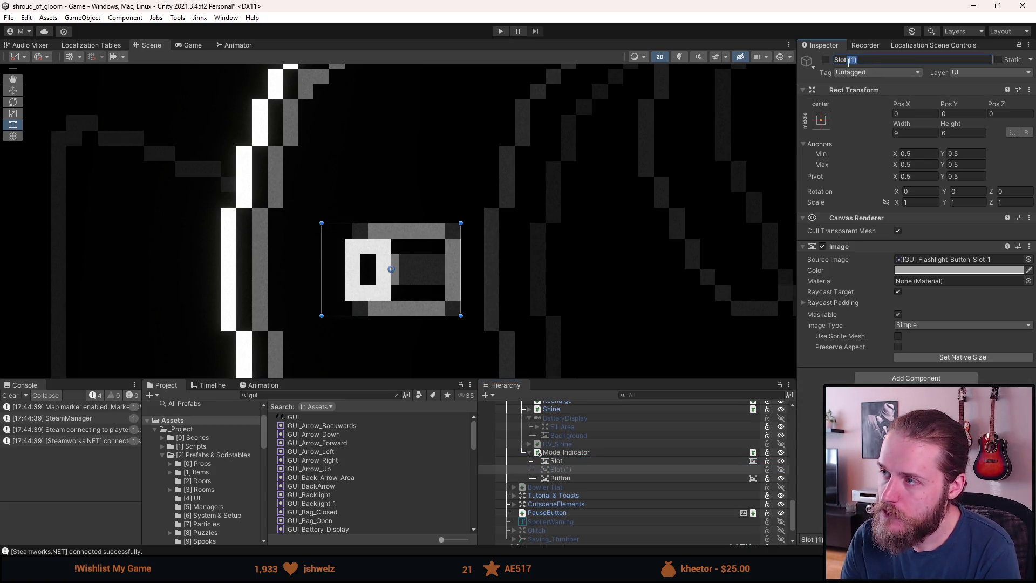
key(BackSpace)
text(_UV)
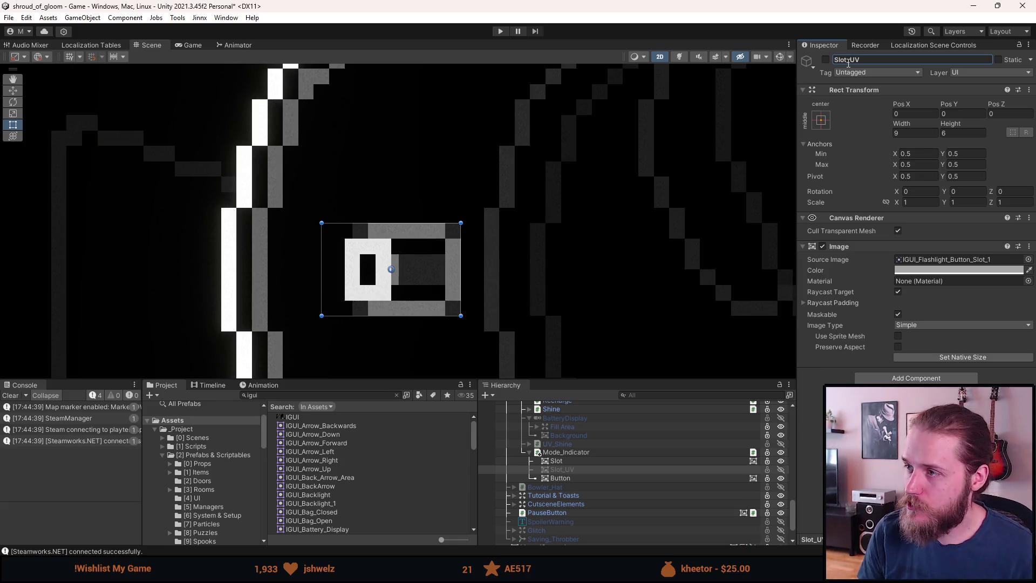
click(559, 461)
click(856, 60)
text(_)
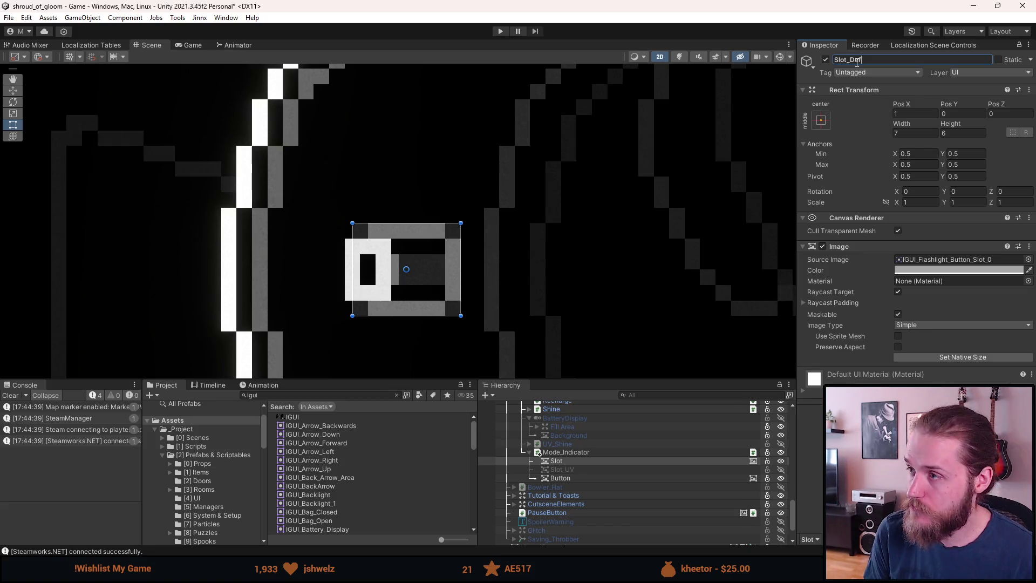
- Set the Button's Rect Transform Pos X to 0
click(562, 470)
click(575, 478)
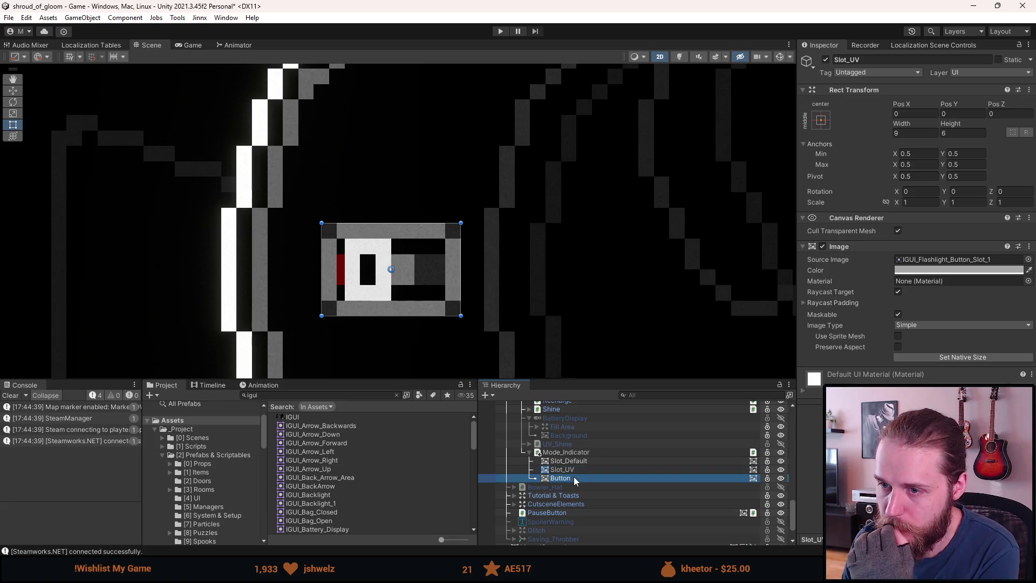
click(923, 113)
text(0)
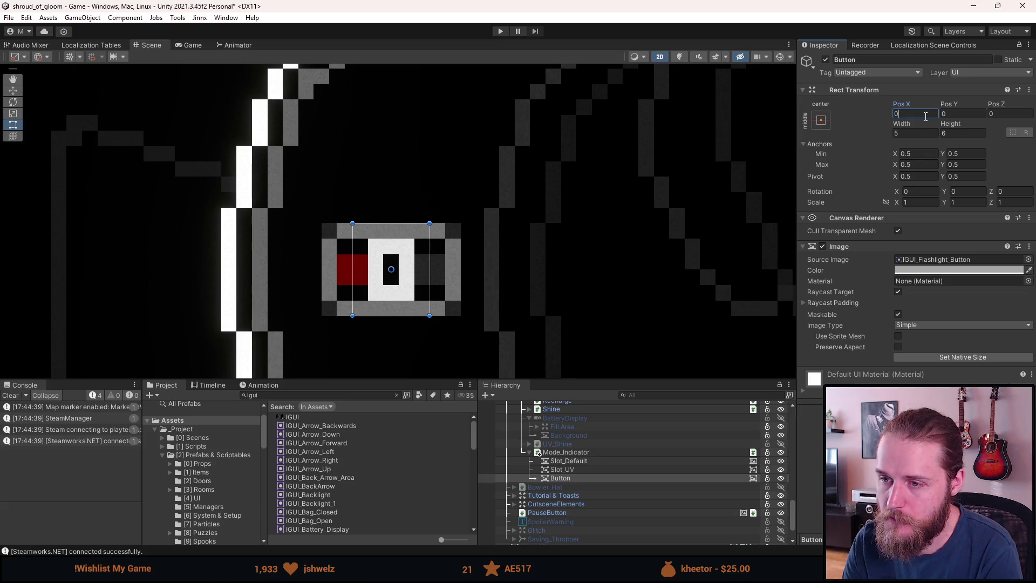
text(a)
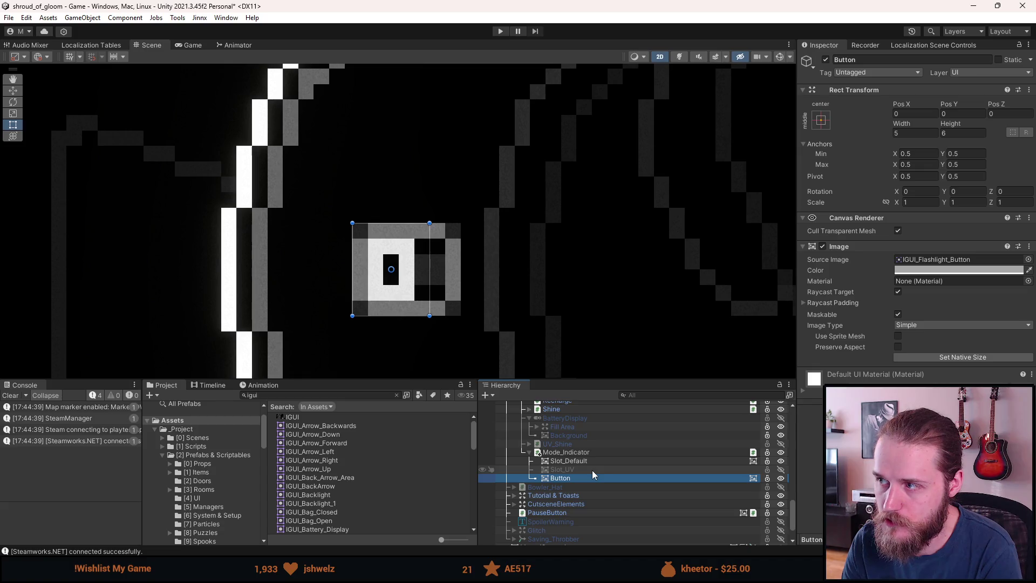
- Toggle Slot_UV off and back on, then clear the console messages
key(a)
key(a)
key(a)
key(a)
key(a)
key(a)
key(a)
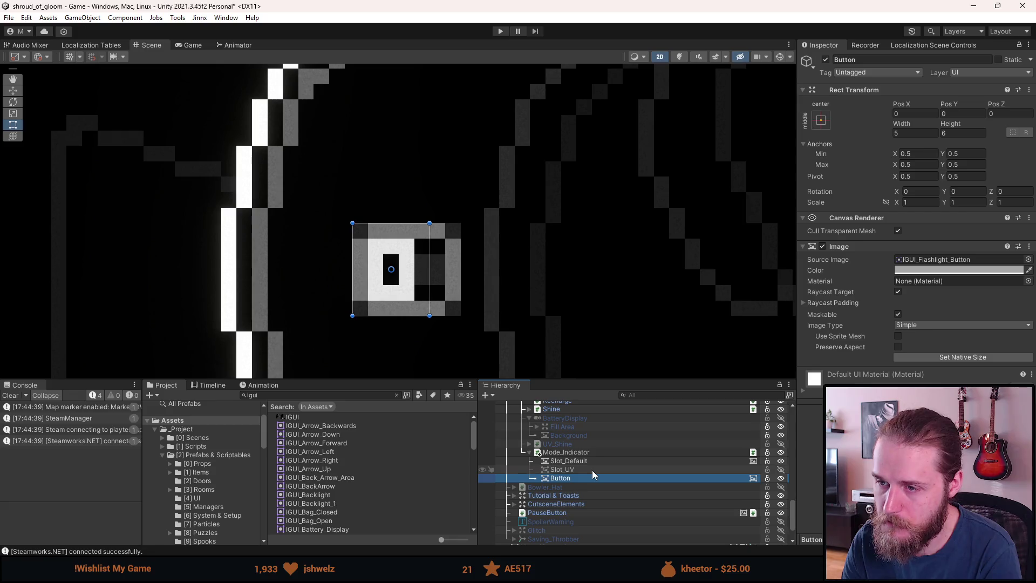
key(shift+alt+a)
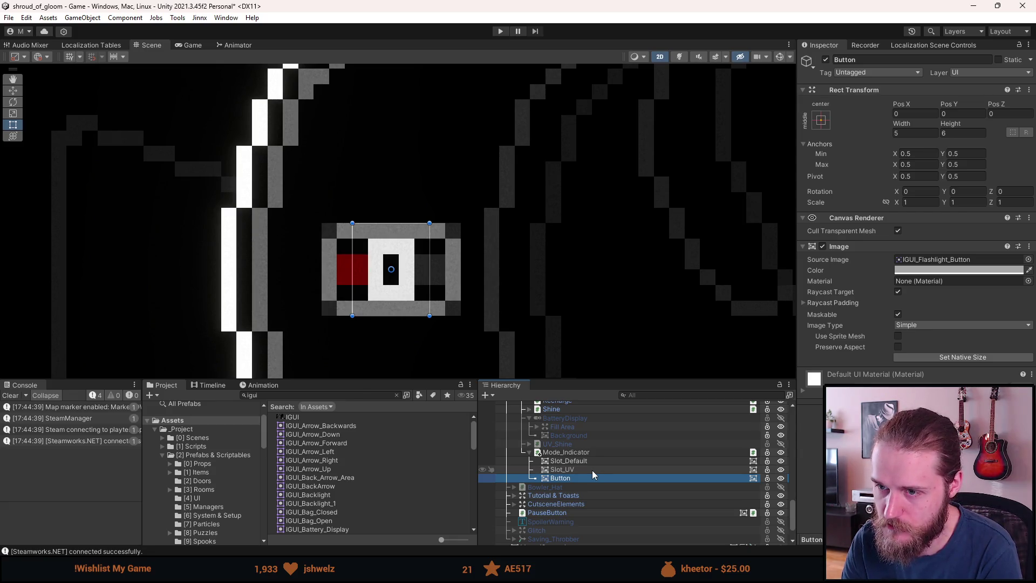
click(12, 395)
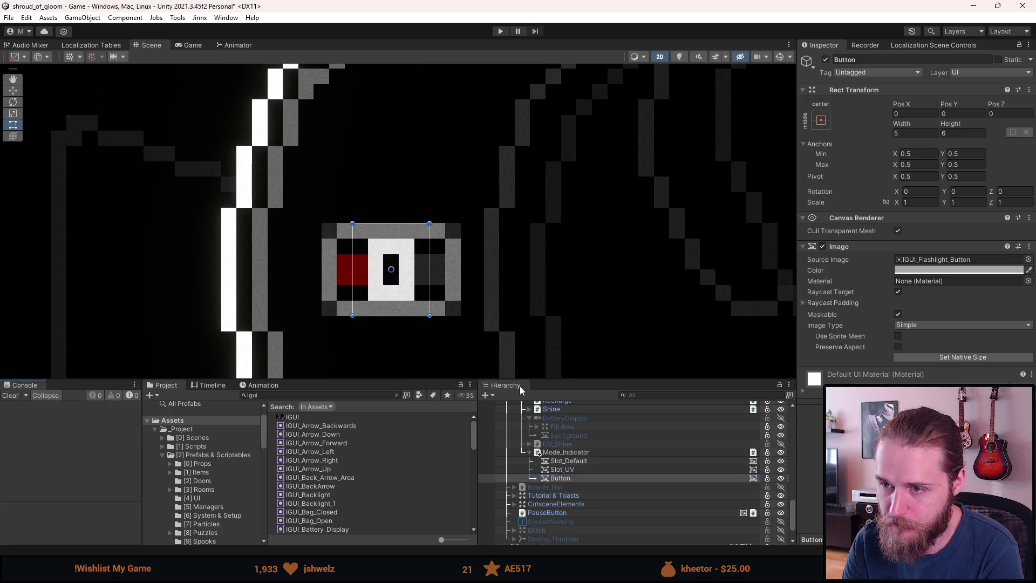
click(585, 455)
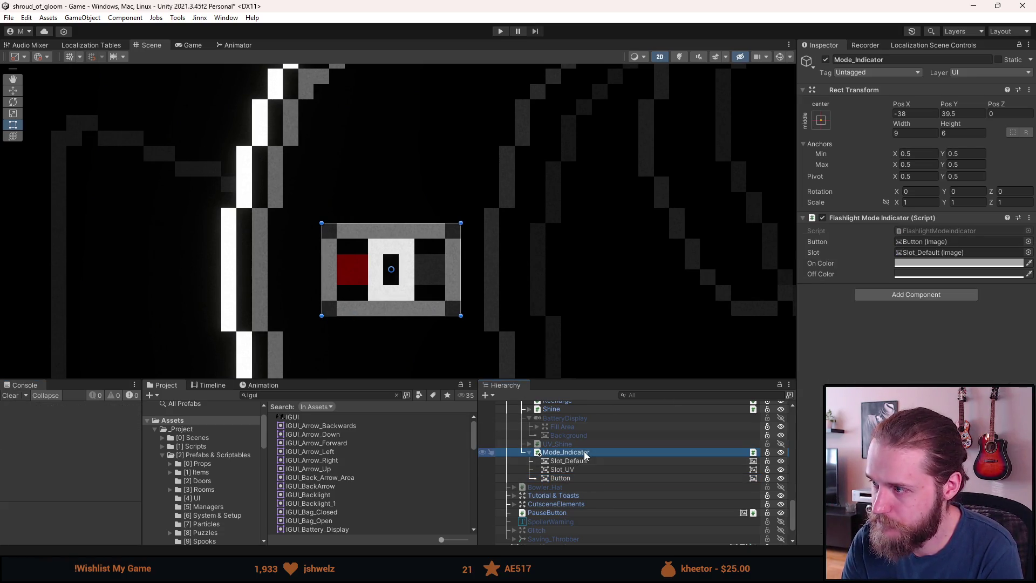
- Set Mode_Indicator's Pos X to -38.5
click(902, 114)
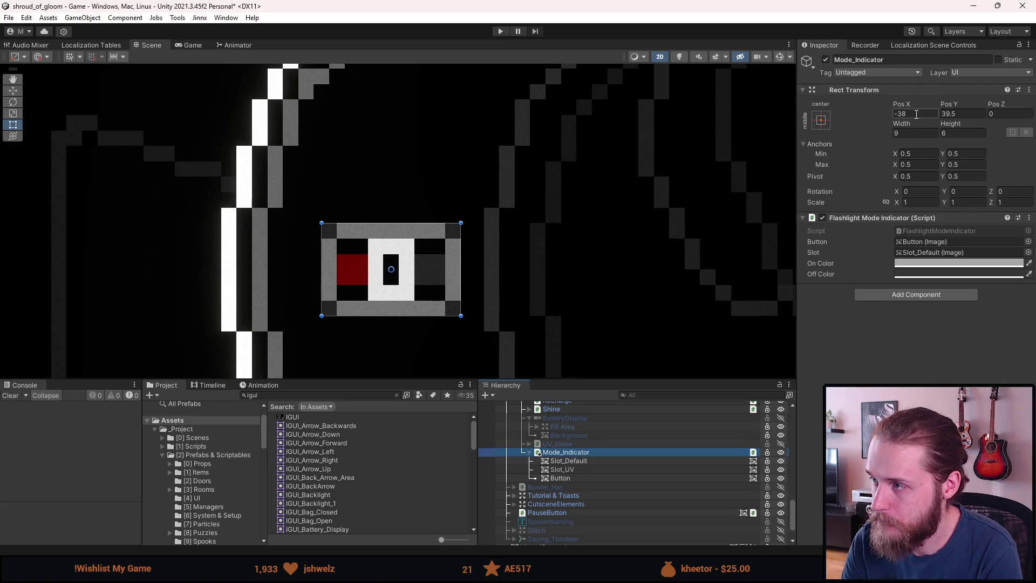
text(-39)
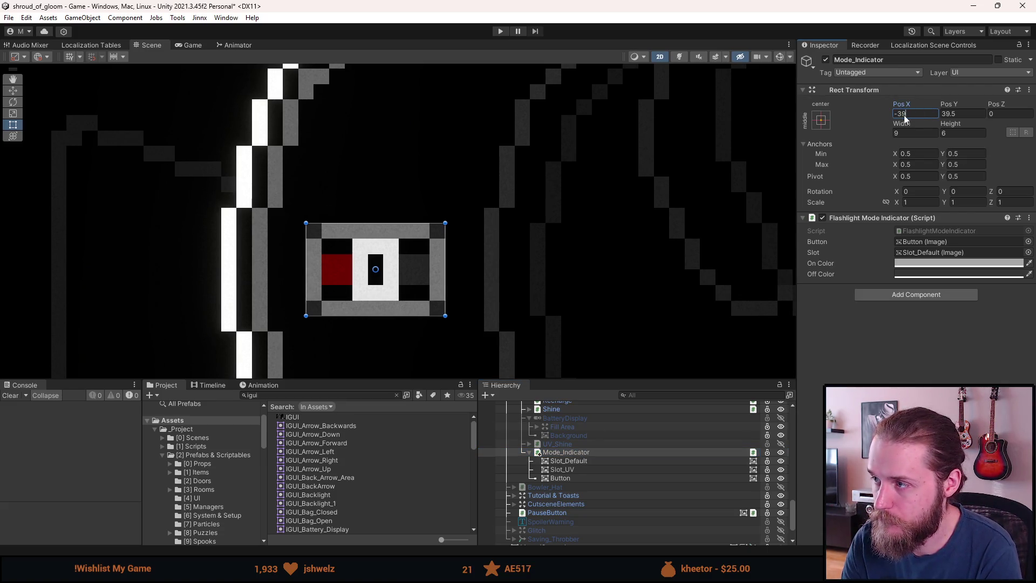
key(BackSpace)
text(7.5)
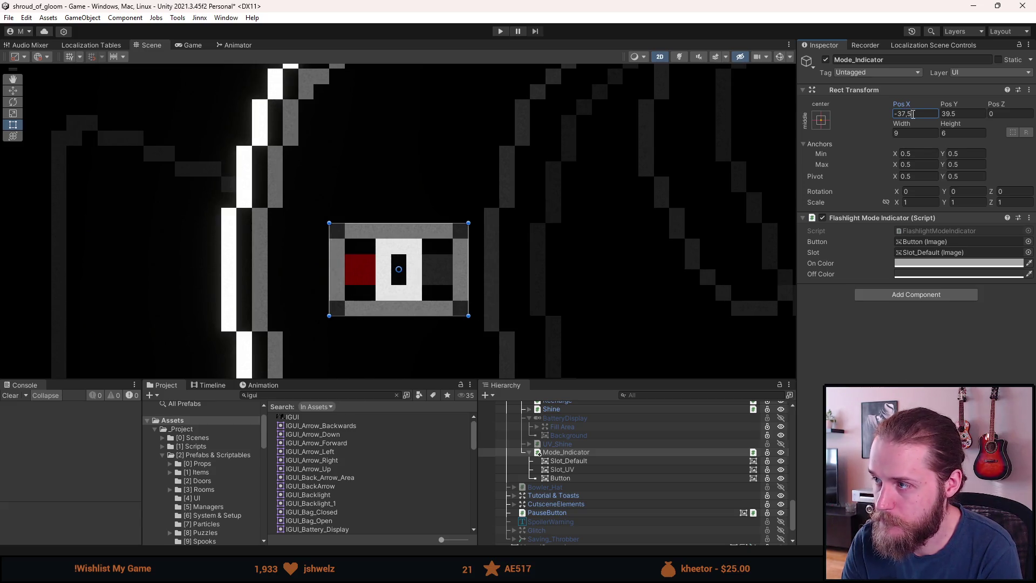
key(BackSpace)
text(8)
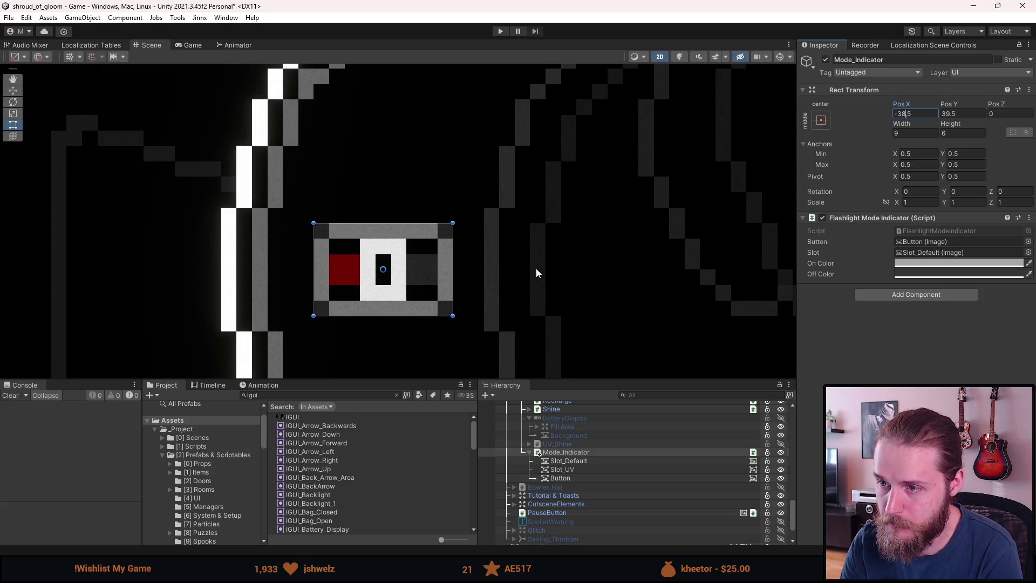
scroll(527, 263, down, 5)
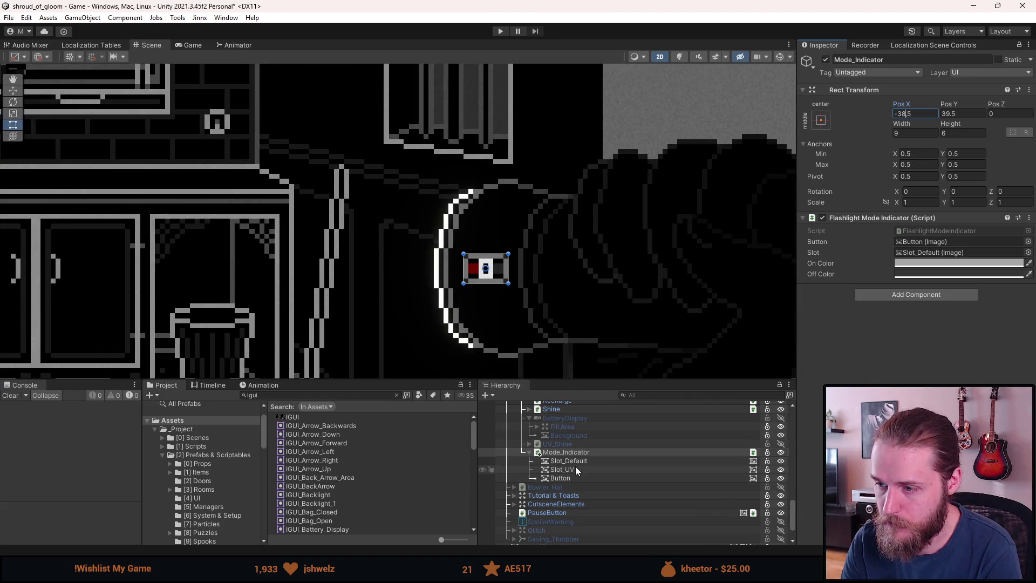
- Deactivate Slot_UV, adjust the scene view, and open FlashlightModeIndicator.cs in Visual Studio
click(575, 471)
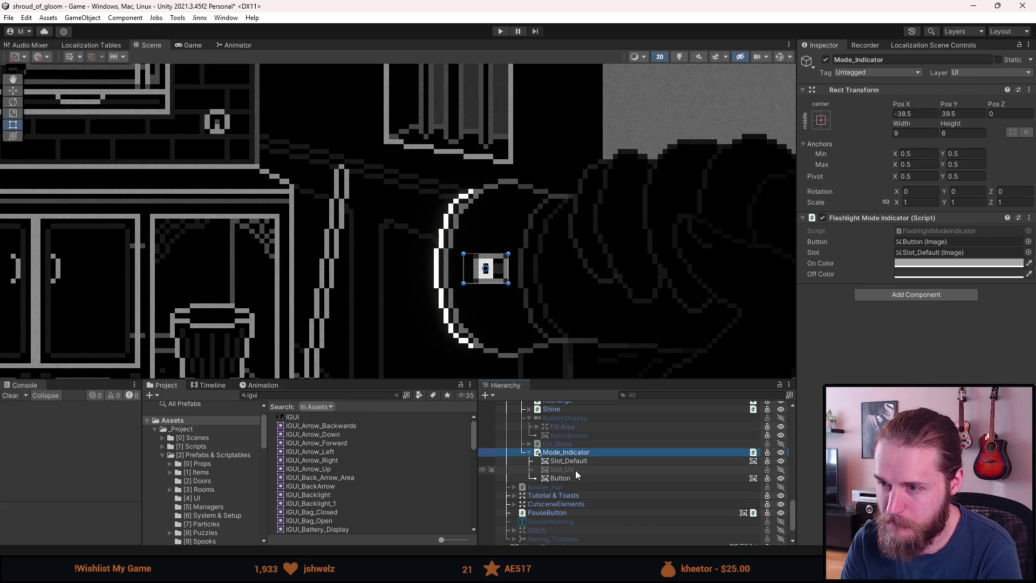
click(364, 277)
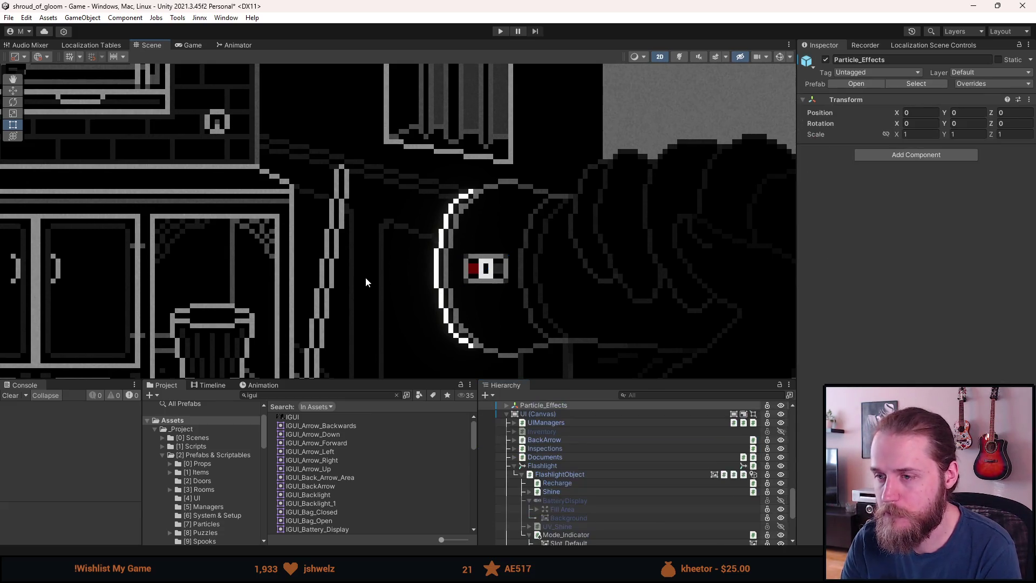
scroll(365, 276, down, 5)
drag(247, 293, 412, 268)
key(t)
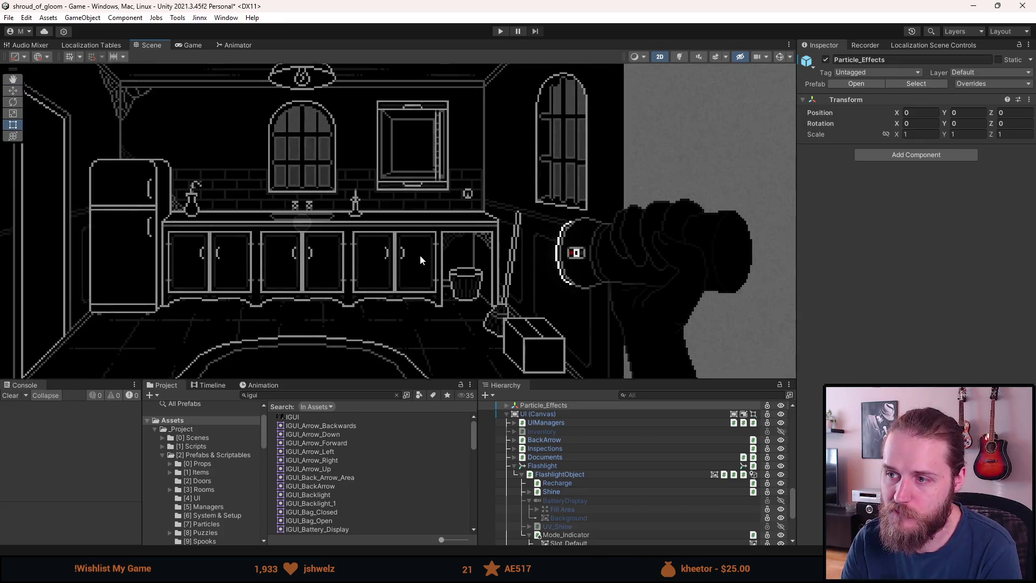
scroll(420, 255, up, 2)
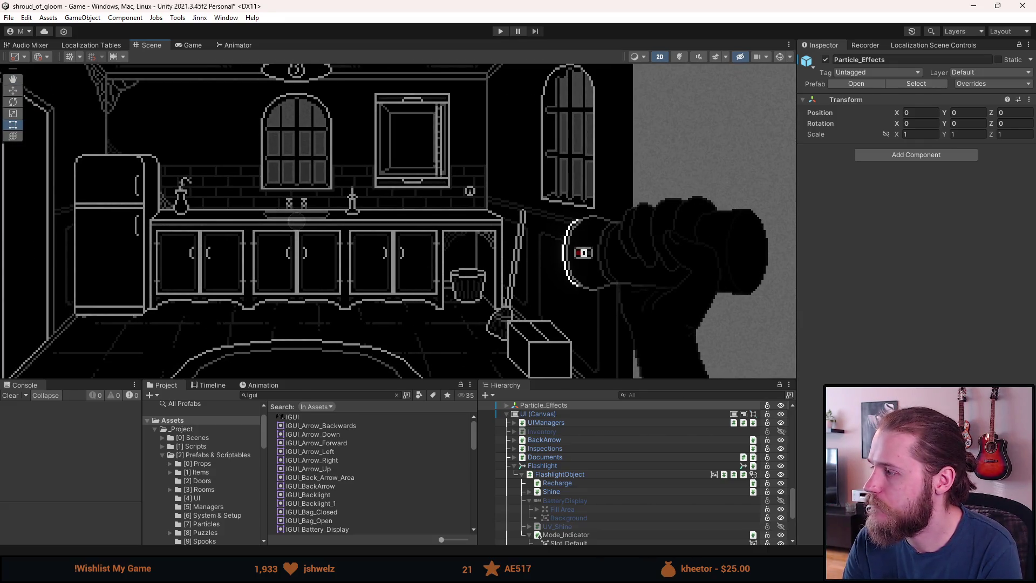
key(alt+Tab)
click(105, 44)
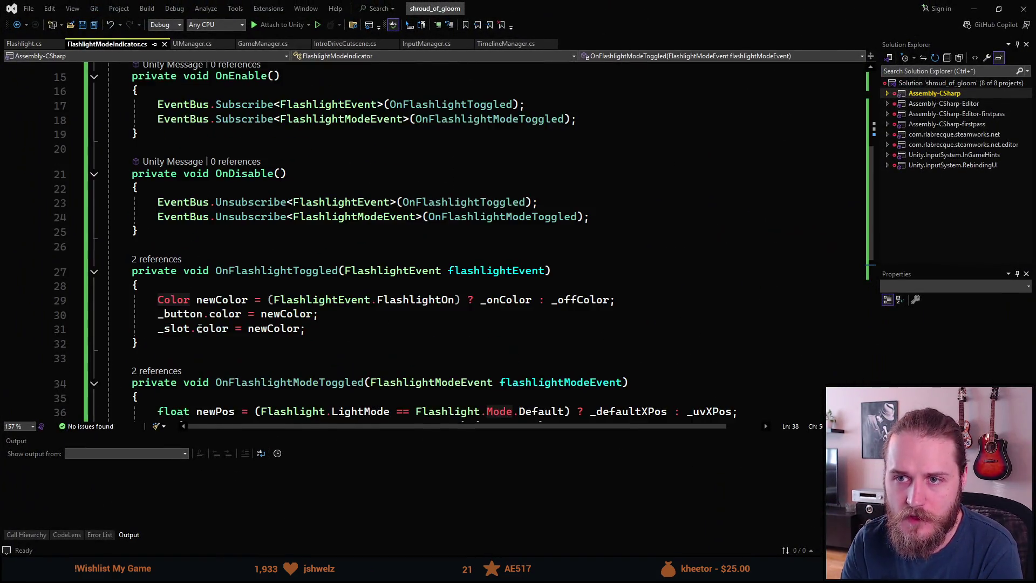
- Rename the _slot Image field to _defaultSlot using Ctrl+R rename
scroll(199, 328, up, 5)
scroll(269, 324, down, 5)
scroll(311, 319, up, 5)
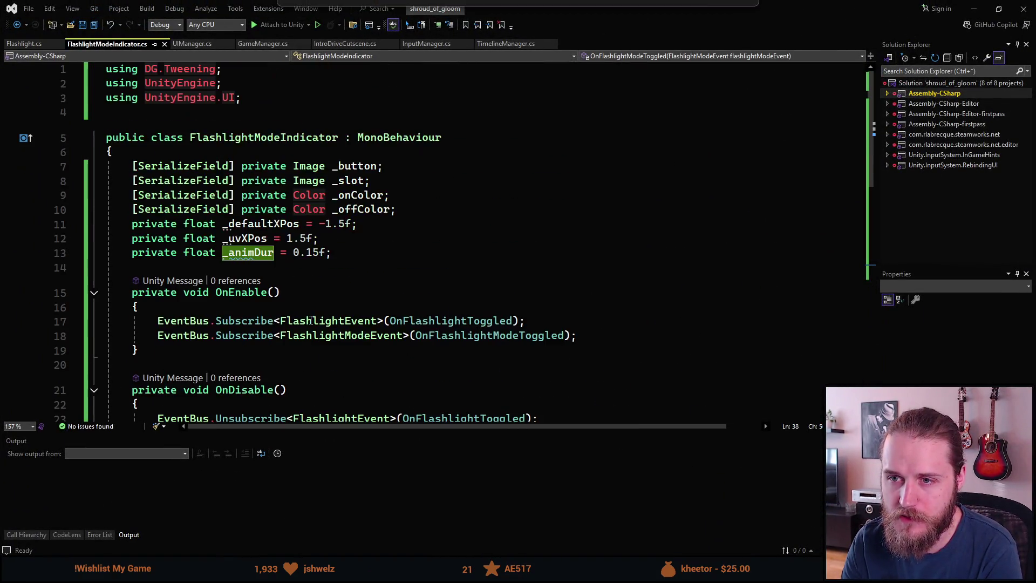
scroll(315, 310, down, 1)
scroll(315, 310, down, 1)
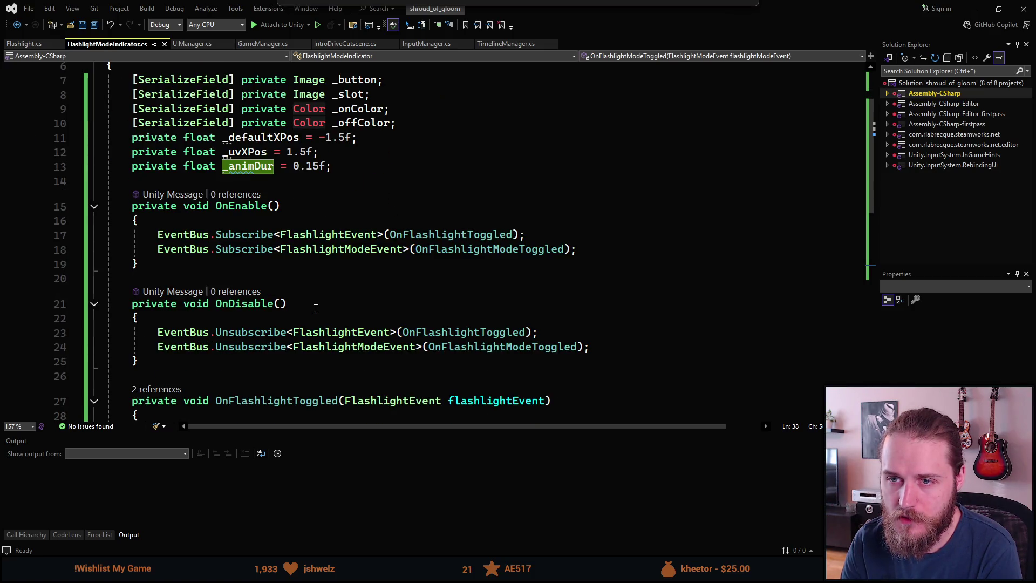
scroll(189, 189, up, 2)
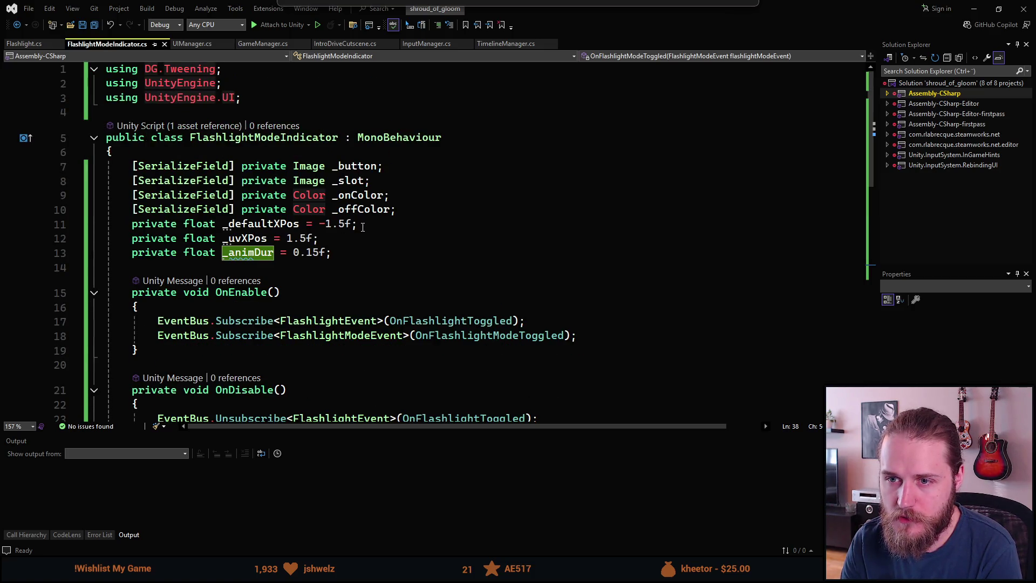
scroll(331, 254, down, 3)
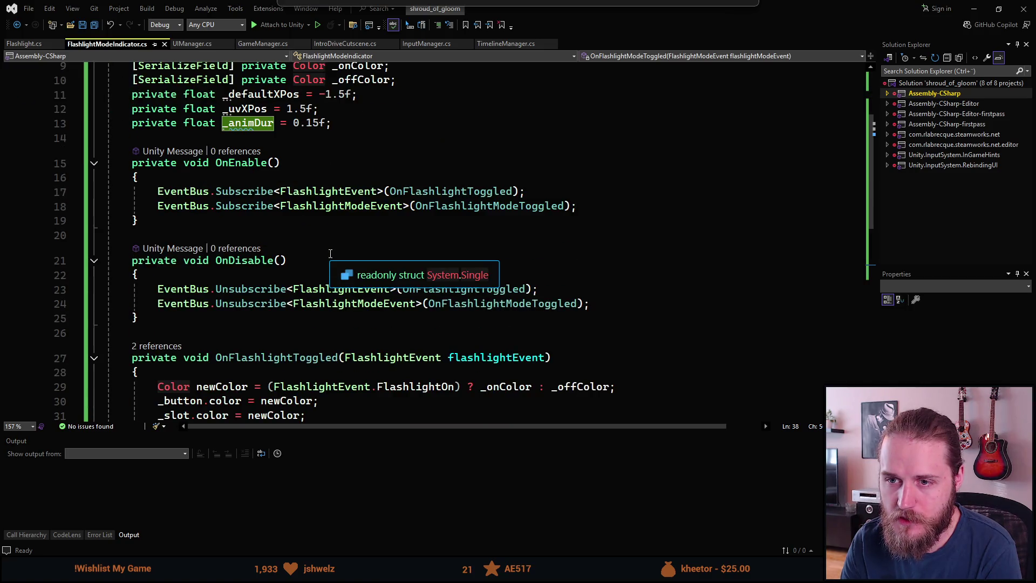
scroll(271, 216, up, 3)
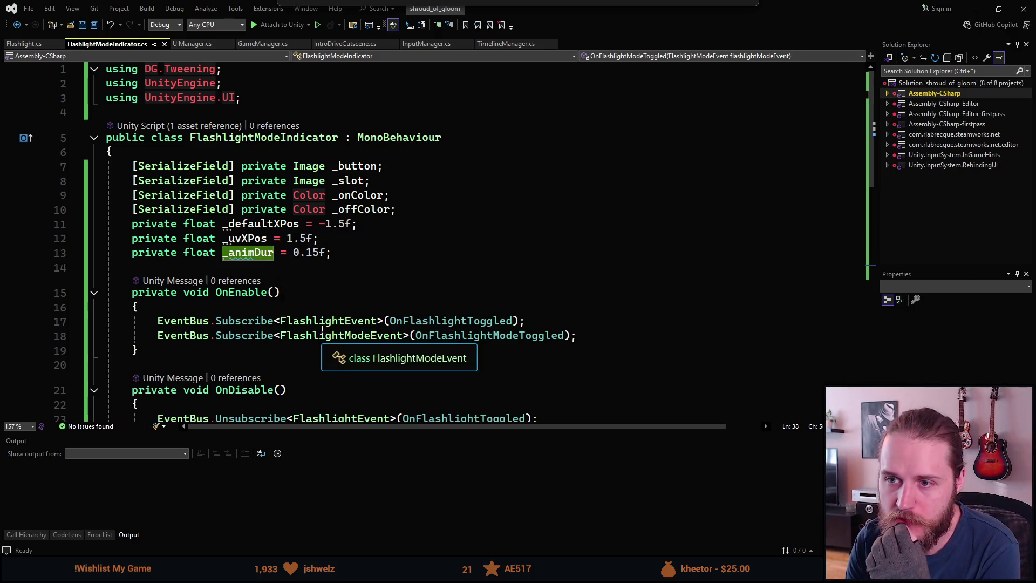
click(408, 183)
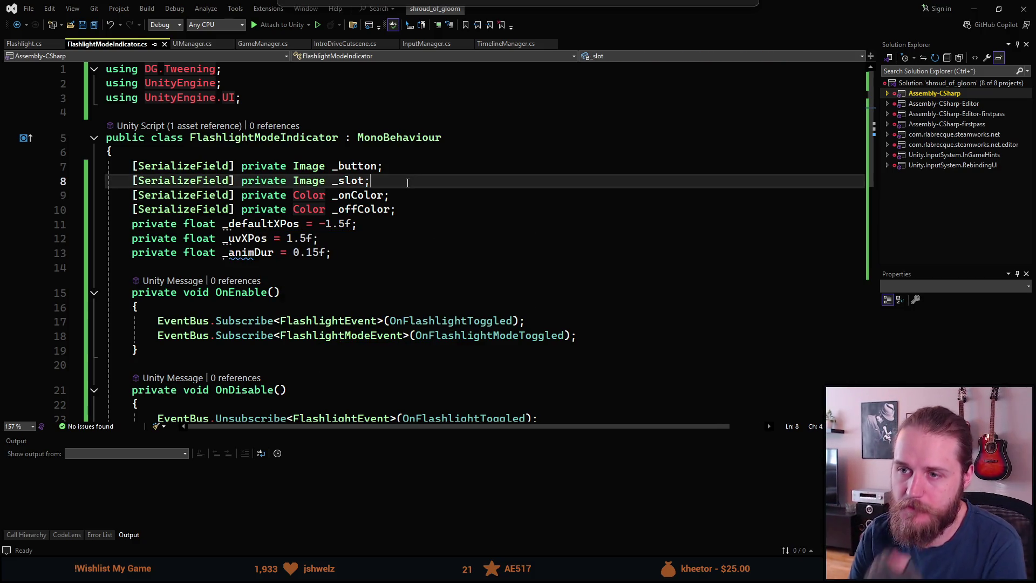
key(ctrl+r)
key(ctrl+r)
key(Left)
key(Left)
key(Left)
text(default)
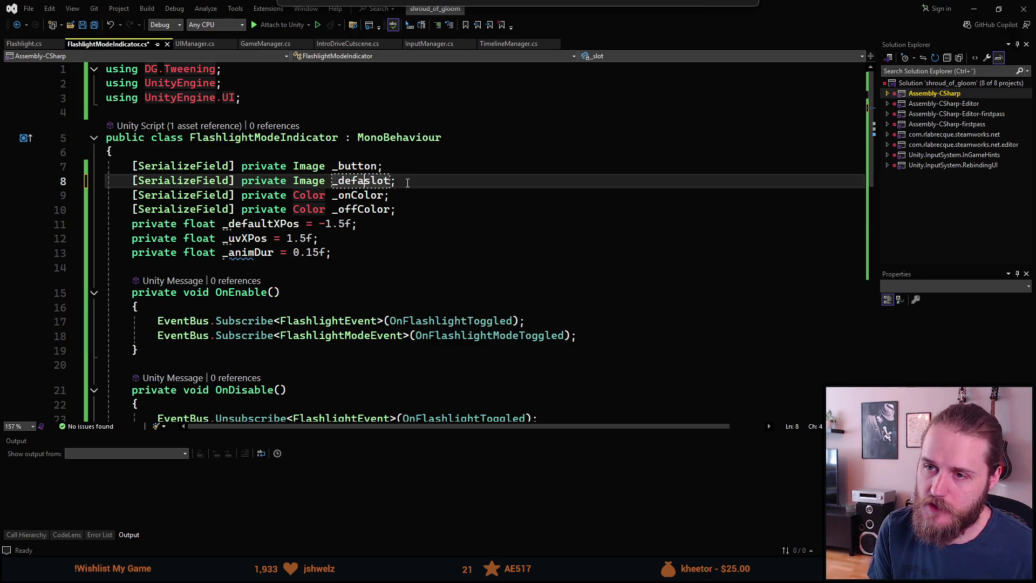
key(ctrl+z)
key(Return)
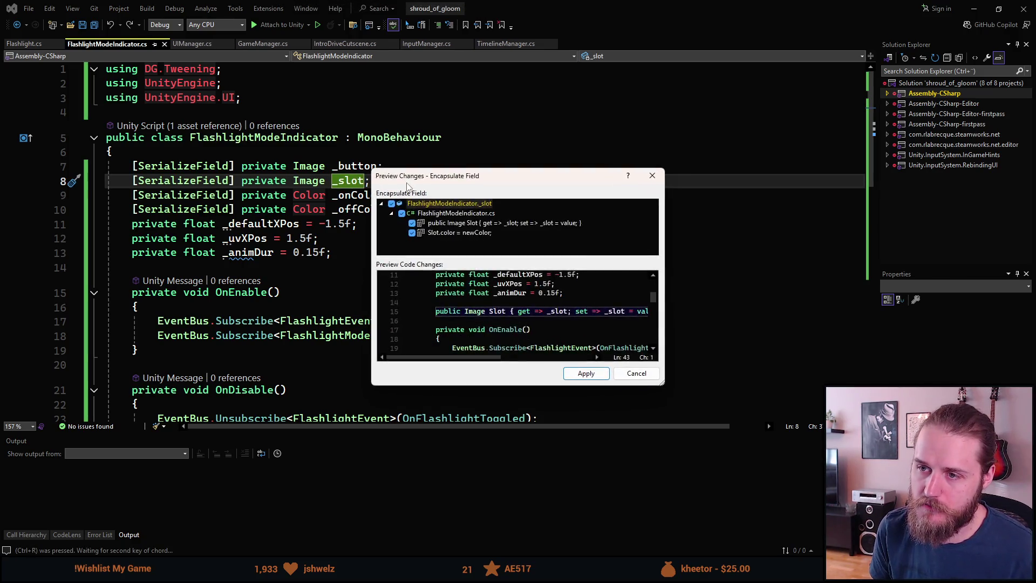
key(Return)
key(ctrl+r)
key(ctrl+r)
key(Left)
key(Left)
key(Left)
key(ctrl+r)
text(defau)
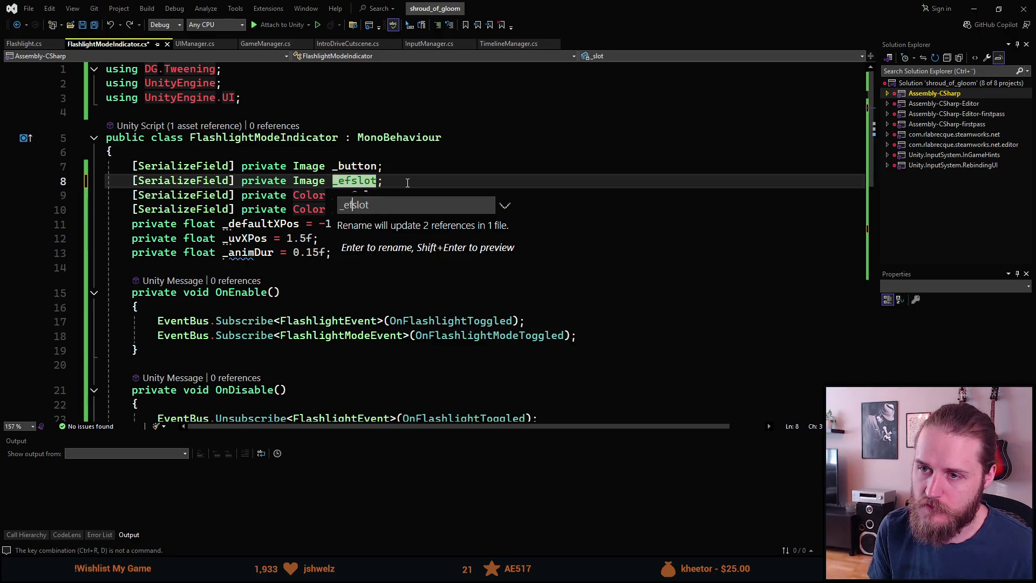
key(BackSpace)
key(BackSpace)
key(BackSpace)
key(Delete)
text(default)
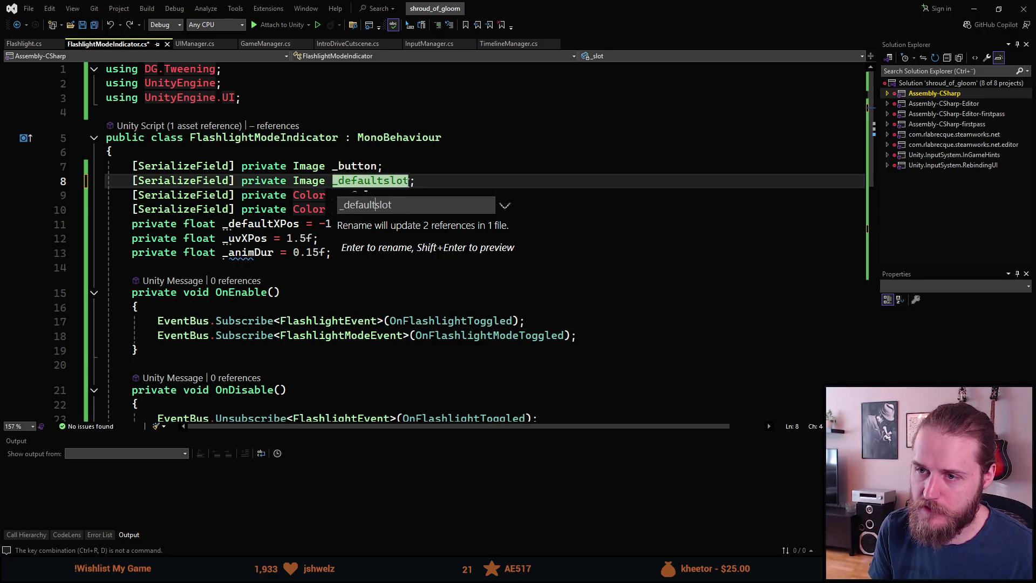
text(S)
key(Return)
- Duplicate the declaration as a new _uvSlot Image field and save the script
key(ctrl+d)
key(Left)
key(ctrl+shift+Left)
key(BackSpace)
text(_uv)
key(ctrl+s)
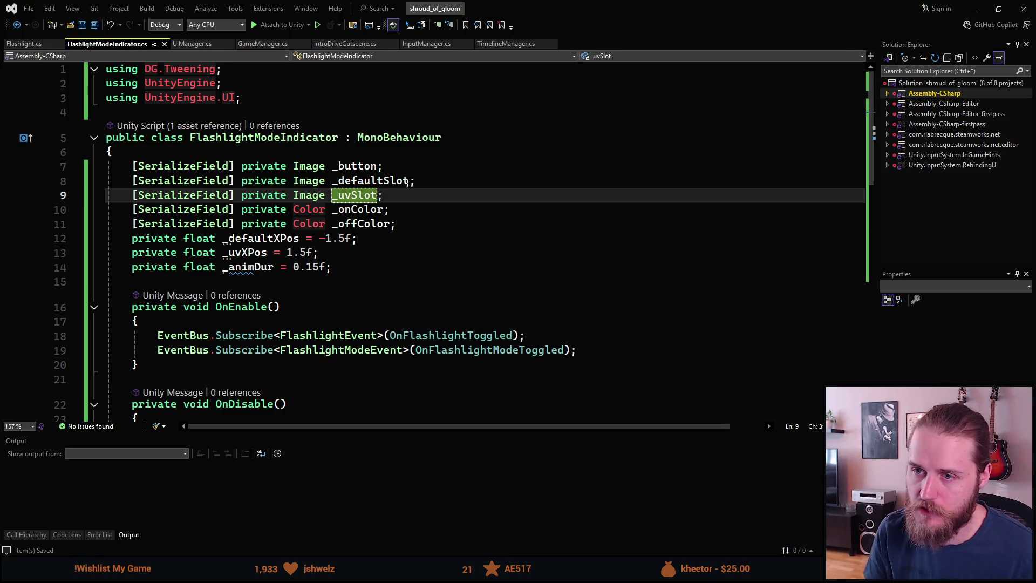
scroll(381, 272, down, 1)
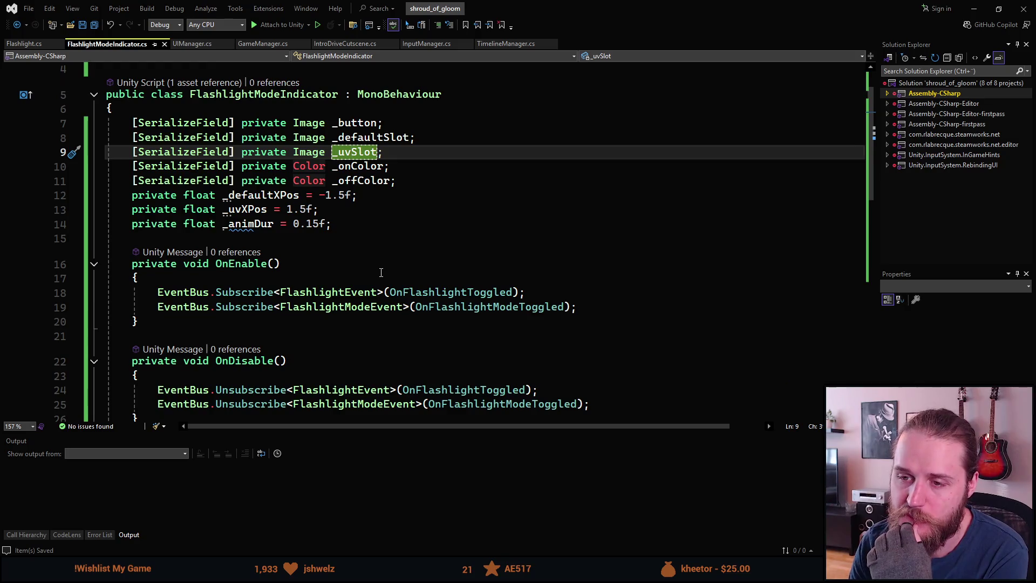
scroll(381, 273, down, 2)
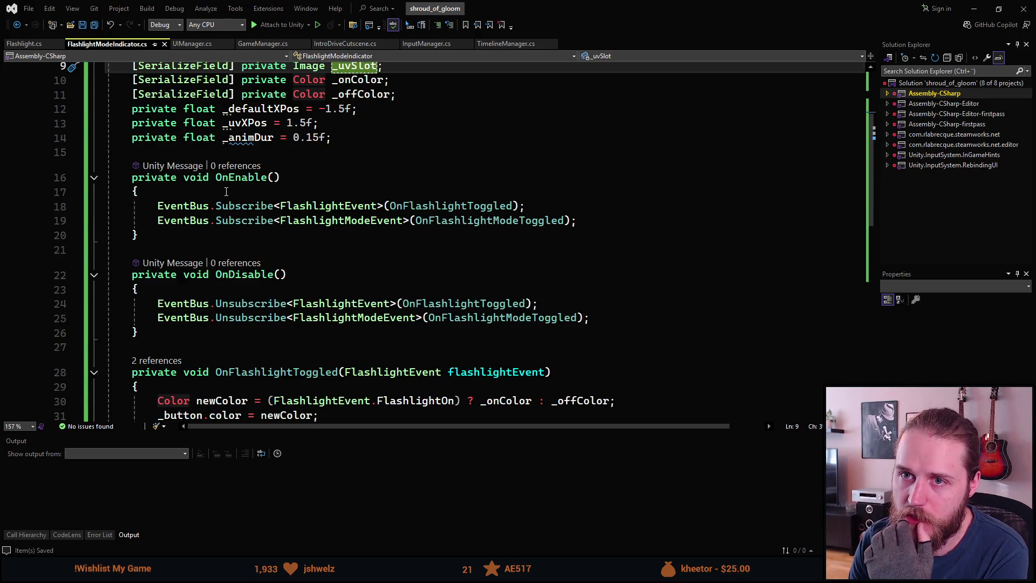
click(38, 49)
- Highlight every use of _uvLightUnlocked in Flashlight.cs
scroll(276, 238, up, 7)
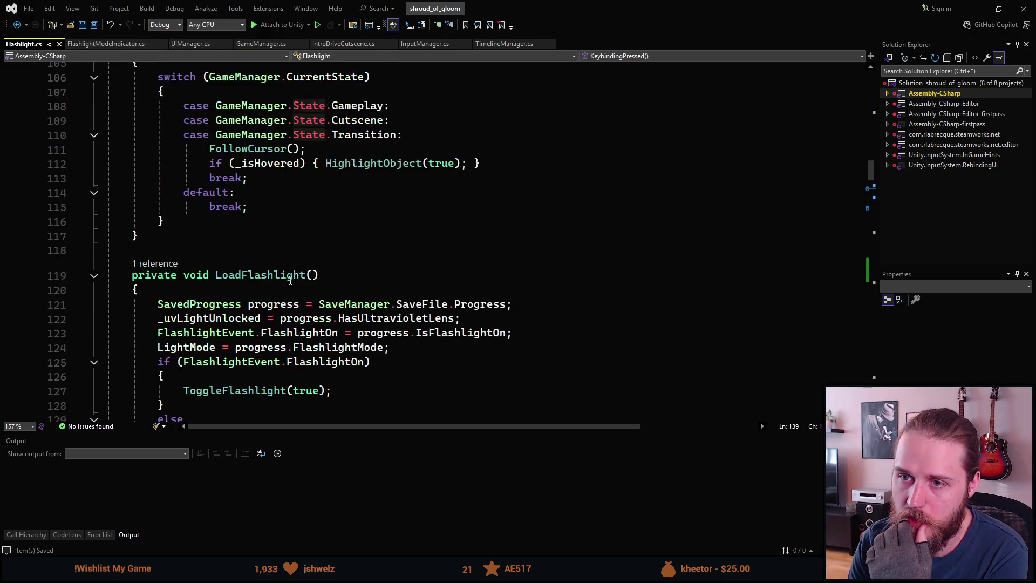
scroll(292, 276, up, 3)
scroll(292, 275, up, 5)
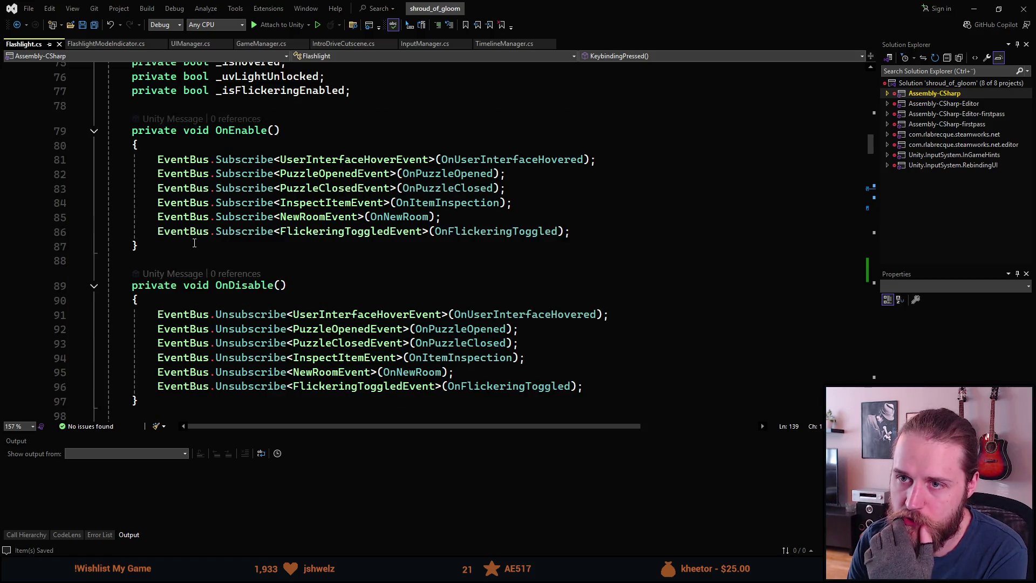
scroll(170, 216, up, 3)
click(282, 205)
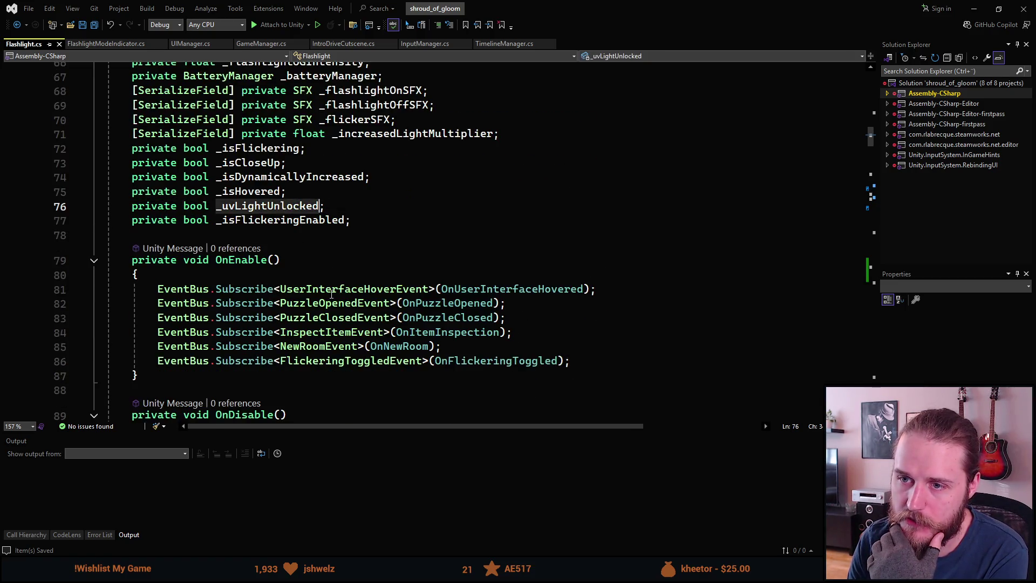
scroll(324, 270, down, 15)
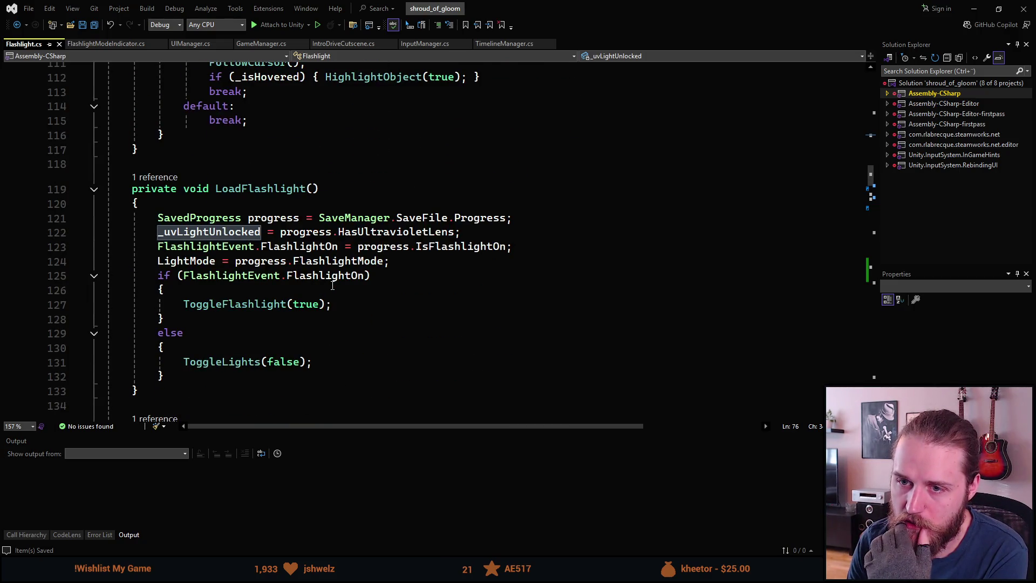
scroll(332, 286, down, 8)
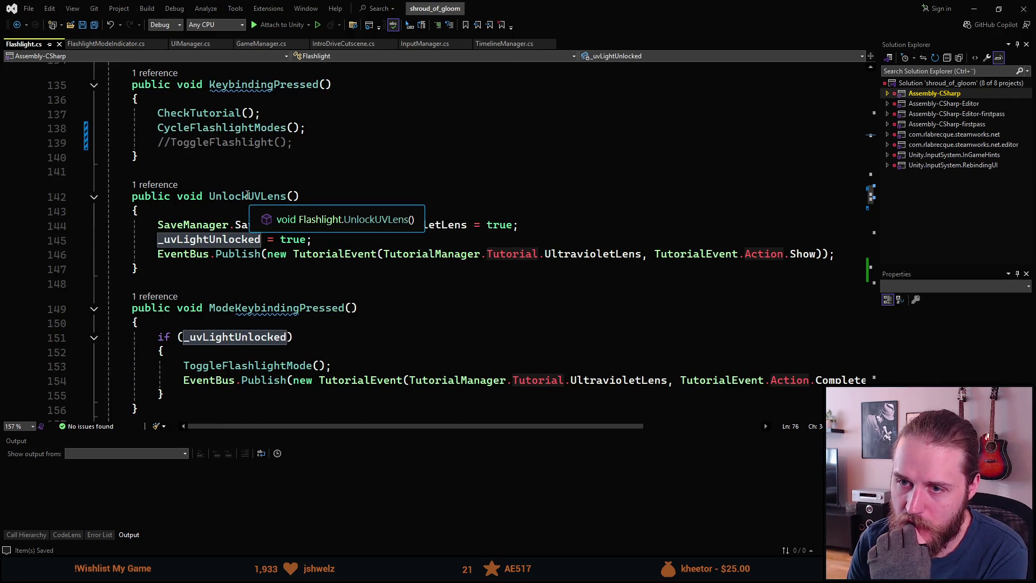
- Check the CodeLens references list to see which code calls UnlockUVLens
click(147, 187)
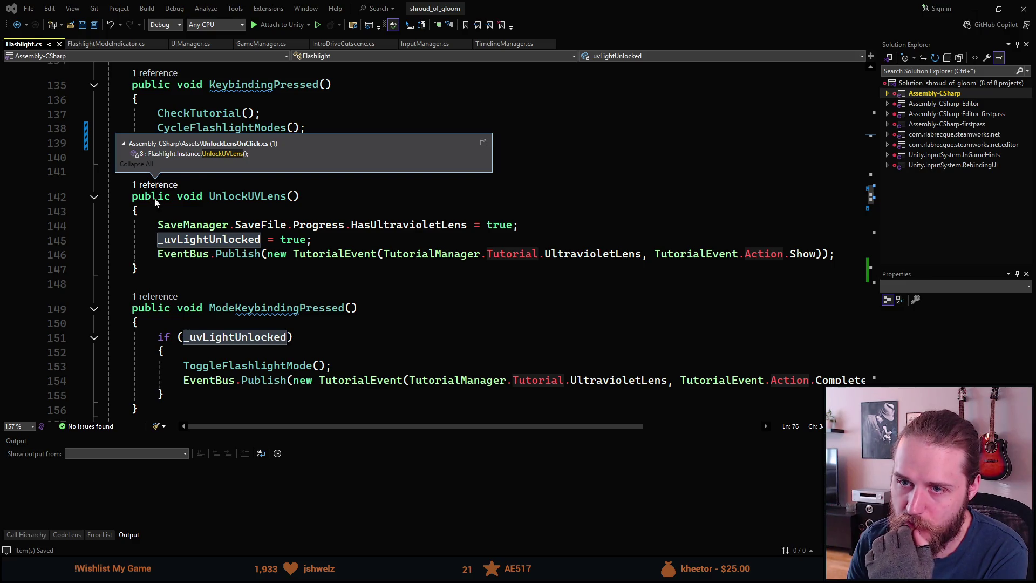
click(217, 212)
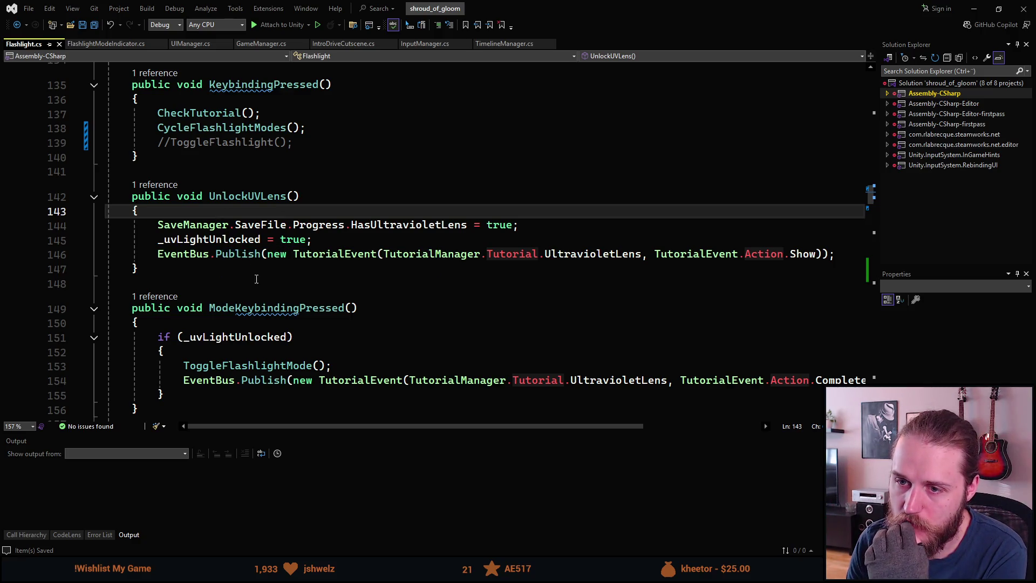
mouse_move(309, 428)
mouse_down()
mouse_move(323, 429)
mouse_move(299, 429)
mouse_up()
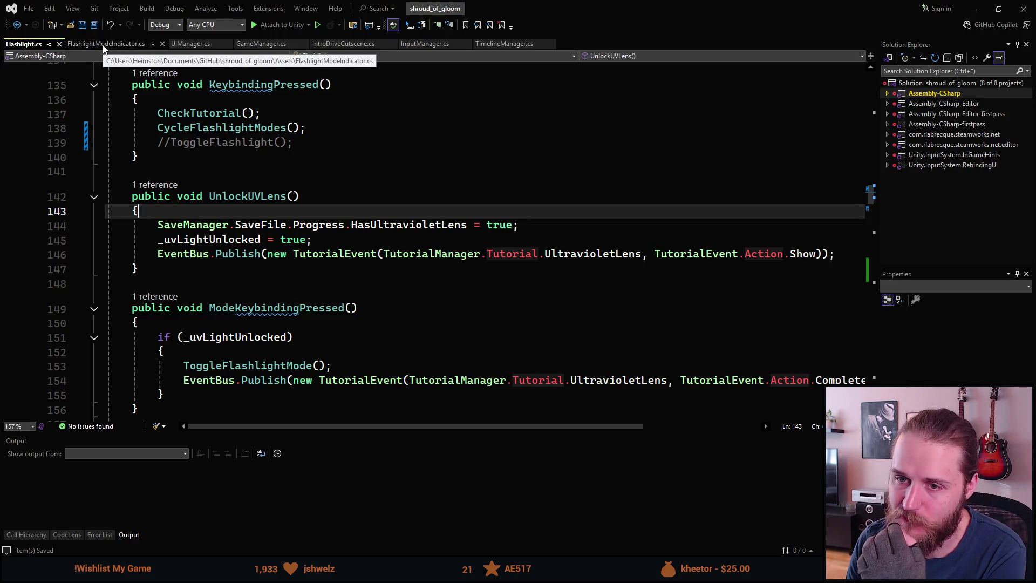
scroll(212, 278, up, 20)
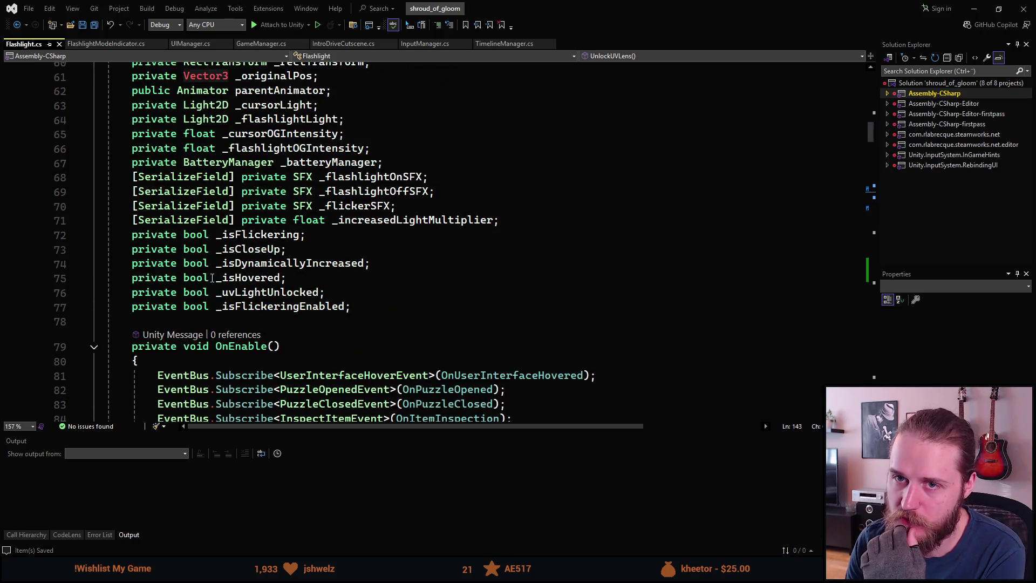
scroll(175, 278, up, 7)
scroll(128, 271, up, 8)
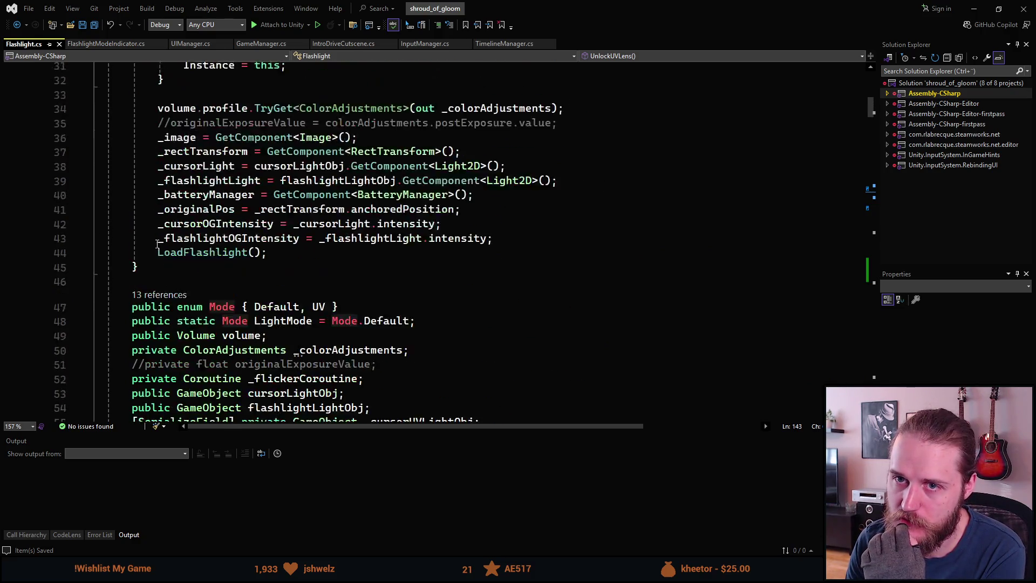
scroll(245, 278, down, 6)
scroll(246, 278, down, 9)
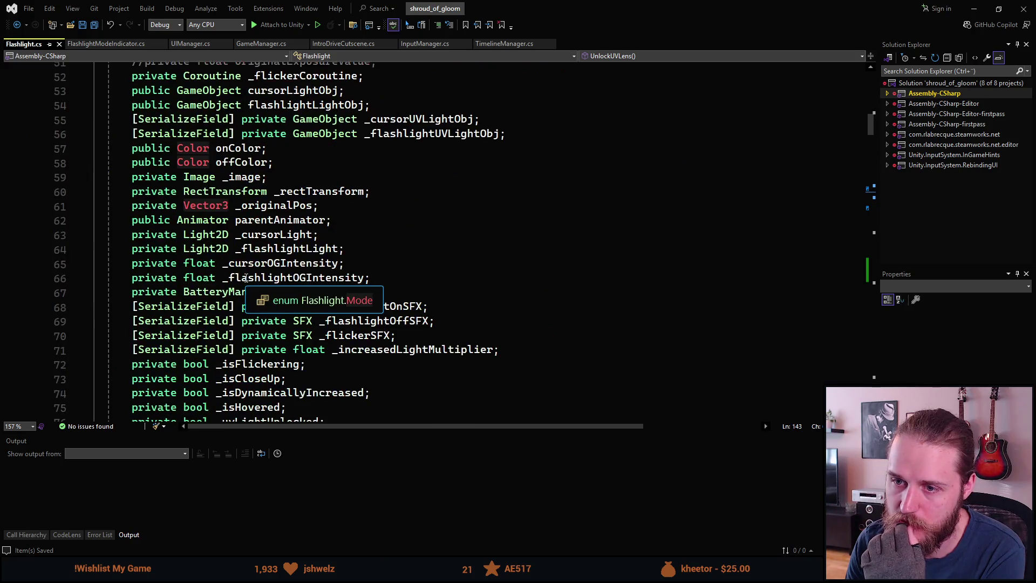
- Add a serialized FlashlightModeIndicator _indicator field after _flashlightUVLightObj and save Flashlight.cs
scroll(360, 292, up, 6)
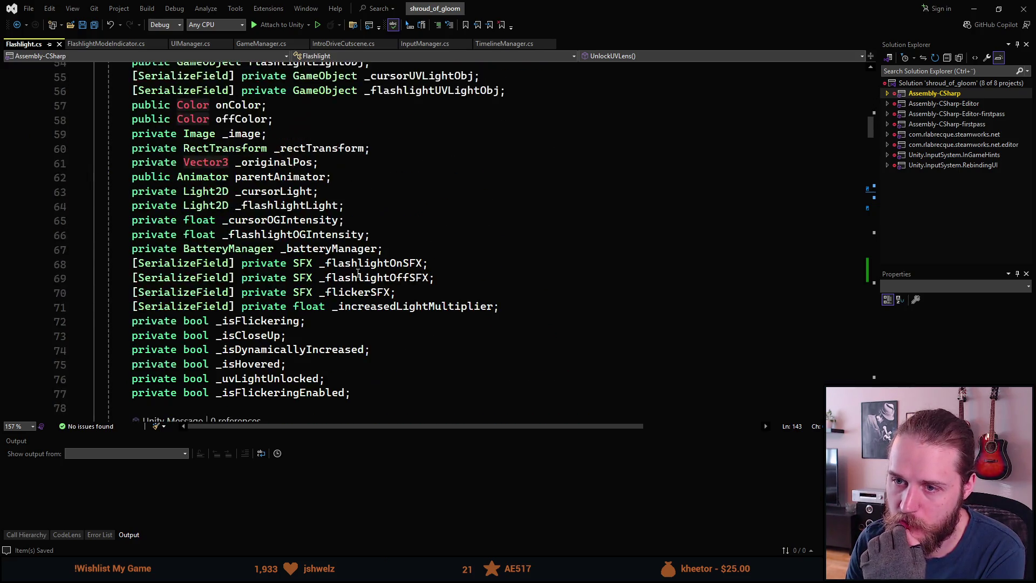
click(541, 263)
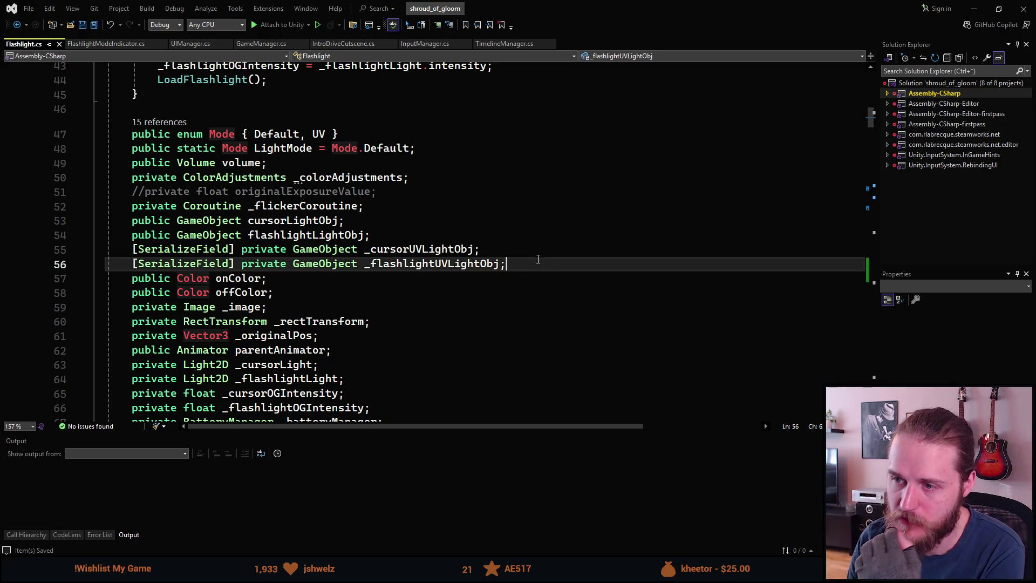
key(Return)
text(ParticleSystemForceField)
key(ctrl+z)
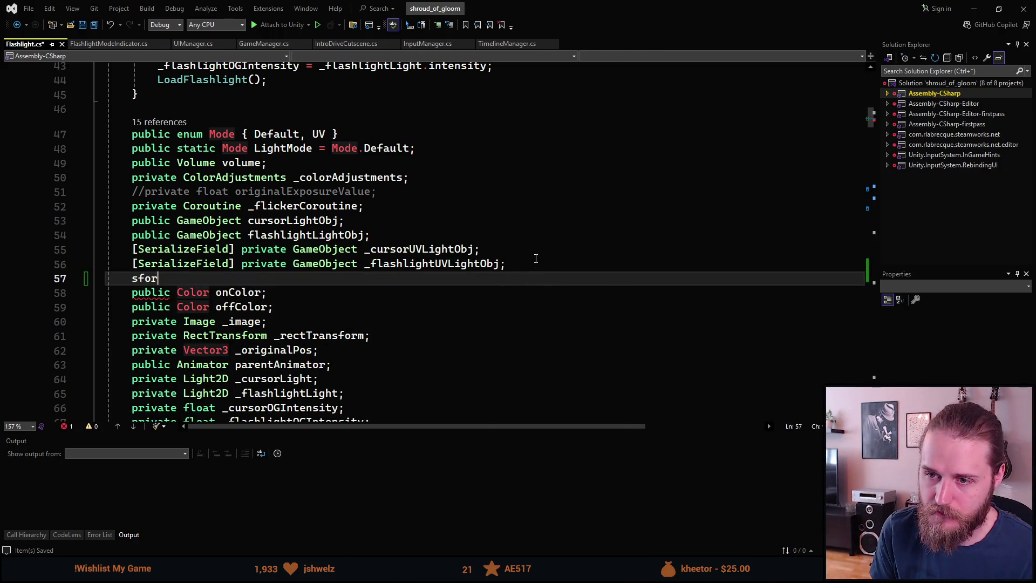
key(Tab)
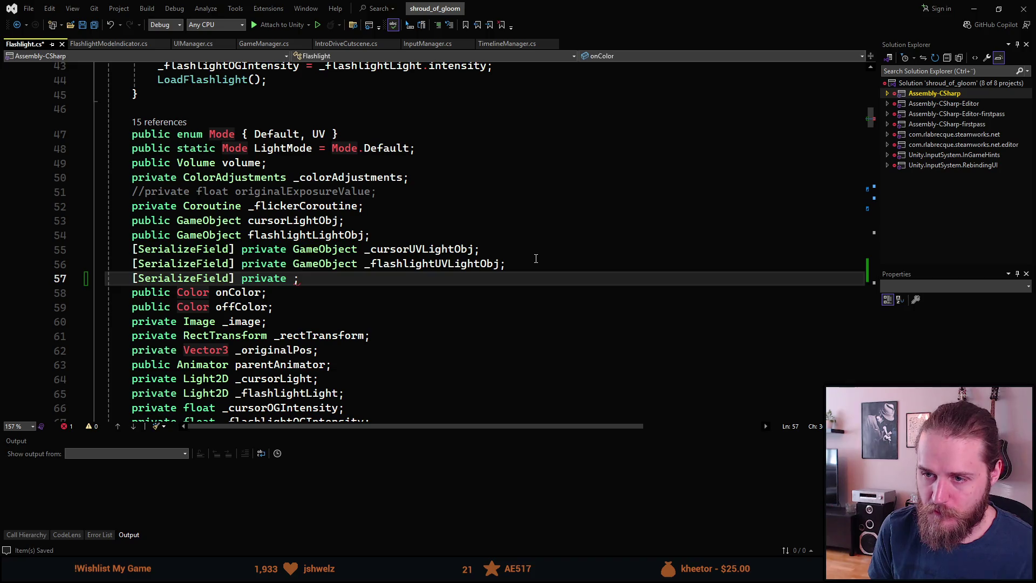
text(FlashlightModeIndicator)
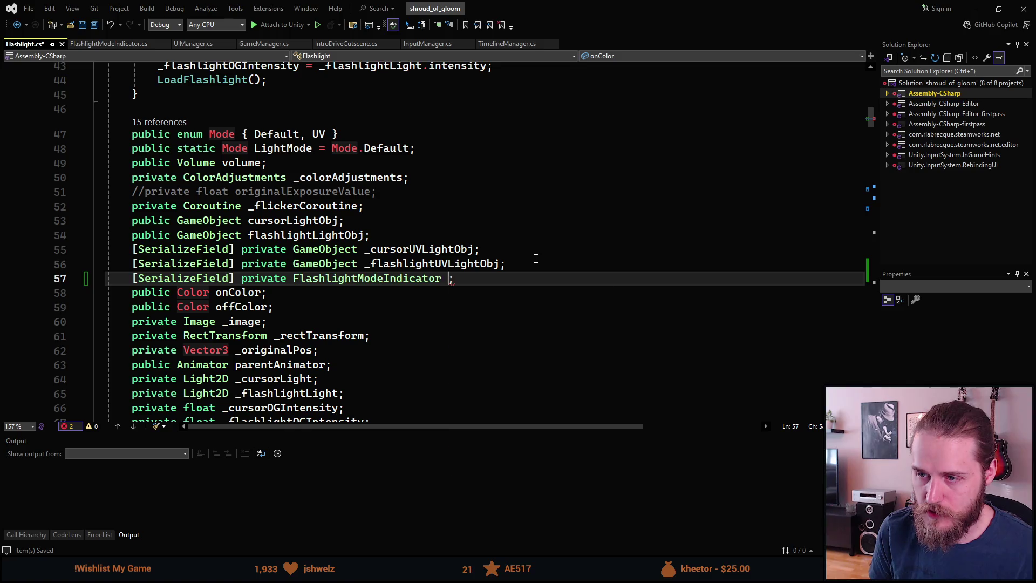
text( _)
text(indicator)
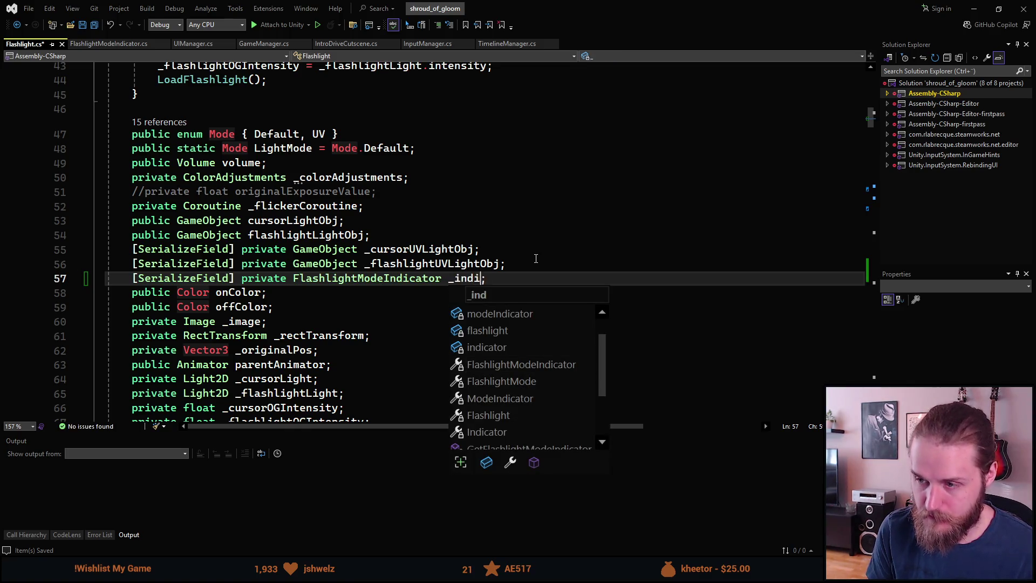
click(536, 259)
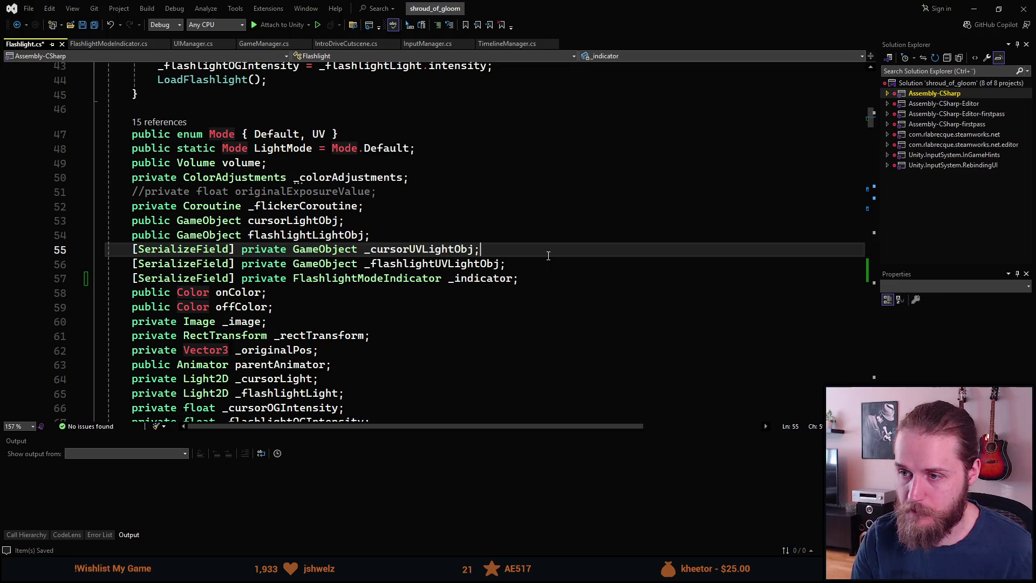
scroll(554, 265, down, 2)
key(ctrl+s)
scroll(427, 259, down, 20)
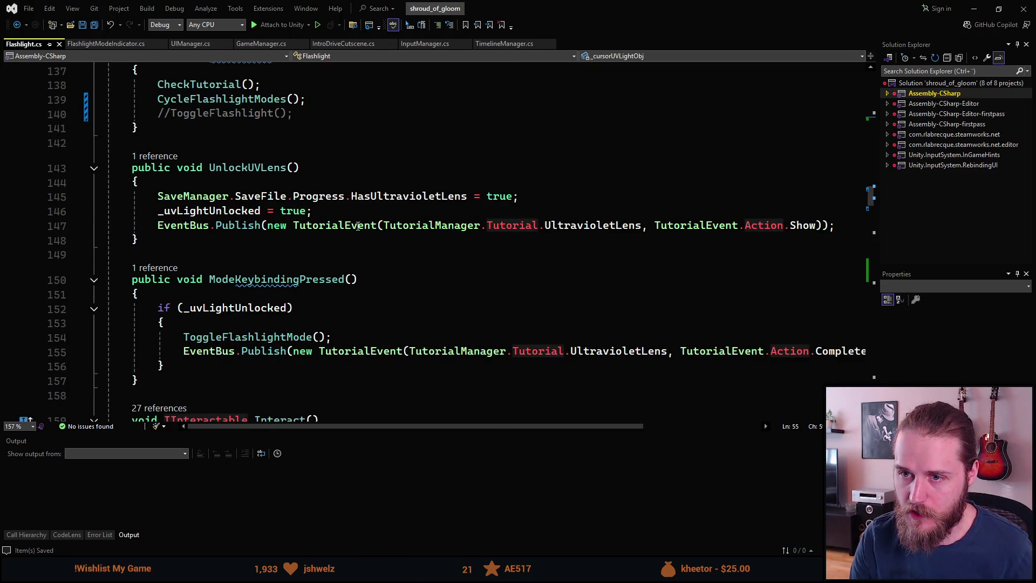
- Add the call _indicator.UltravioletModeUnlocked(); inside UnlockUVLens after the _uvLightUnlocked assignment
click(384, 212)
key(Return)
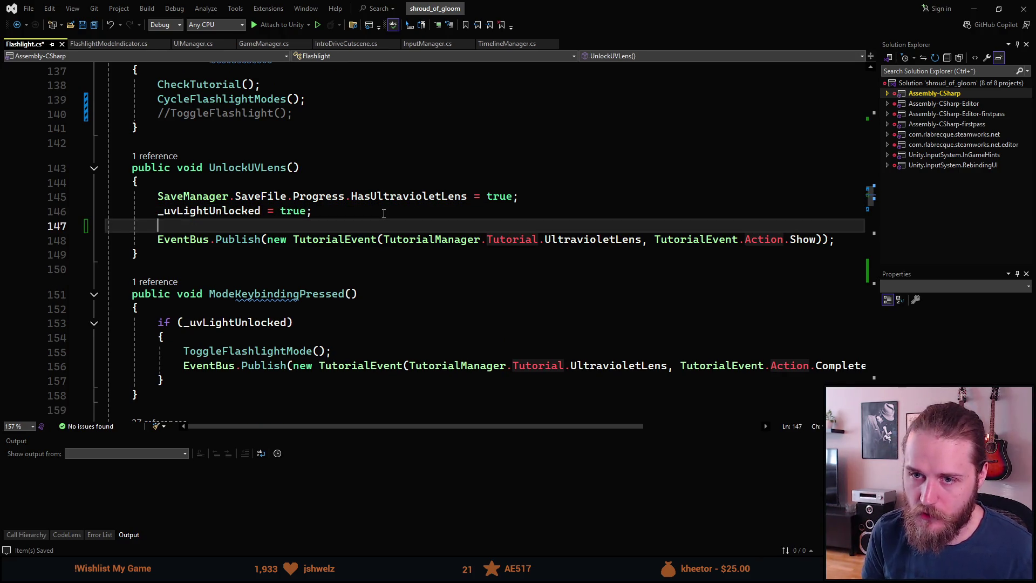
text(_indic)
key(Tab)
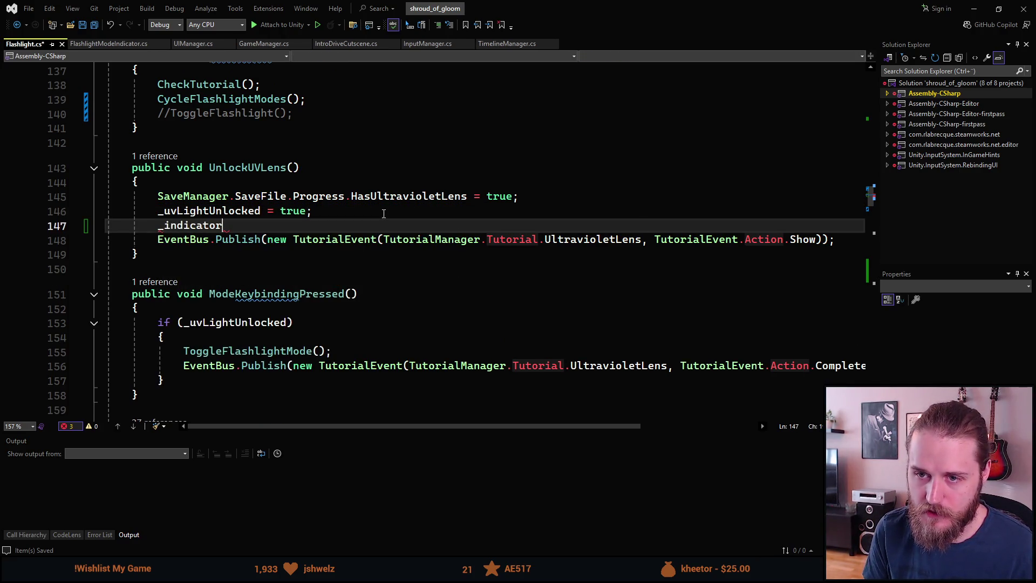
text(.)
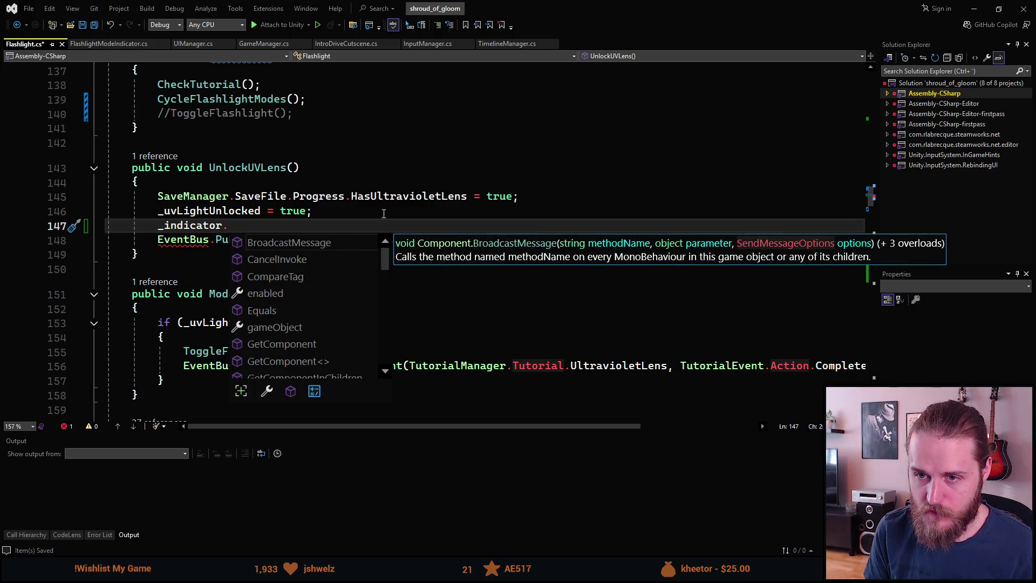
text(h)
key(BackSpace)
text(u)
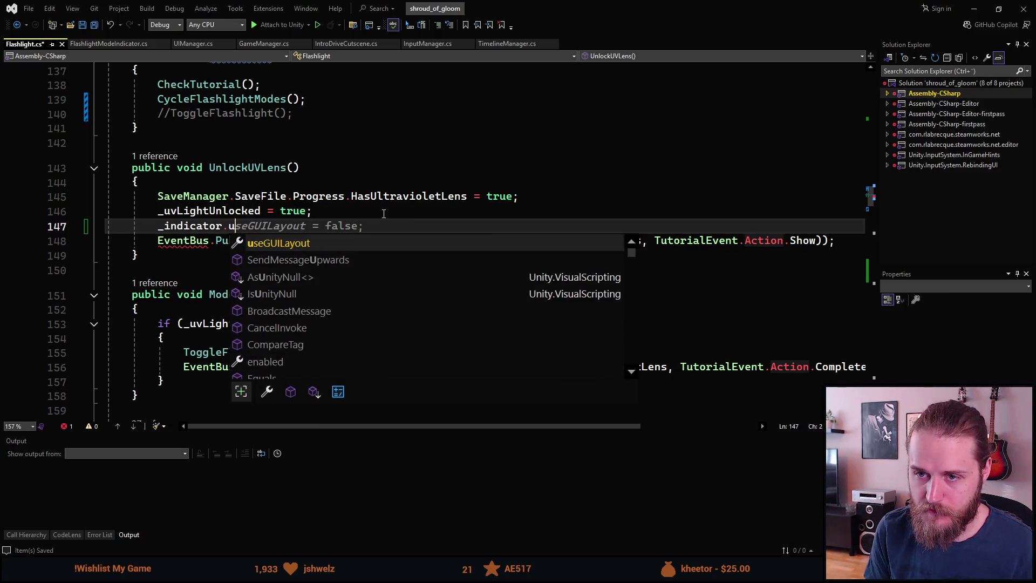
key(BackSpace)
text(u)
key(BackSpace)
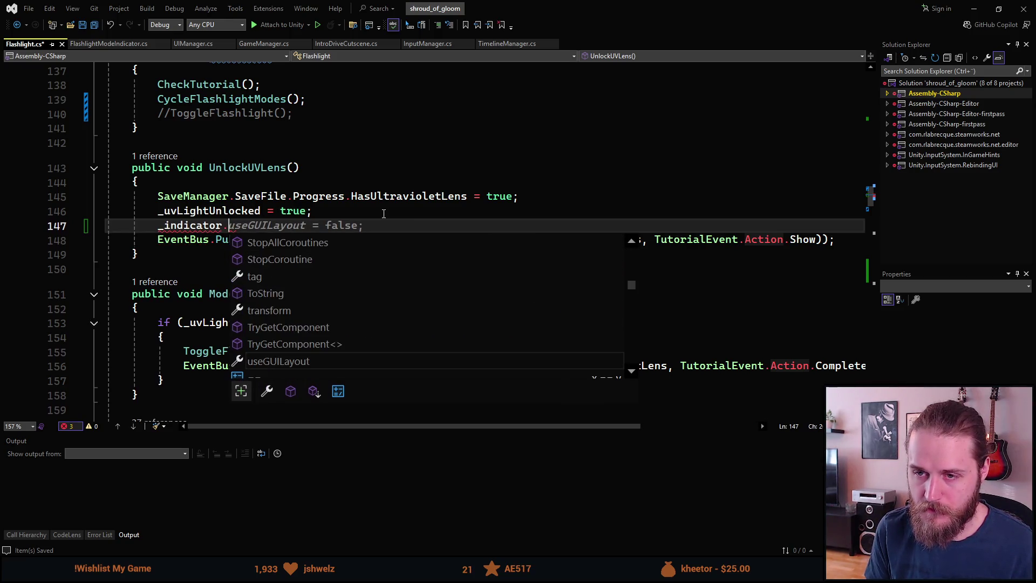
text(Ultraviolet)
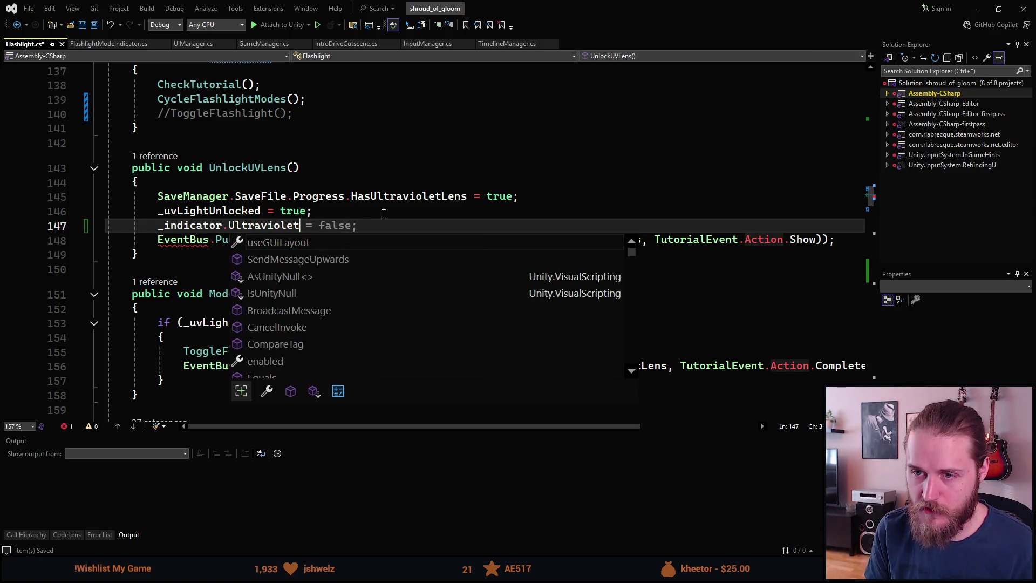
text(ModeUnloc)
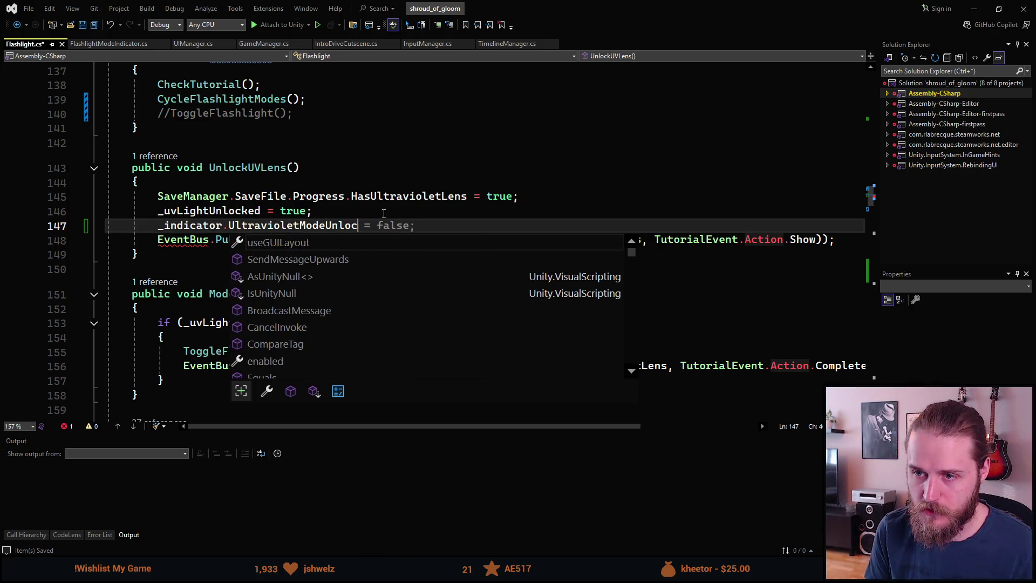
text(ked)
key(shift+End)
key(Delete)
text(();)
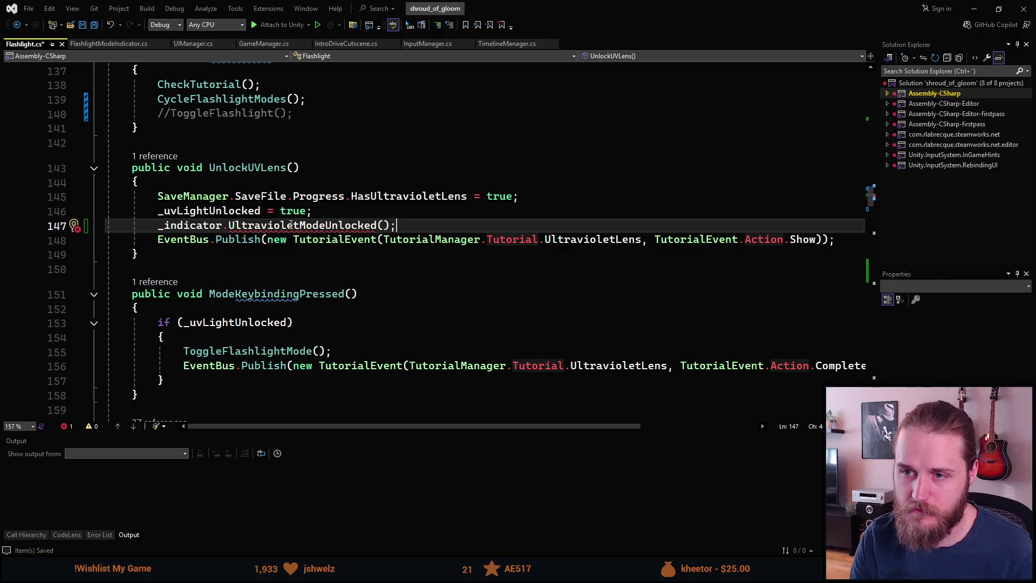
- Open FlashlightModeIndicator.cs with the cursor after the closing brace of OnFlashlightModeToggled
click(127, 45)
scroll(335, 269, down, 5)
click(186, 339)
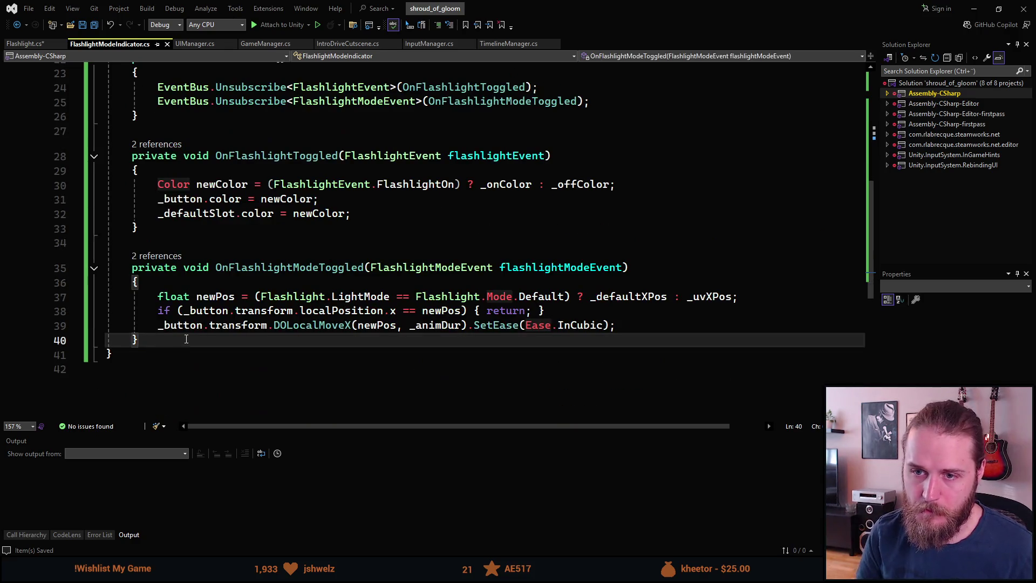
- Add an empty public void UltravioletModeUnlocked() method after the last method
key(Return)
key(Return)
text(public void UltravioletModeUnlocked())
key(Return)
text({)
key(Return)
scroll(276, 274, down, 3)
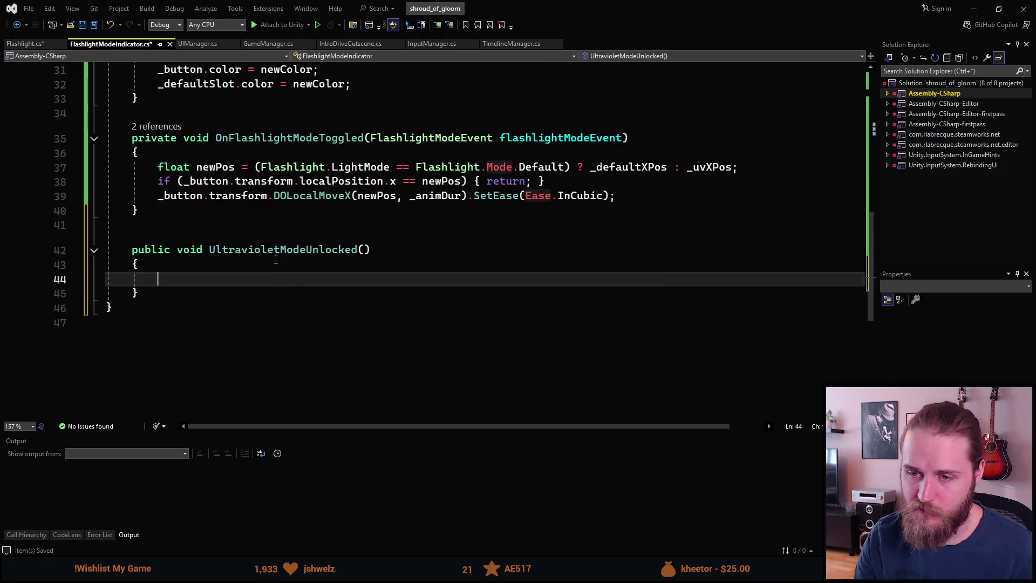
scroll(321, 350, up, 2)
scroll(322, 363, up, 6)
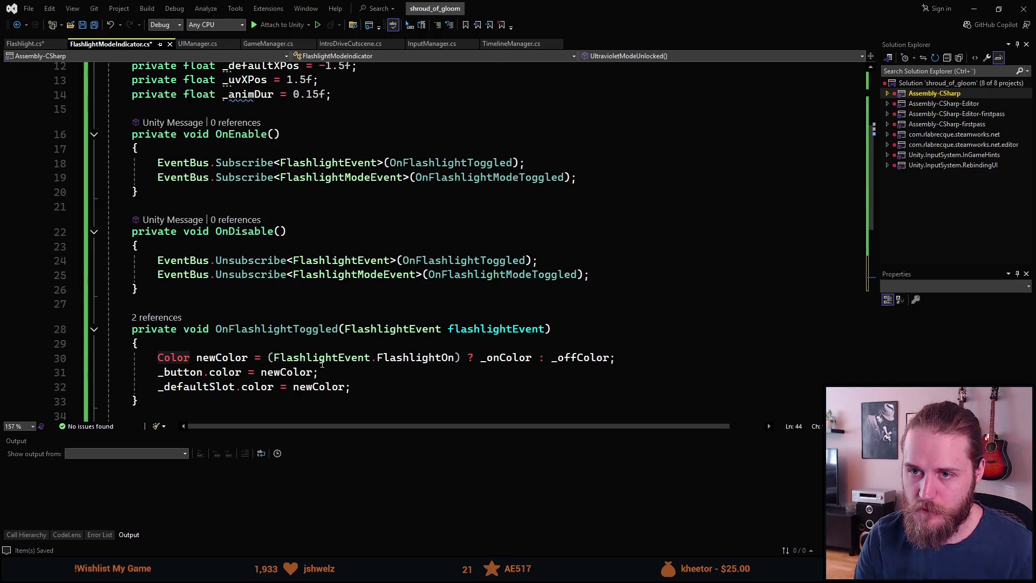
- Create a private void Awake method below the field declarations using IntelliSense
click(164, 152)
key(Return)
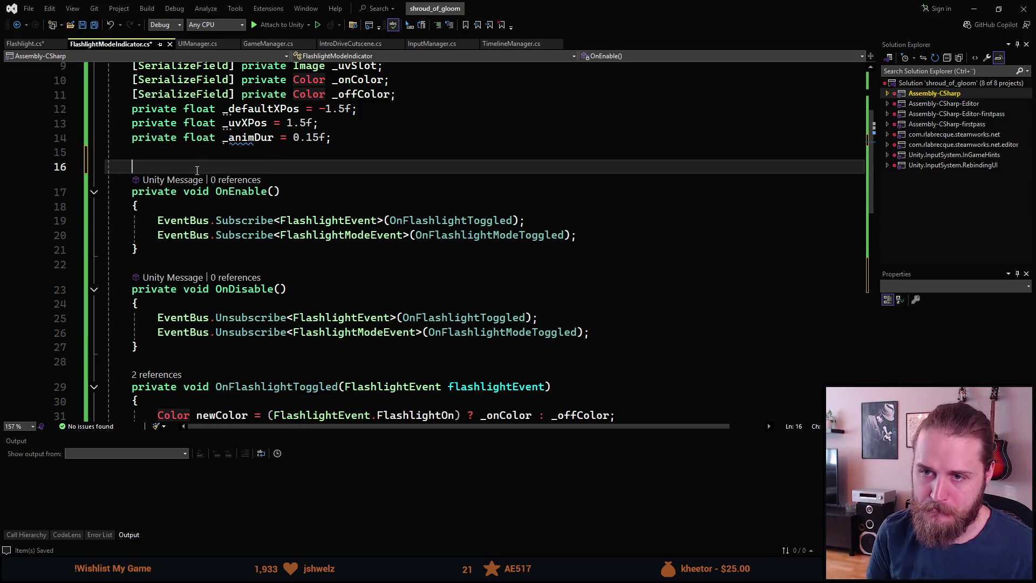
key(Return)
key(Up)
text(private void Awake)
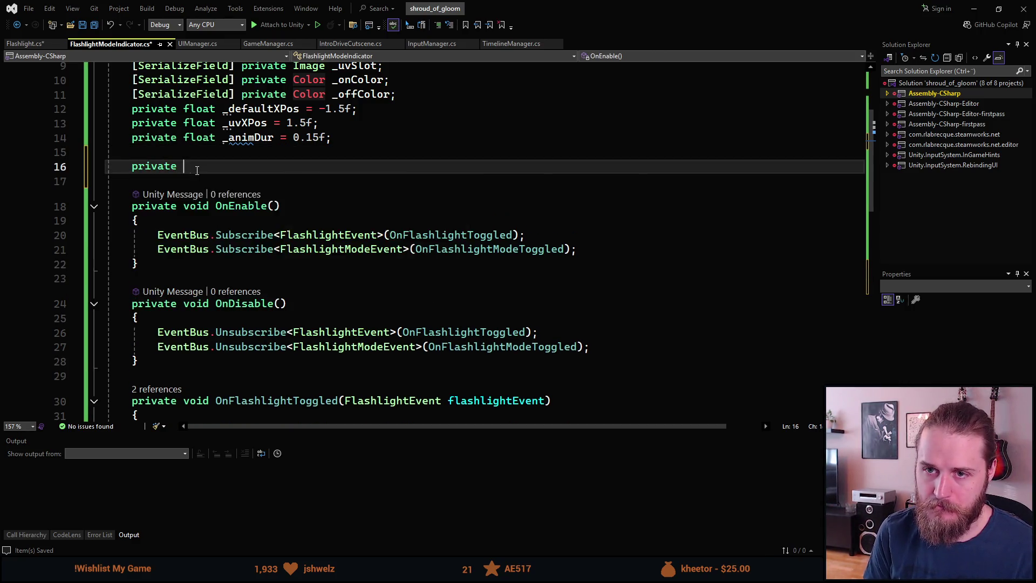
key(Tab)
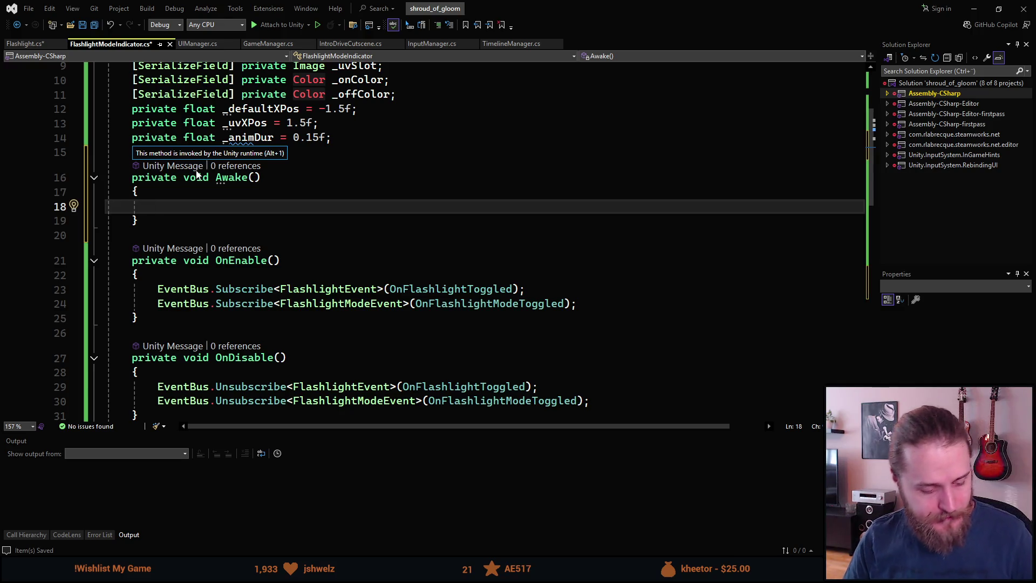
click(232, 179)
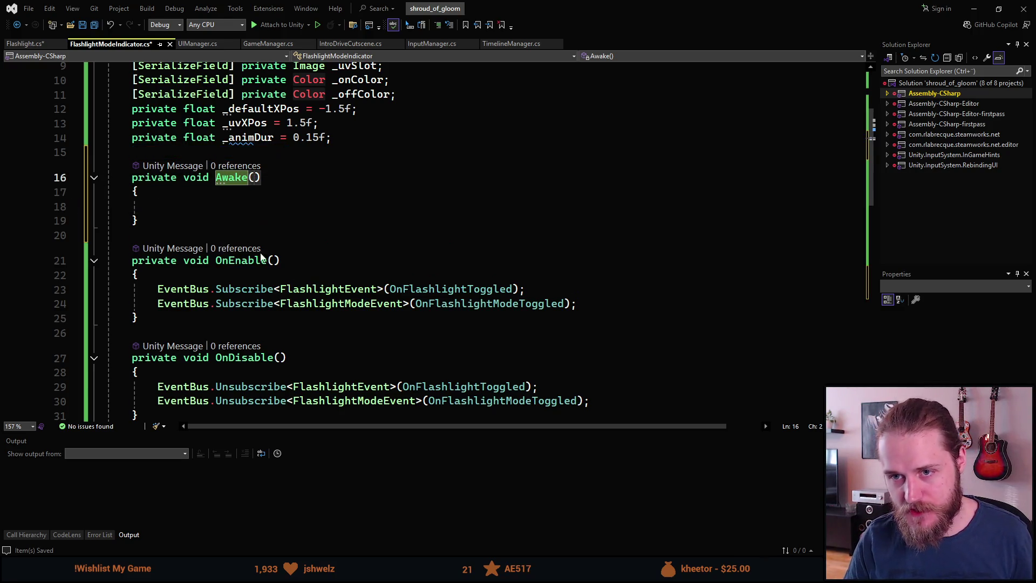
scroll(279, 220, up, 2)
scroll(191, 249, down, 3)
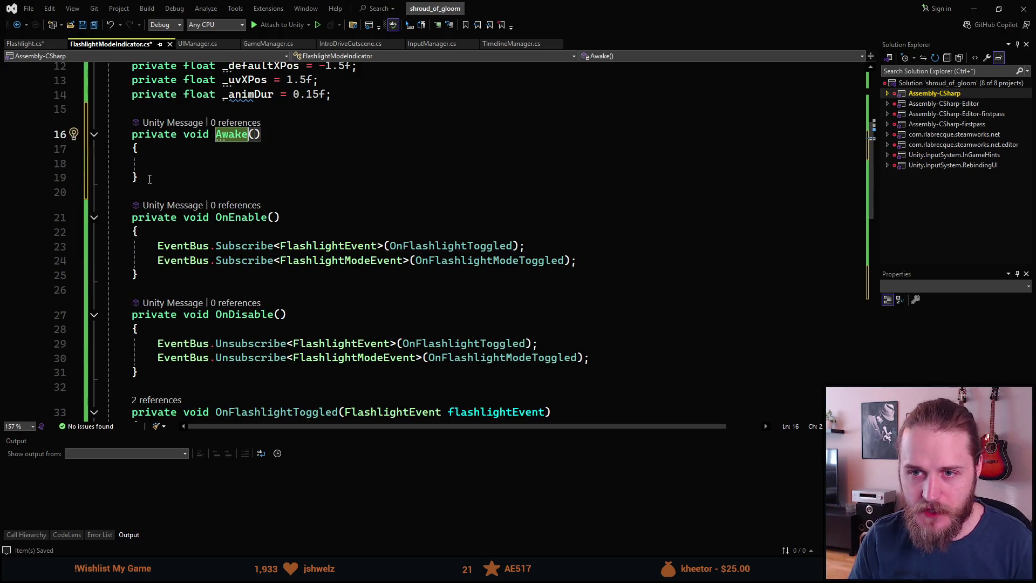
key(ctrl+BackSpace)
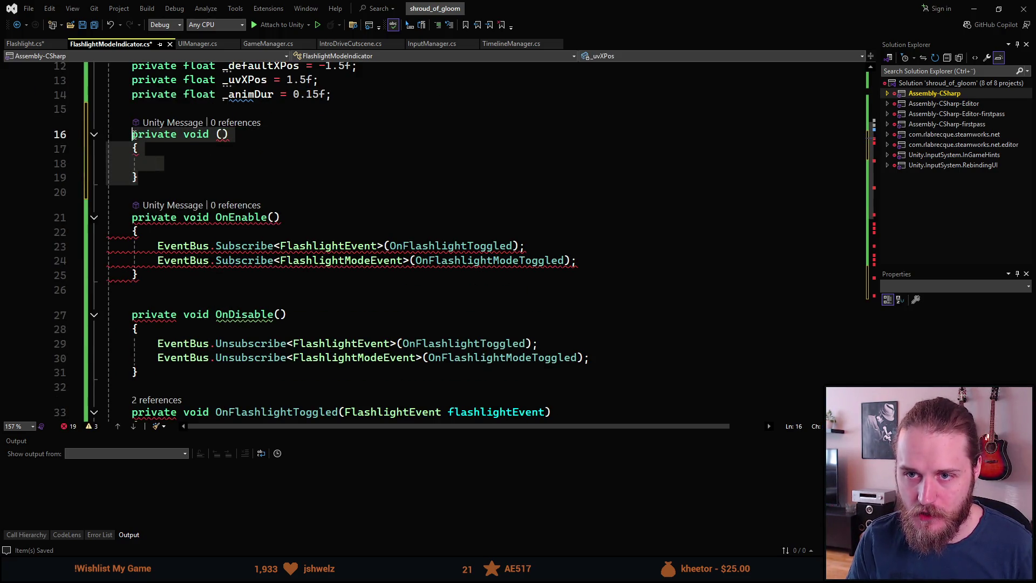
text(Awake)
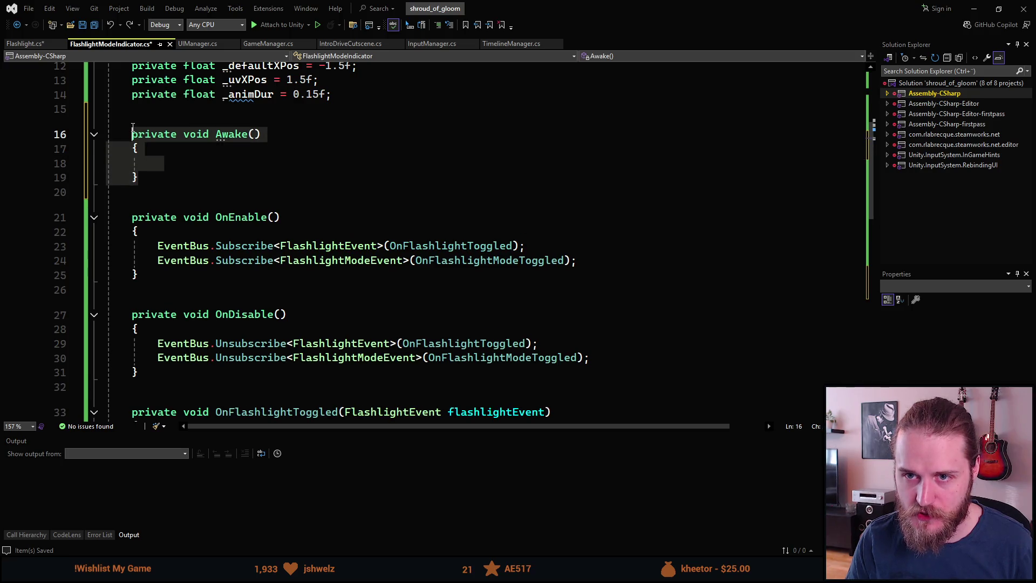
- Move the Awake method below the mode-toggled handler and rename it LoadIndicator
key(BackSpace)
key(BackSpace)
key(BackSpace)
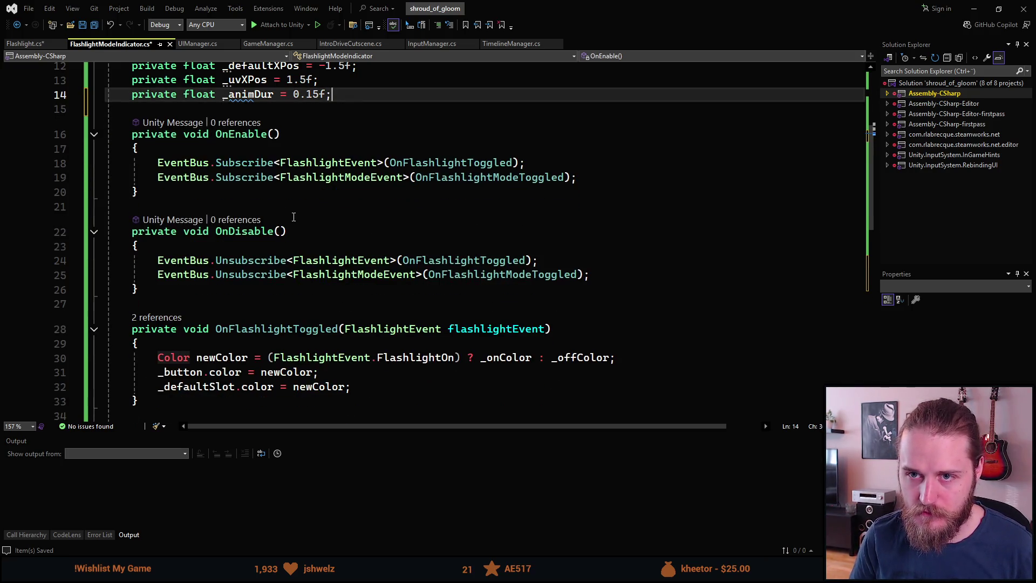
scroll(290, 214, down, 4)
scroll(225, 214, up, 2)
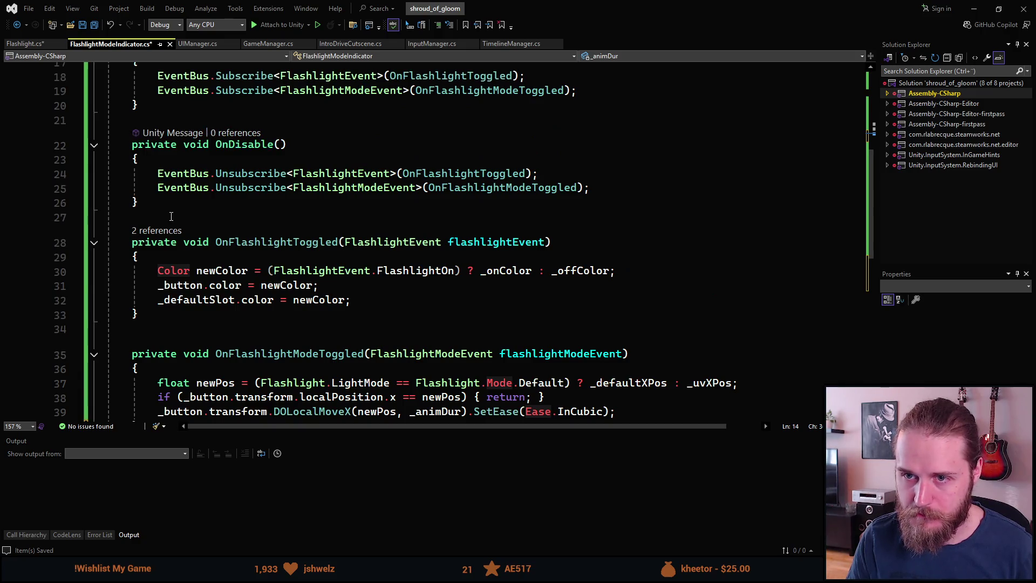
scroll(171, 217, down, 4)
click(165, 254)
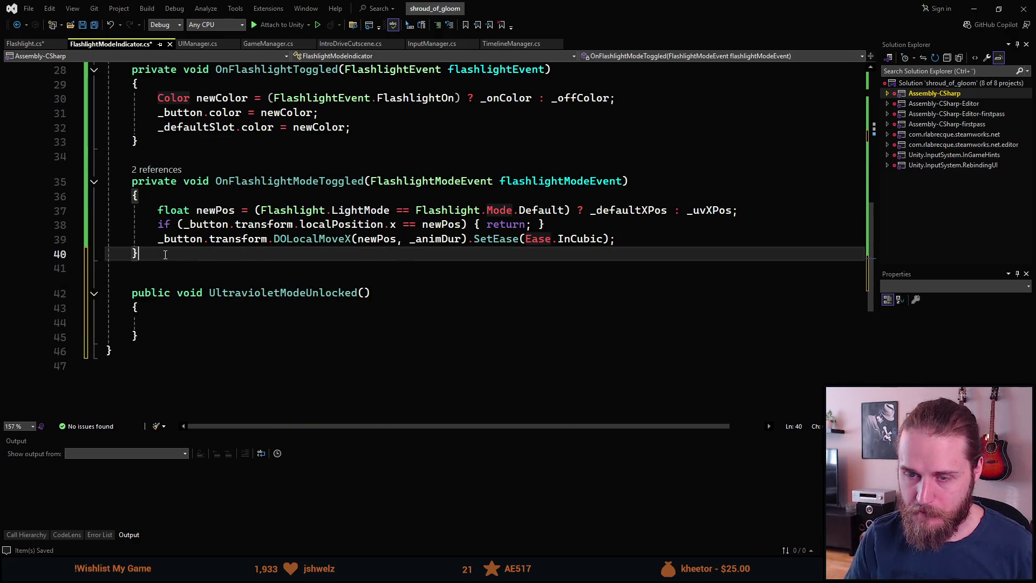
key(Return)
key(ctrl+v)
click(228, 292)
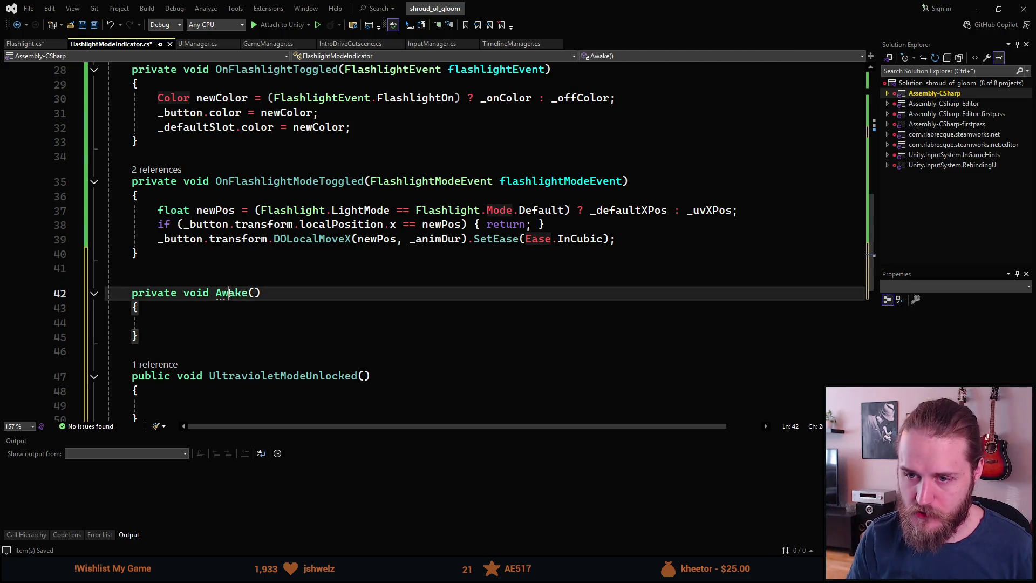
double_click(229, 292)
key(BackSpace)
text(Load)
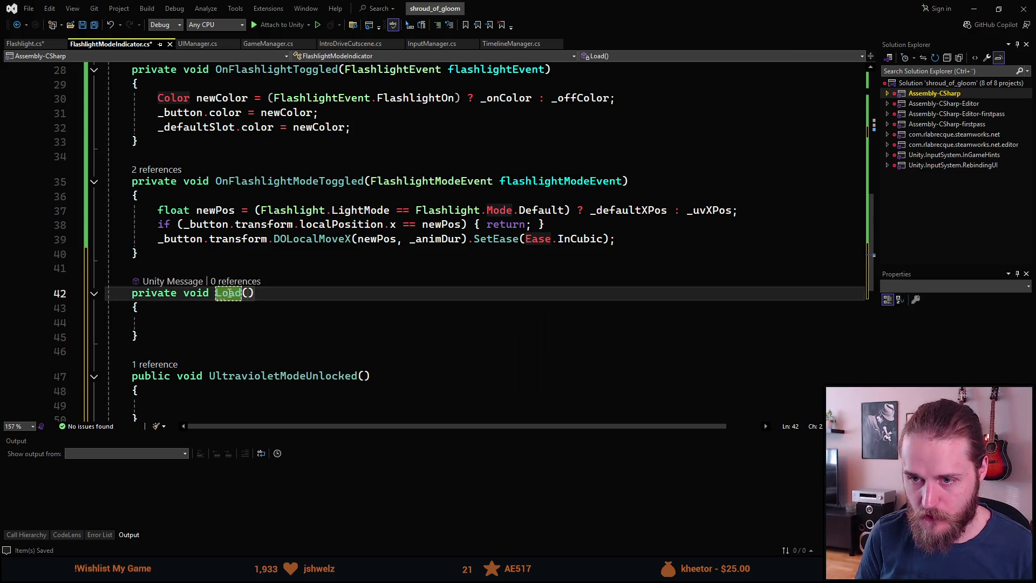
text(Indicator)
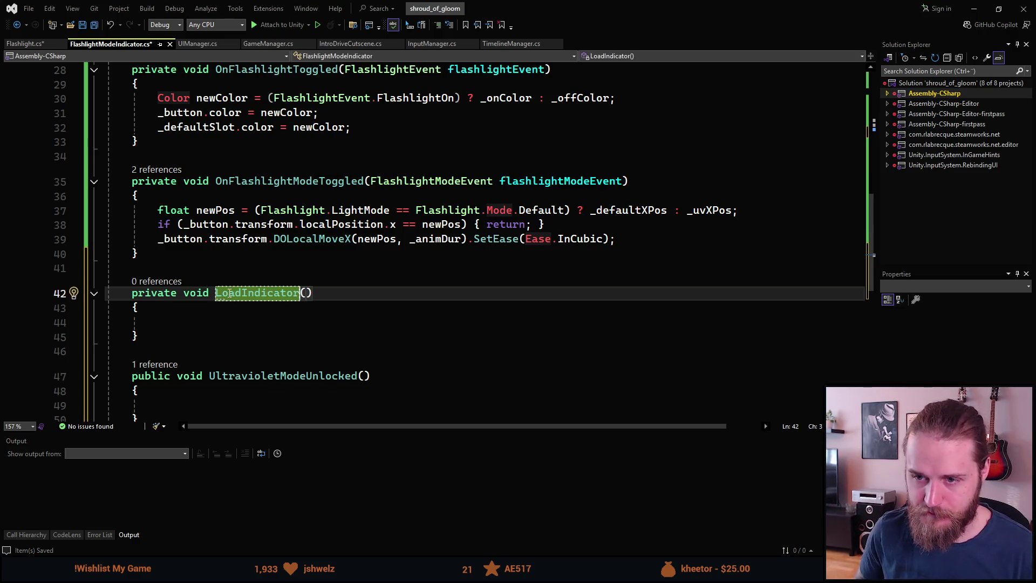
key(Down)
key(Down)
scroll(204, 233, down, 1)
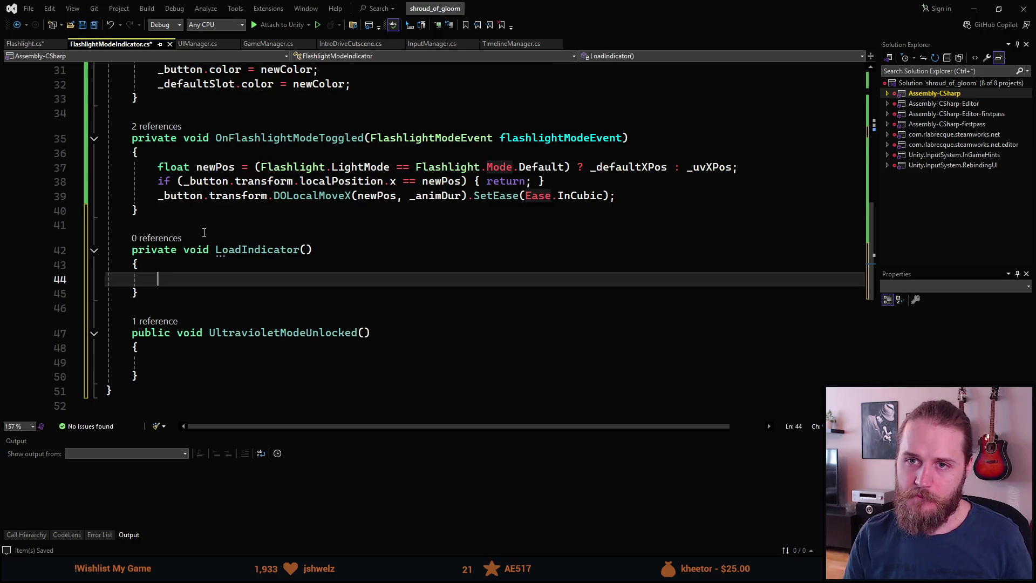
- Save FlashlightModeIndicator.cs and switch back to Unity
key(ctrl+s)
scroll(201, 271, up, 8)
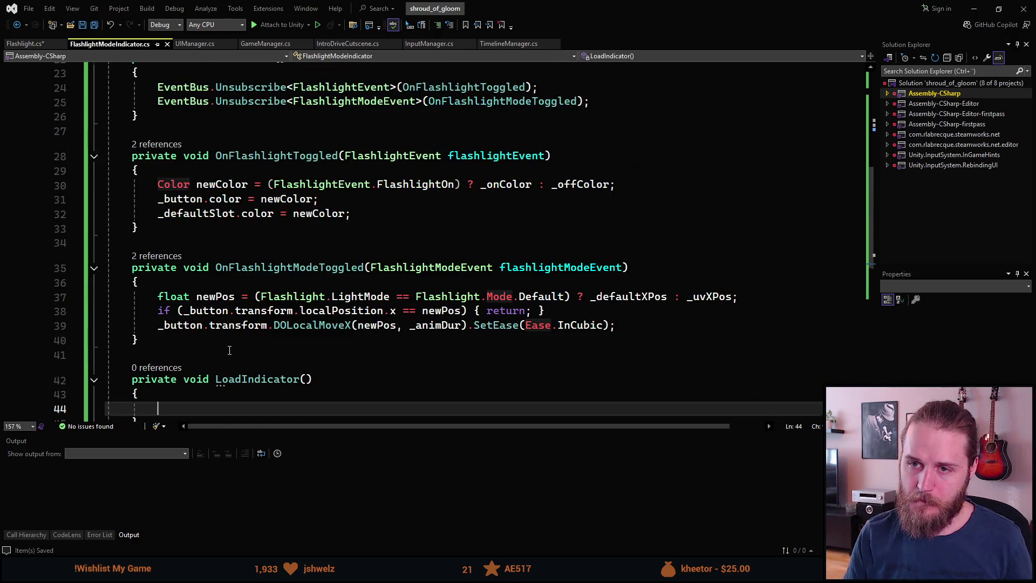
scroll(230, 350, up, 1)
scroll(209, 332, up, 1)
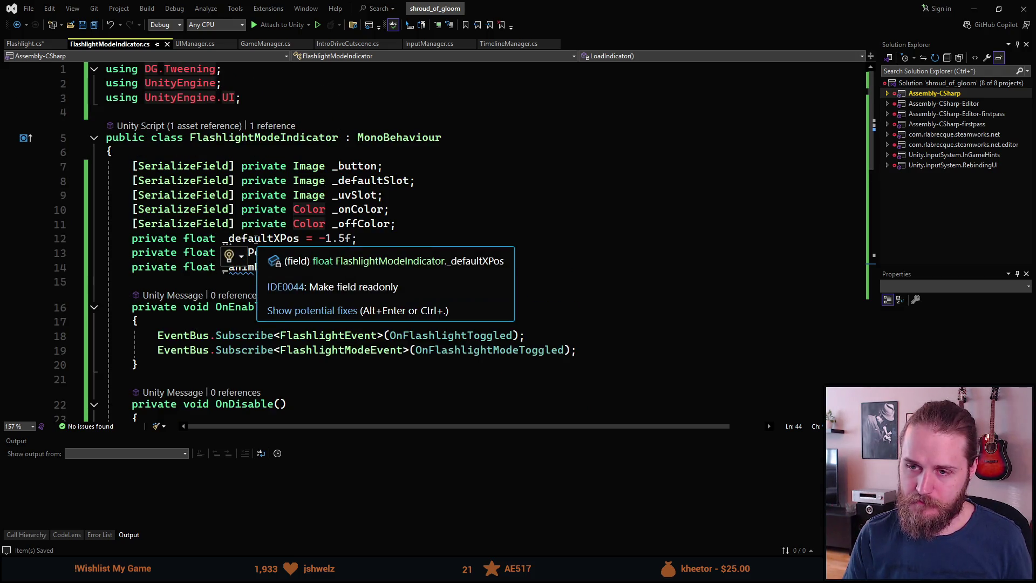
mouse_move(275, 239)
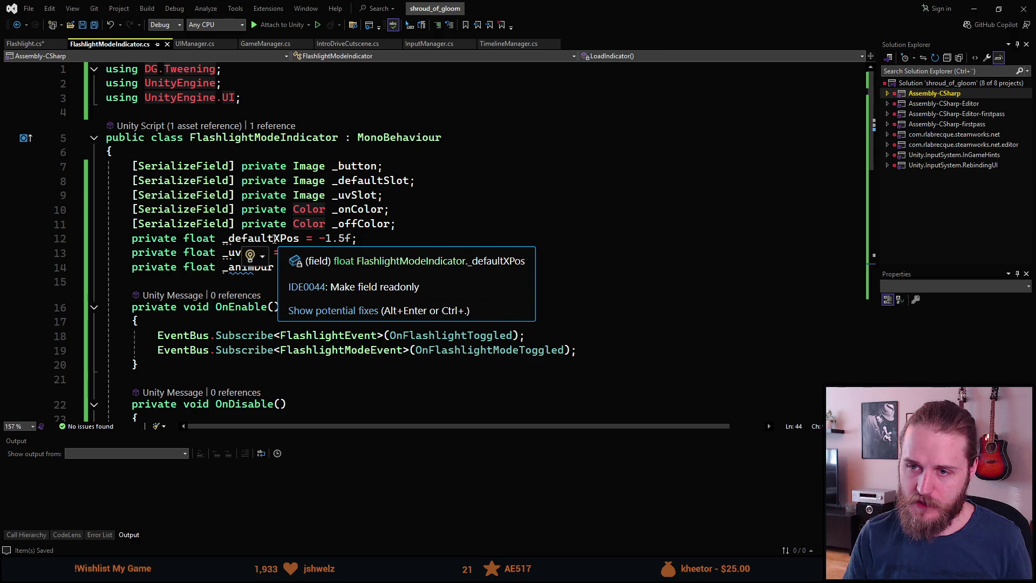
mouse_move(251, 258)
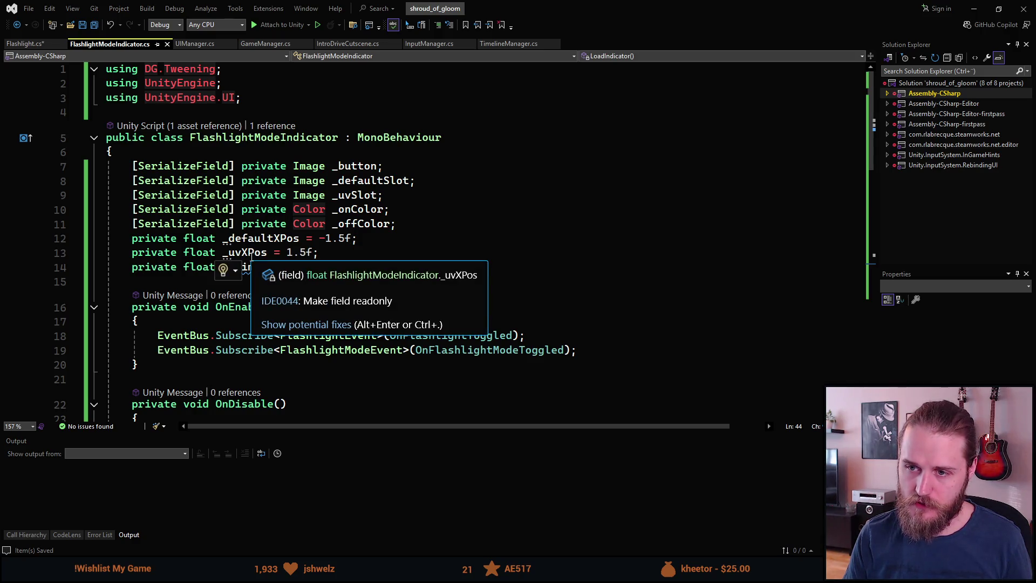
key(alt+Tab)
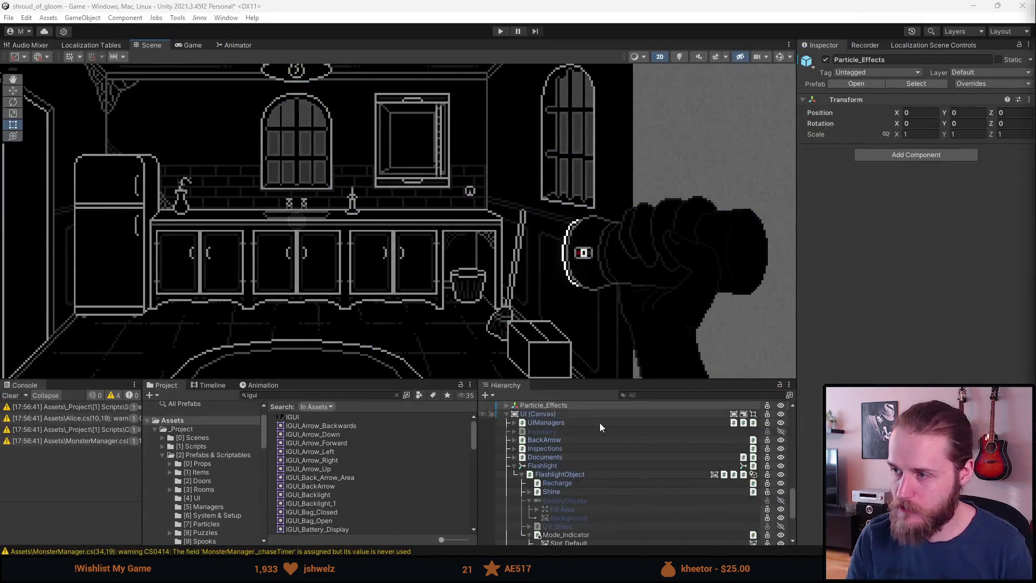
- Frame Mode_Indicator in the Hierarchy and select its Button object
scroll(575, 491, down, 5)
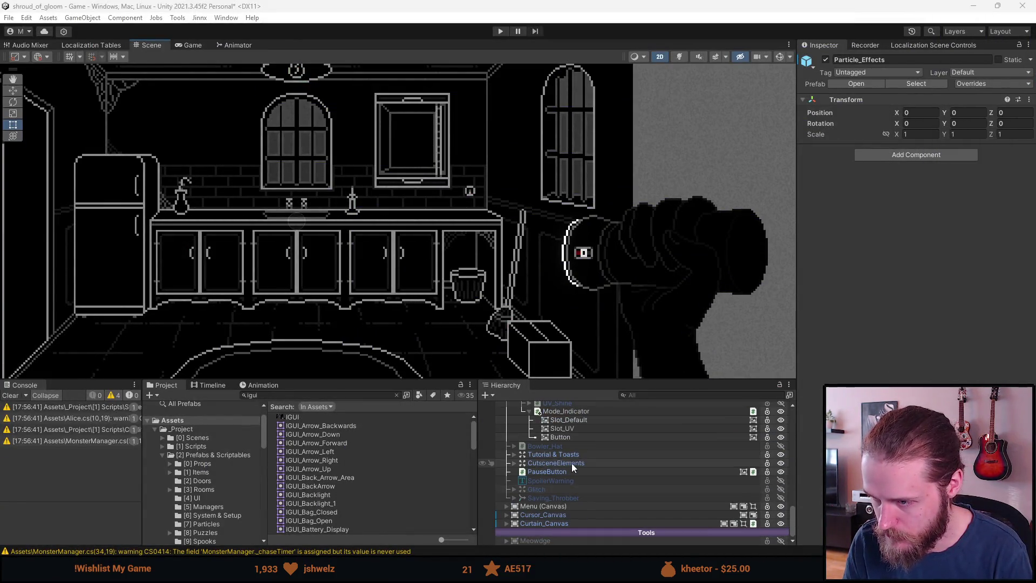
scroll(571, 463, up, 1)
double_click(574, 444)
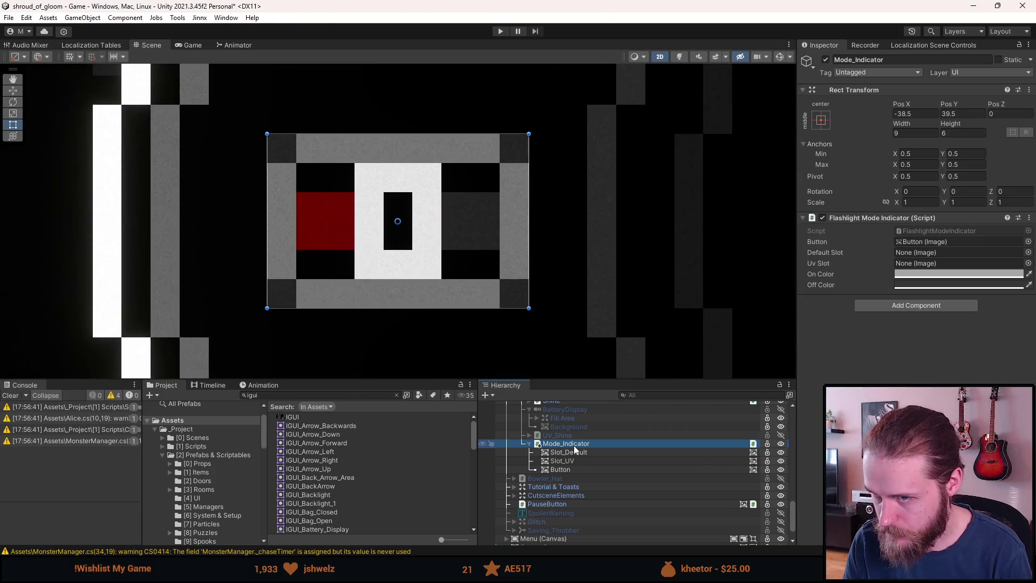
click(566, 469)
scroll(568, 471, up, 1)
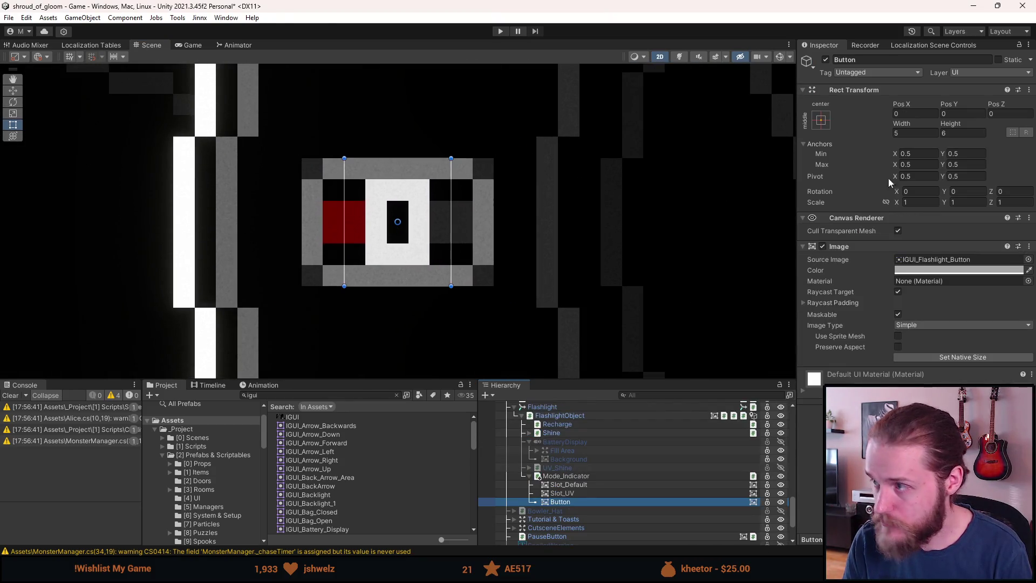
- Change _defaultXPos from -1.5f to 0f in the script, then return to Unity
key(alt+Tab)
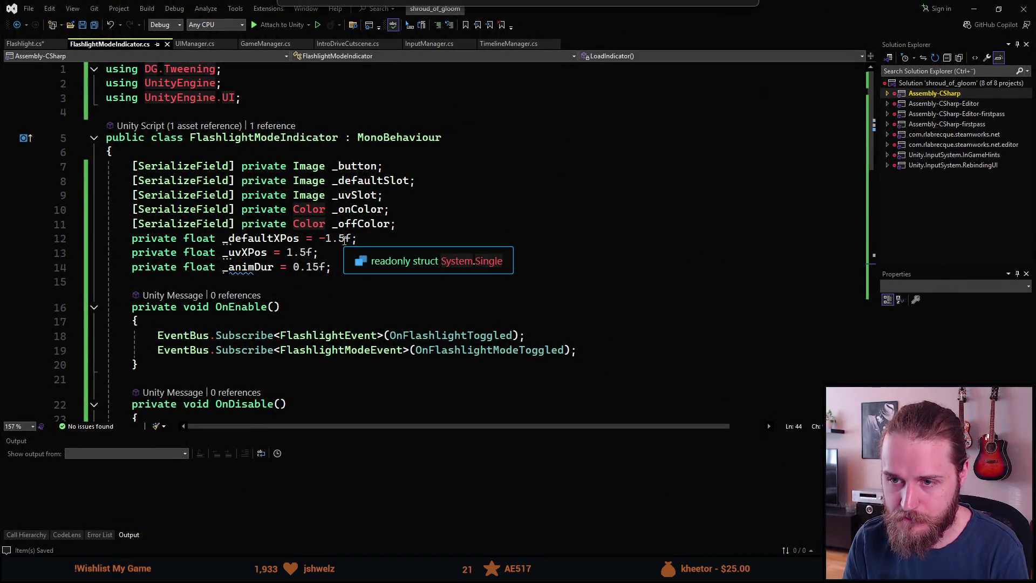
drag(347, 238, 318, 238)
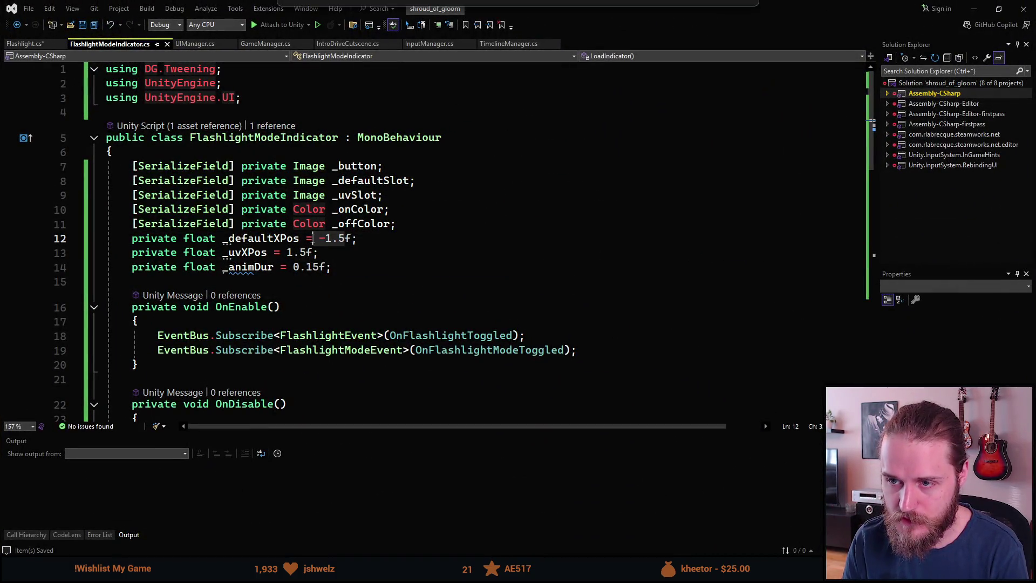
text(0)
key(alt+Tab)
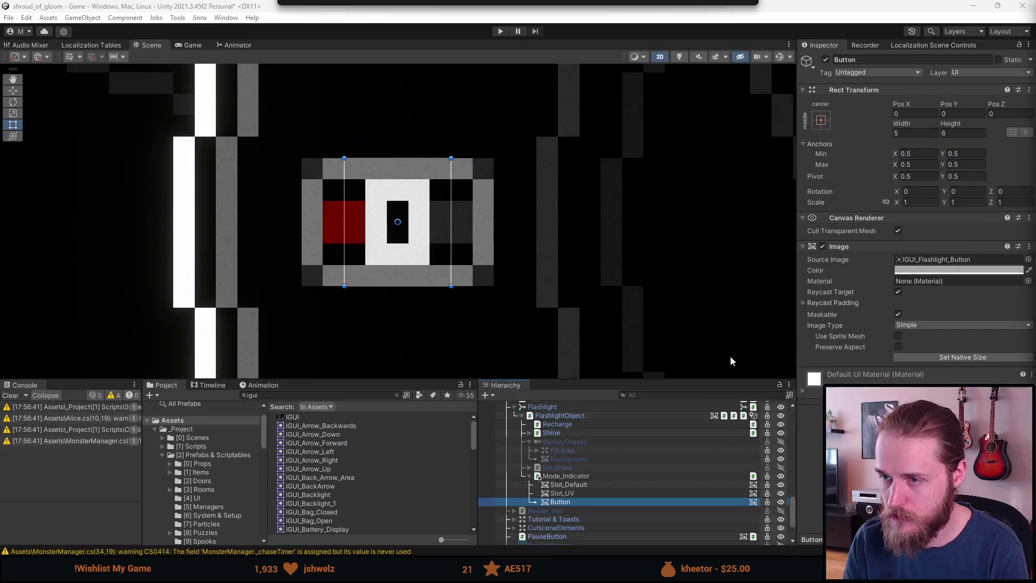
- Enter 1,52 as the Button's Pos X, then return to the FlashlightModeIndicator script
click(910, 114)
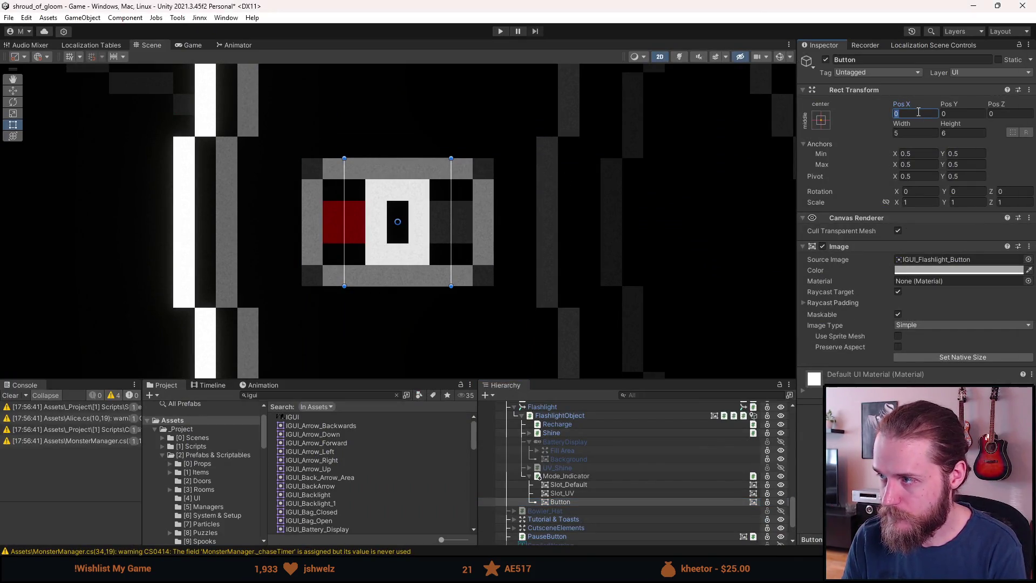
text(1,5)
text(2)
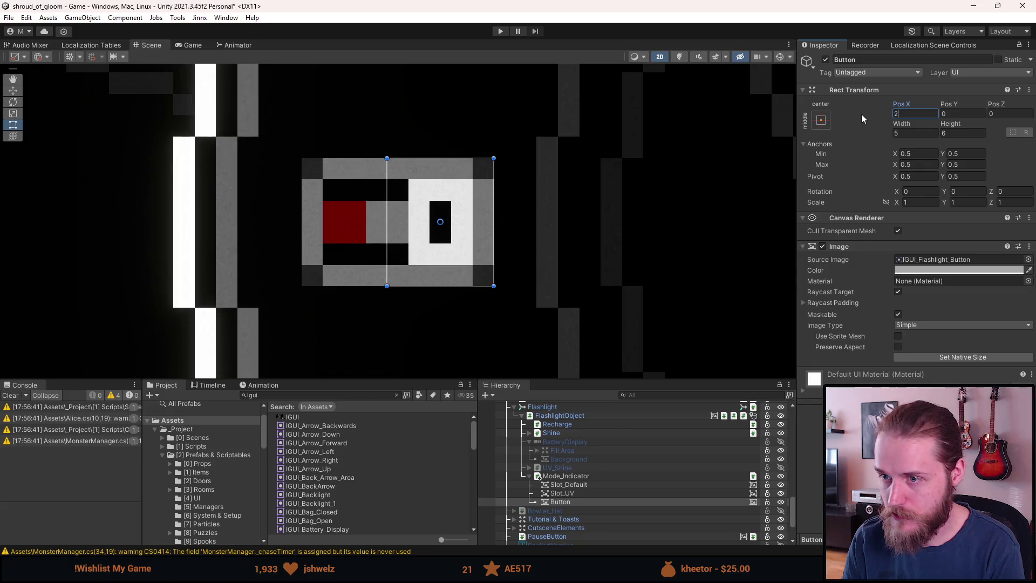
key(alt+Tab)
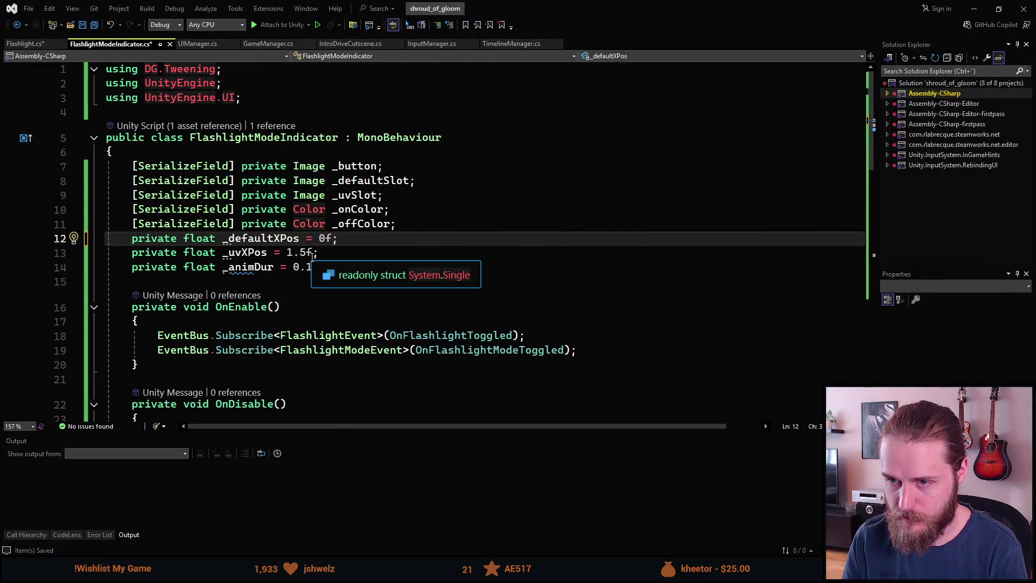
- Change _uvXPos on line 13 to -2f and save
click(283, 253)
key(Delete)
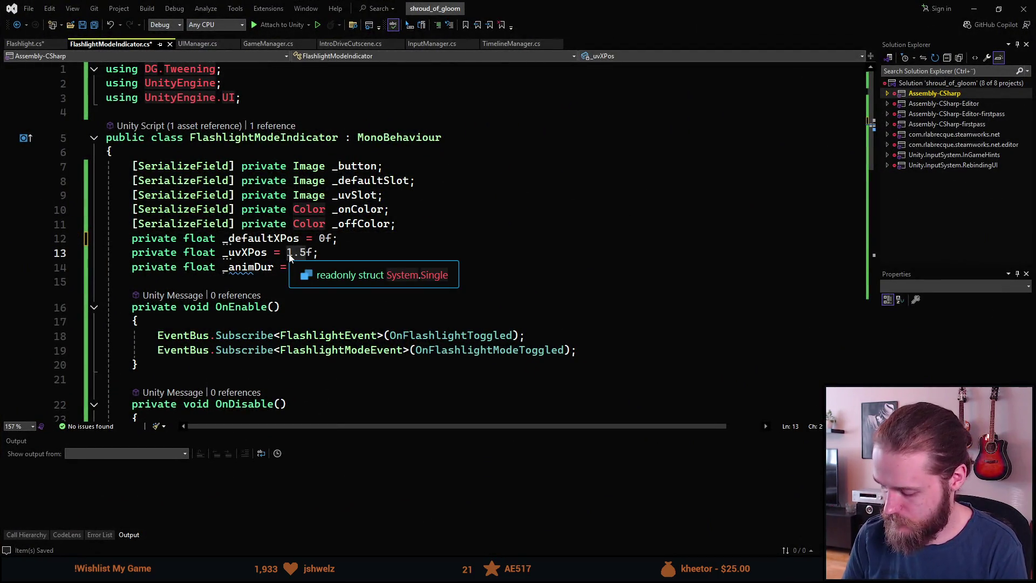
text(2)
key(Delete)
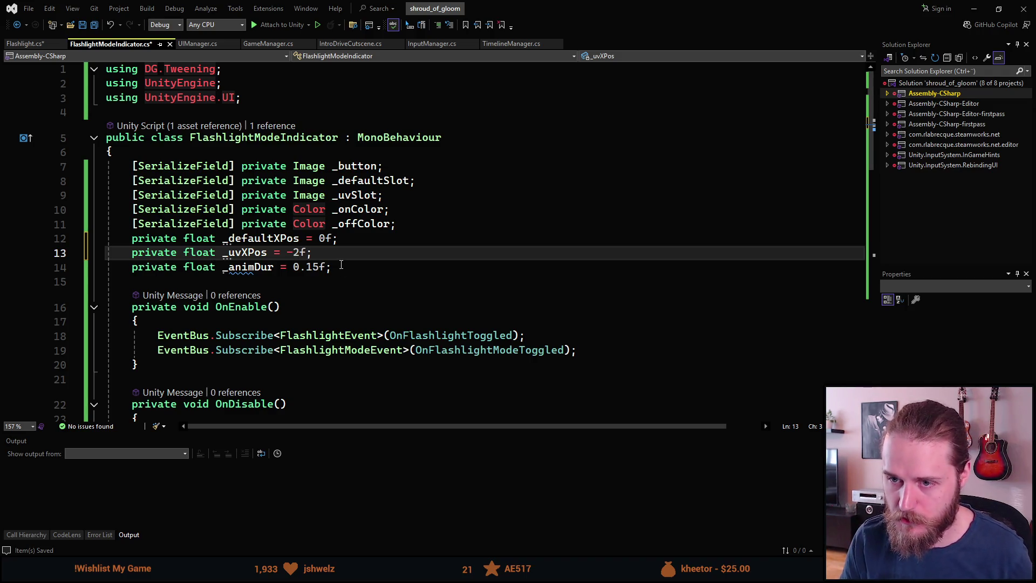
key(ctrl+s)
- Duplicate the _defaultXPos line into a new _offXPos = 2f field above it and save
click(398, 224)
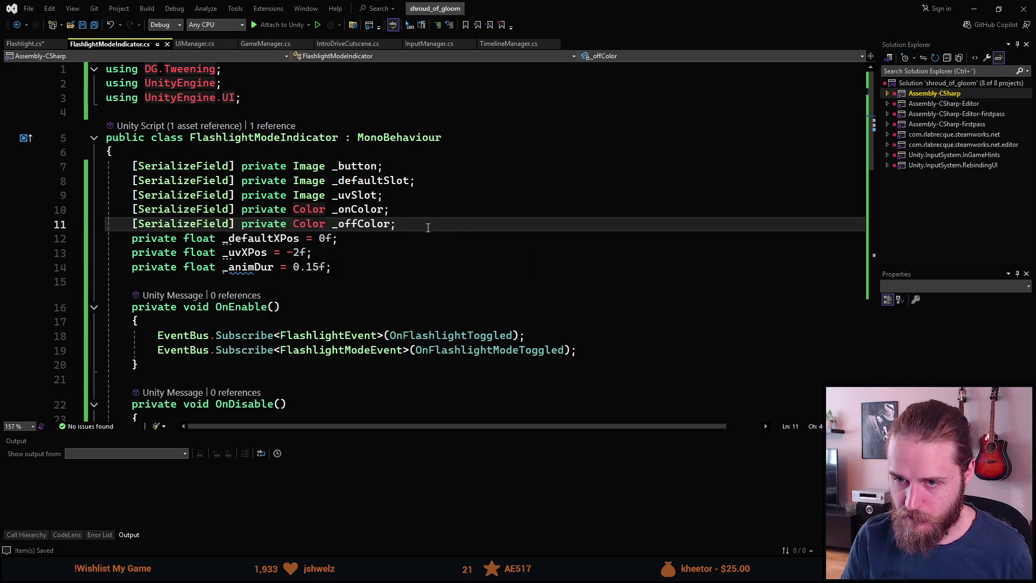
key(Down)
key(ctrl+d)
key(Up)
key(Left)
key(Left)
key(Left)
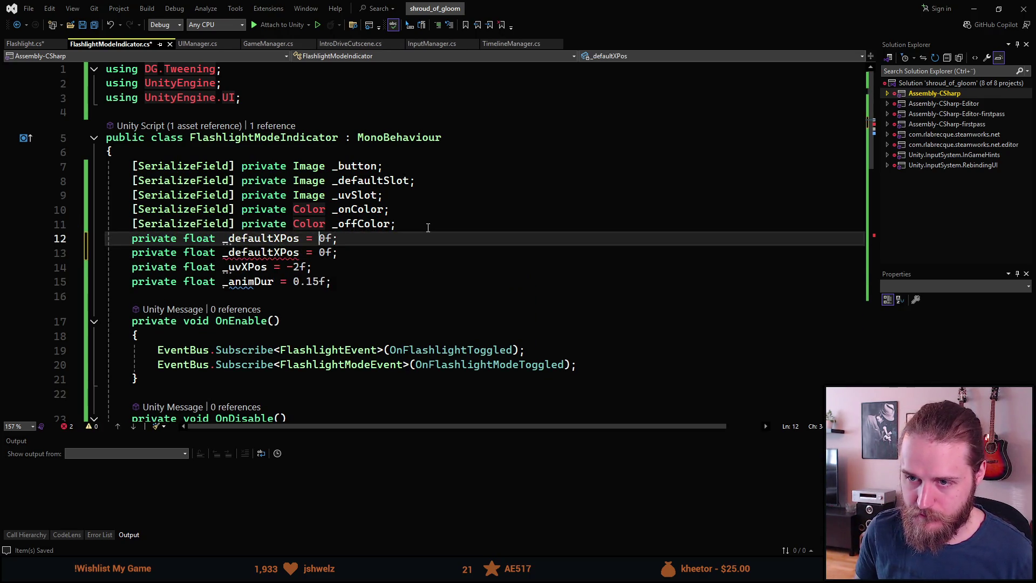
key(BackSpace)
key(BackSpace)
key(BackSpace)
text(off)
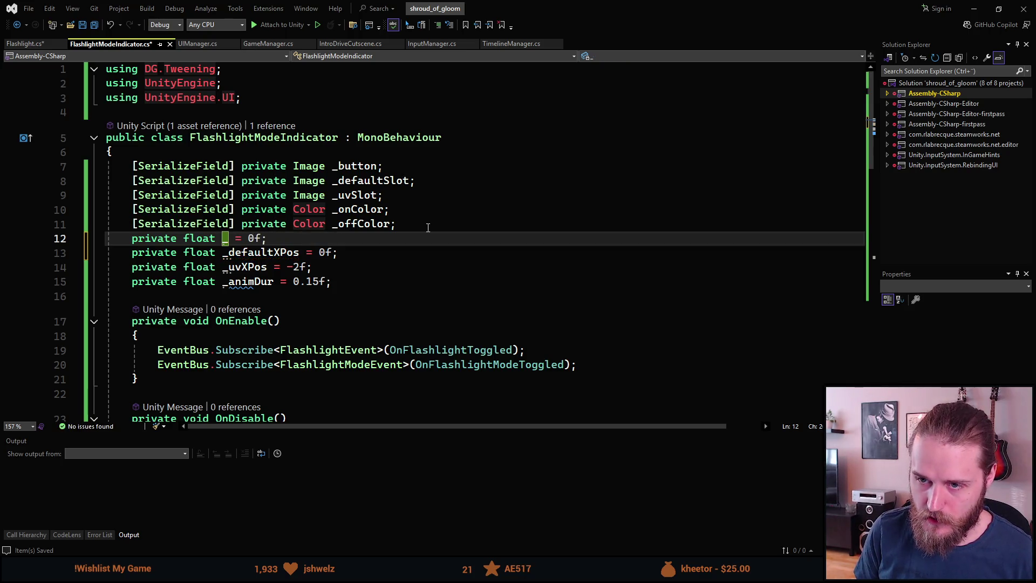
text(XPos)
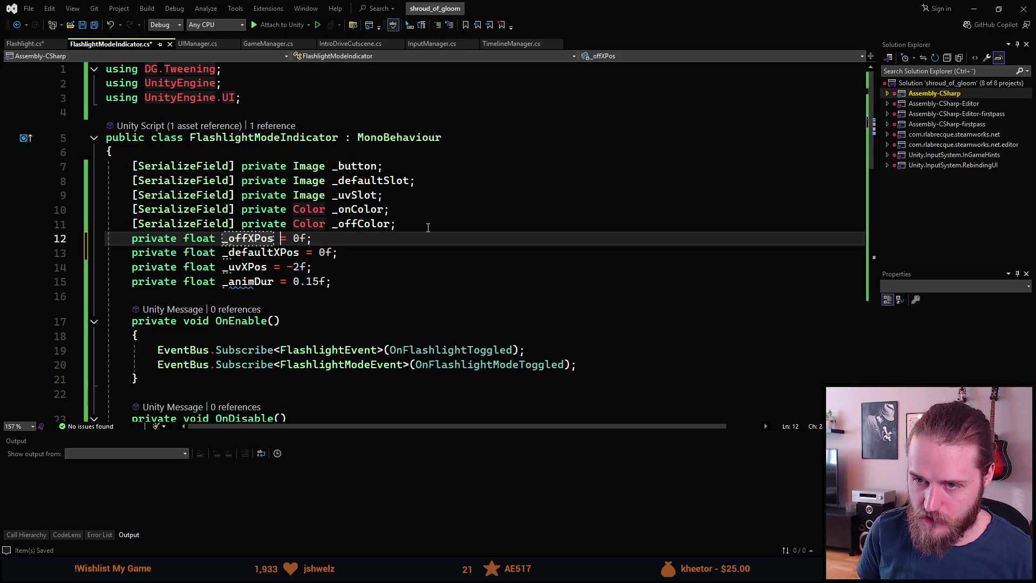
key(Delete)
text(2)
key(ctrl+s)
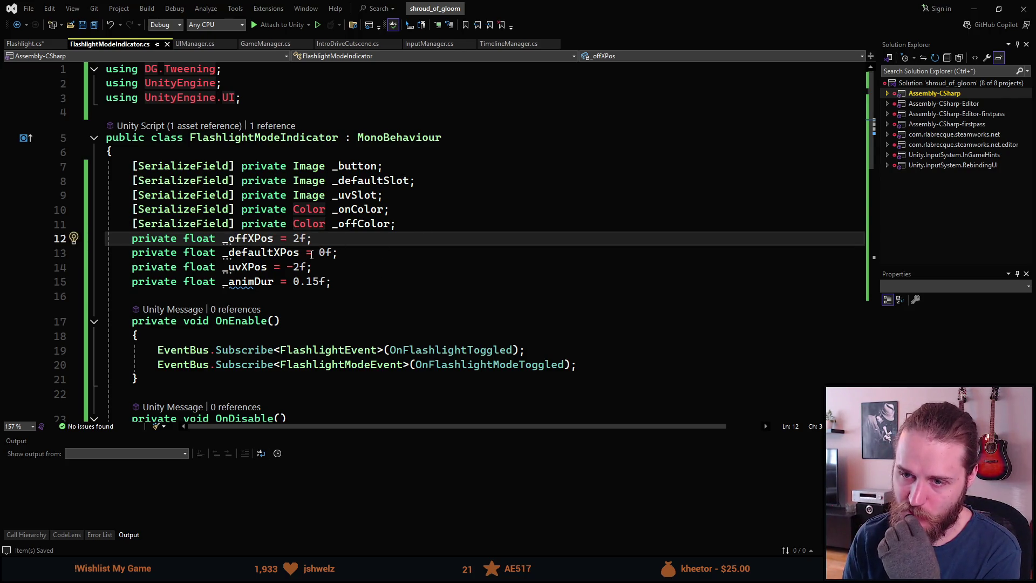
scroll(338, 274, down, 1)
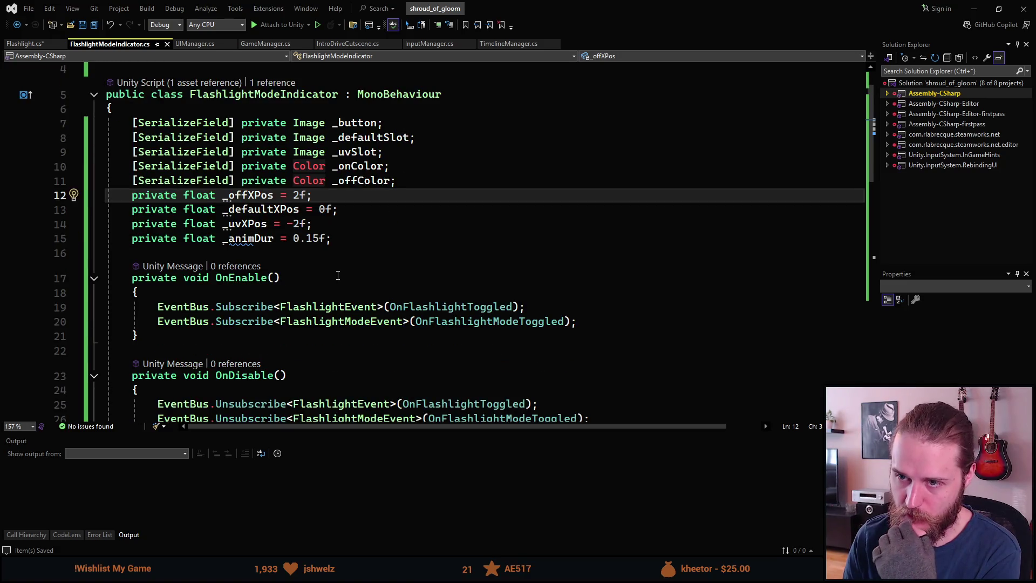
scroll(315, 260, up, 1)
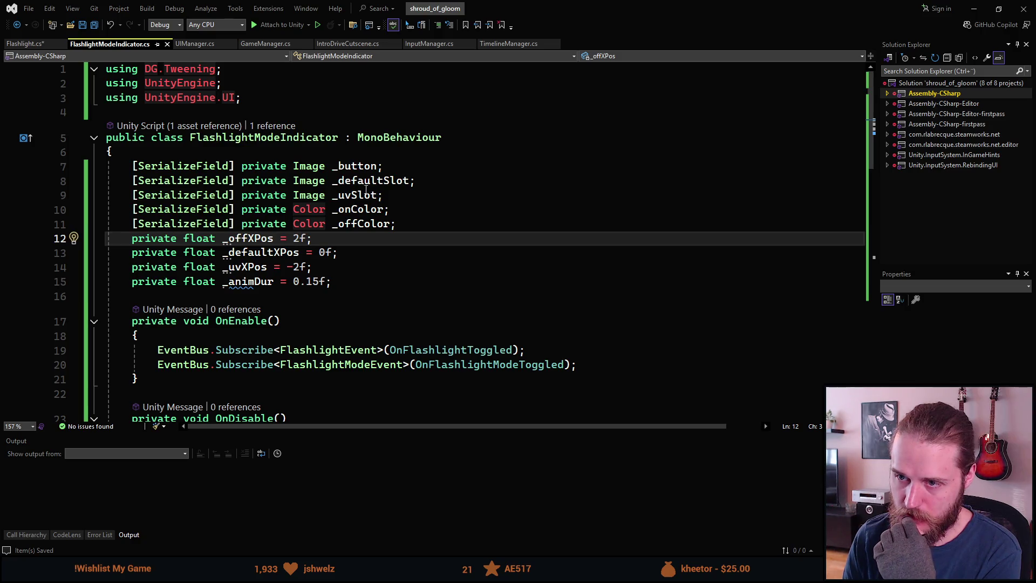
scroll(366, 190, down, 11)
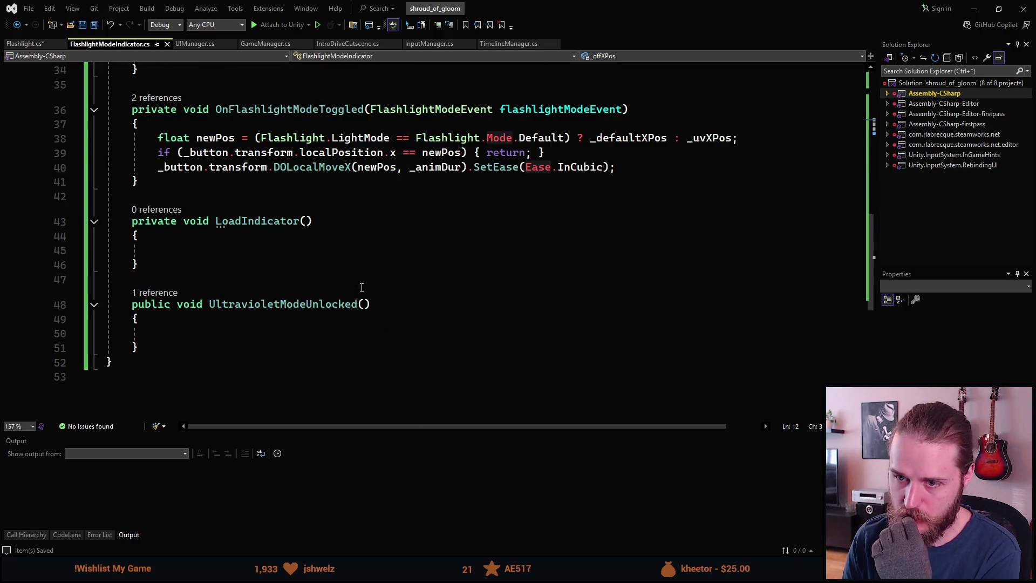
- Declare bool isOn = FlashlightEvent.FlashlightOn inside LoadIndicator
click(319, 253)
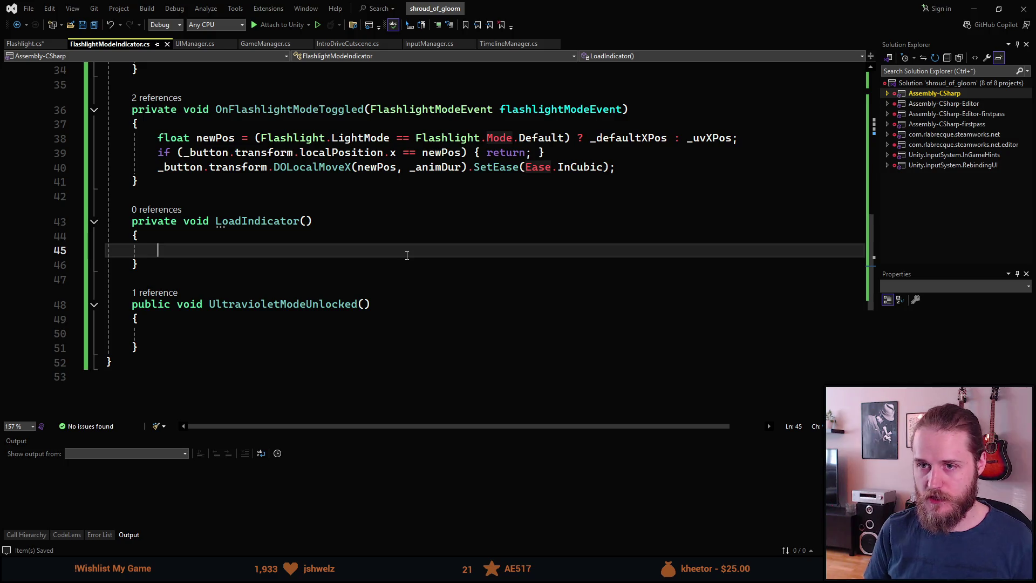
text(bool isOn = )
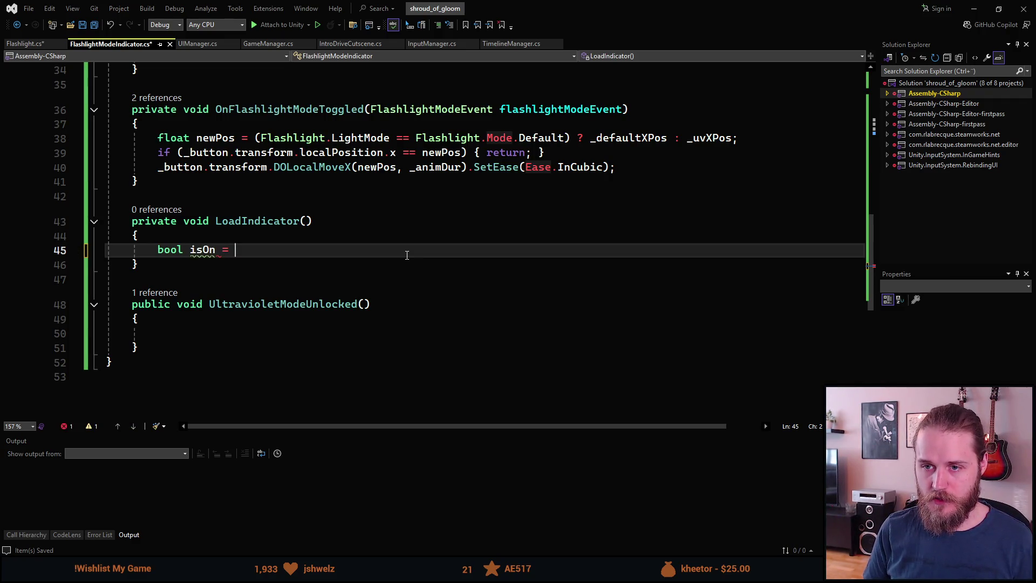
text(FlashlightE)
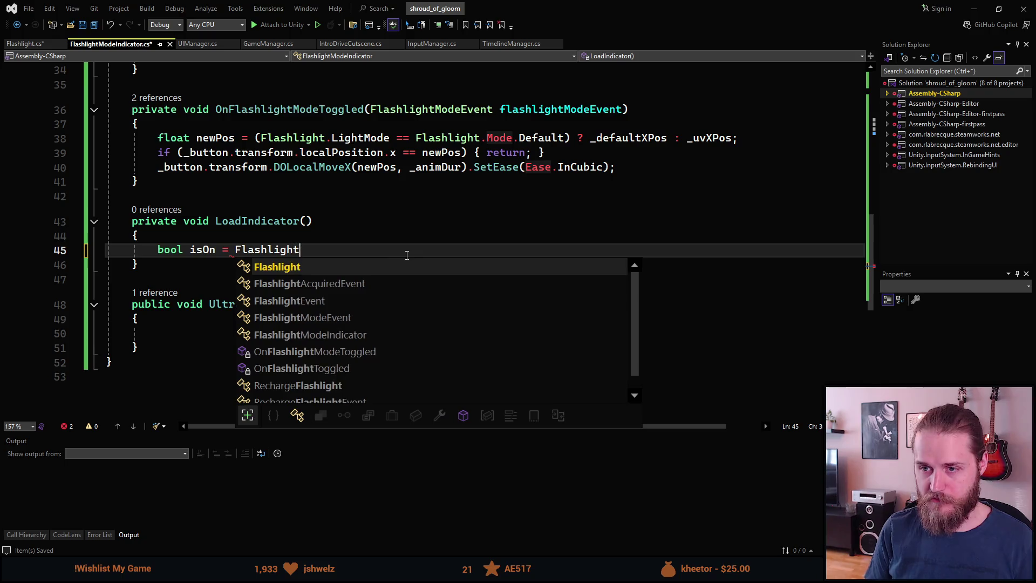
key(Tab)
key(Tab)
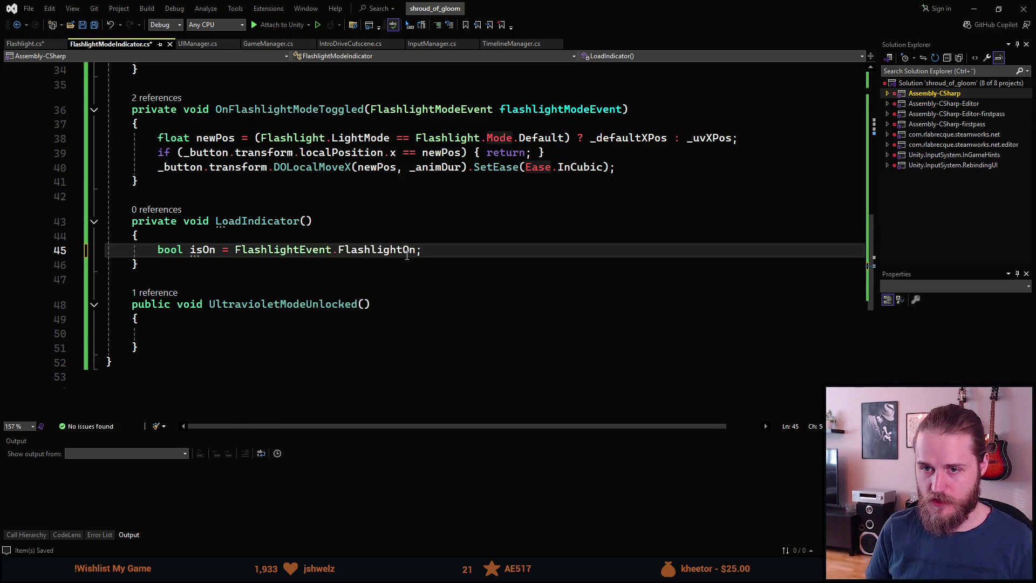
key(Return)
- Declare bool isUV = Flashlight.LightMode == Flashlight.Mode.UV, followed by a blank line
text(bool )
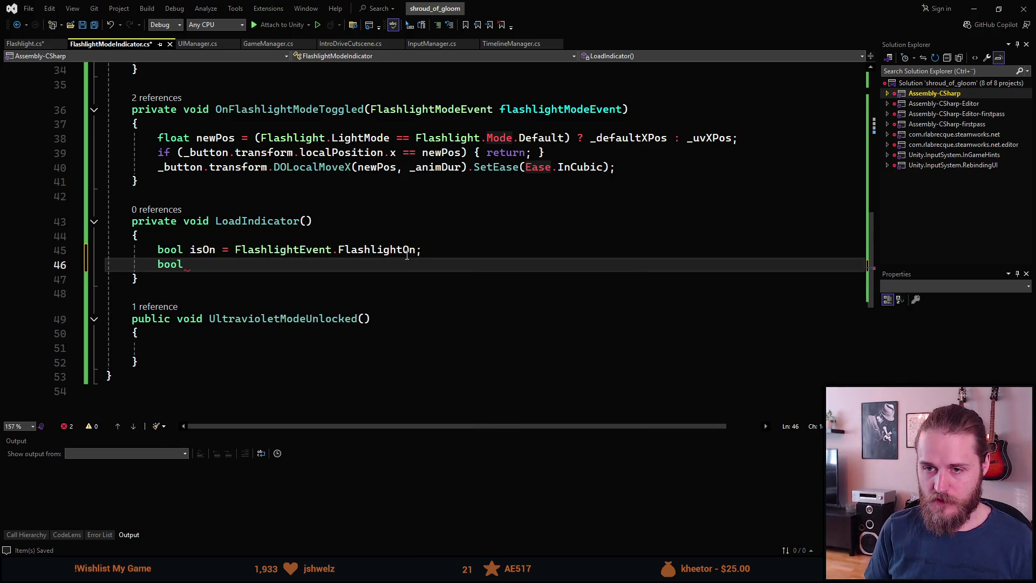
text(isU)
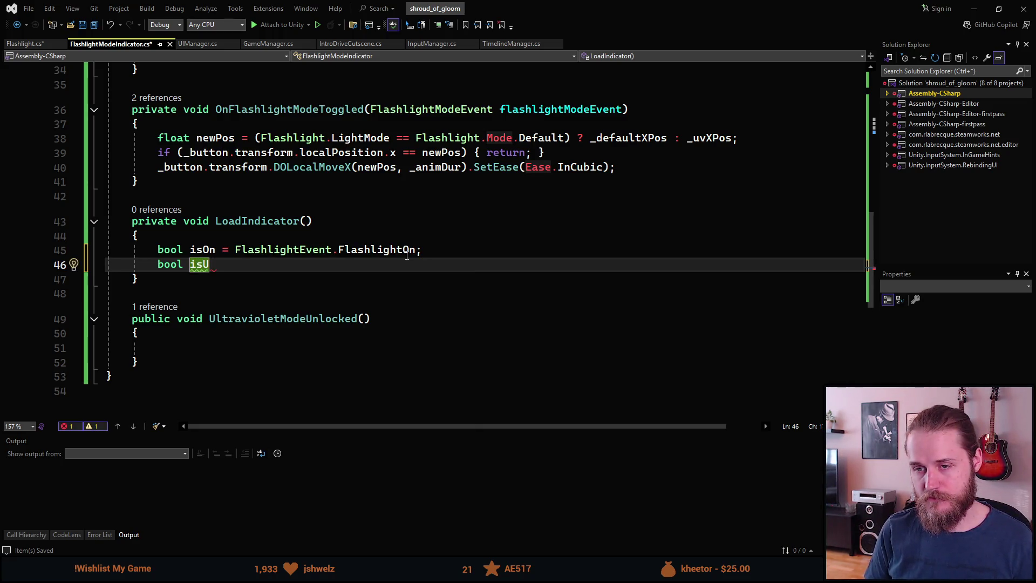
text(V )
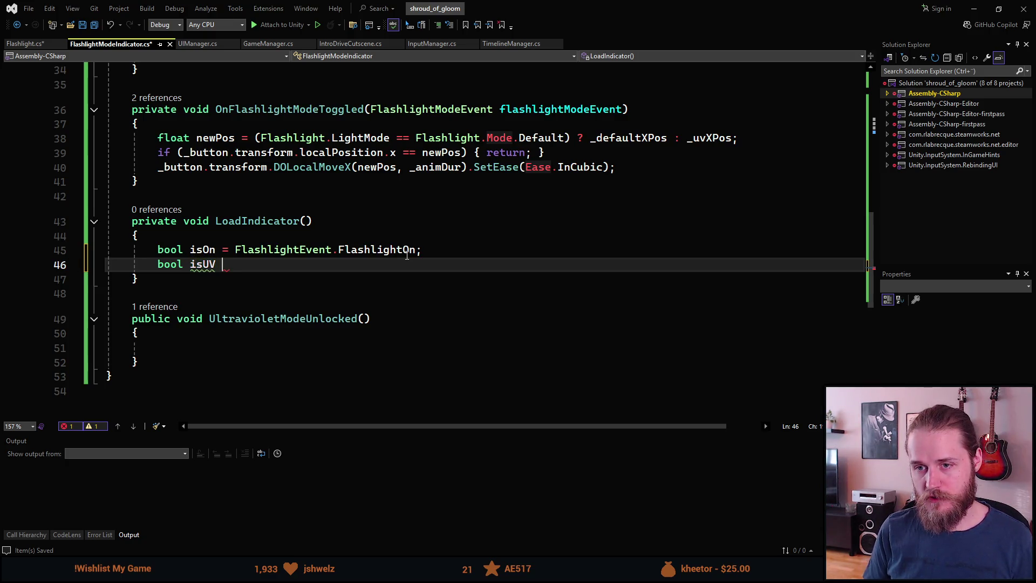
text(= Fl)
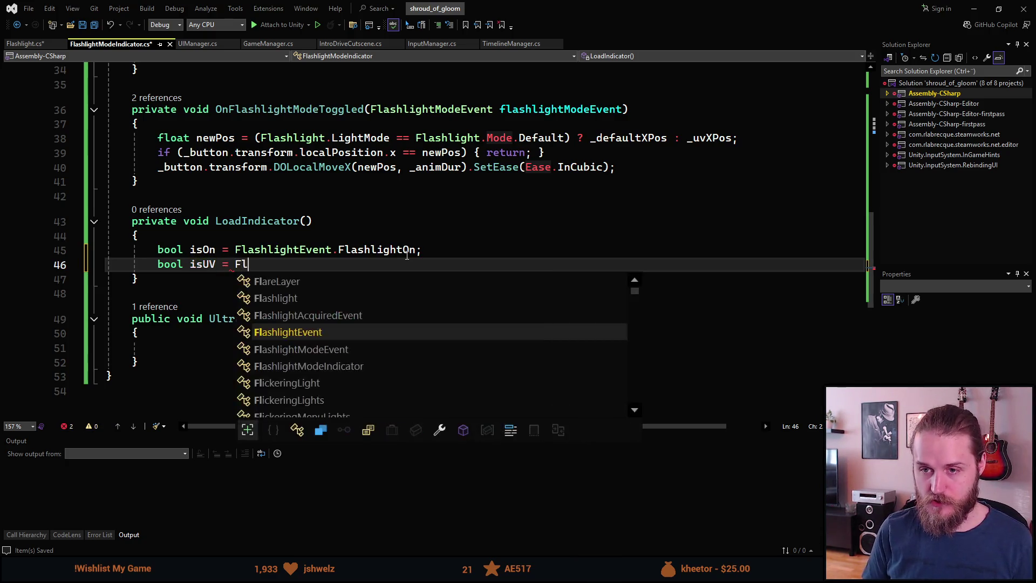
text(ashlight.L)
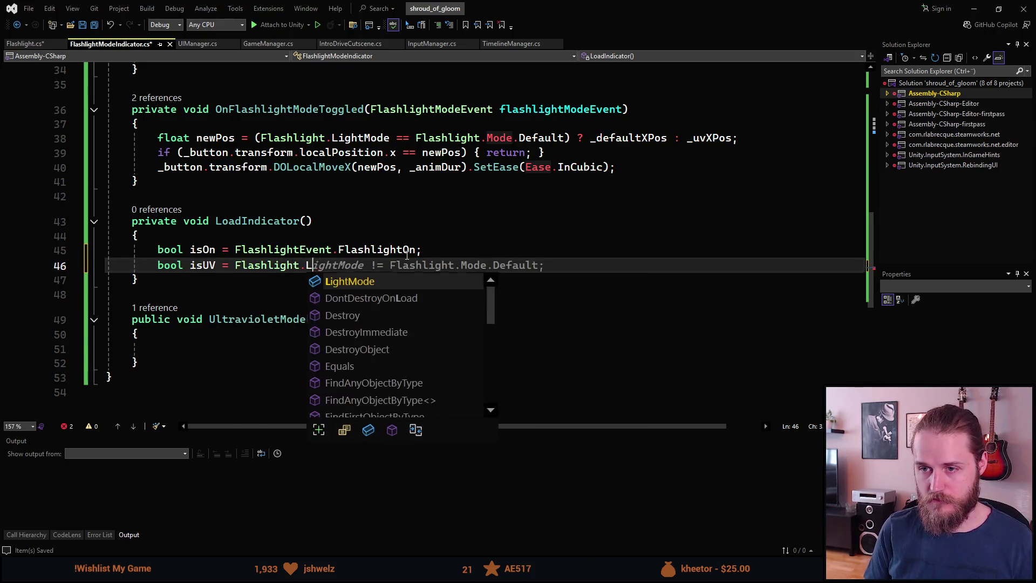
text(ightMode )
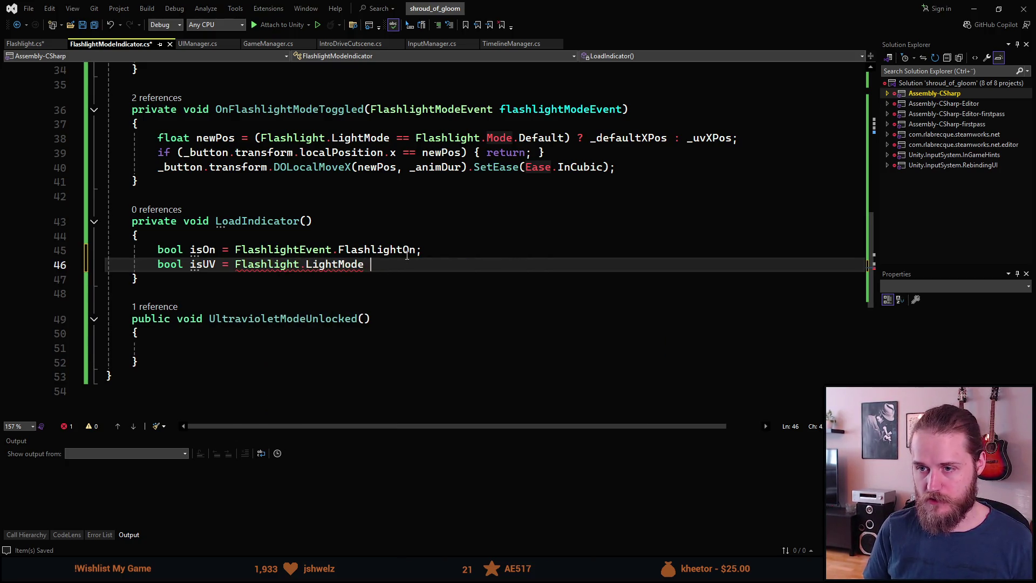
text(== Flashlight.Mode.U)
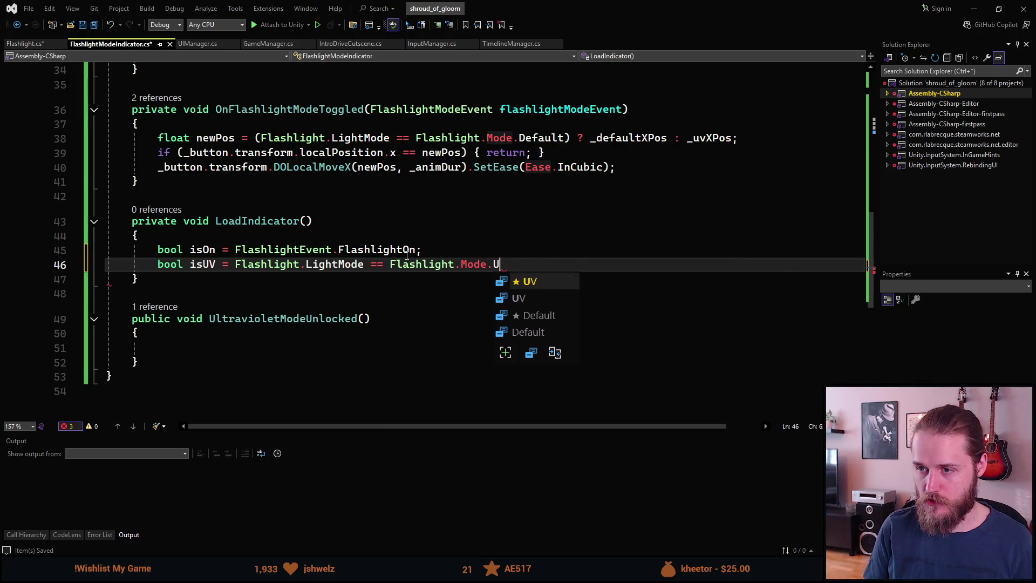
key(Tab)
key(Down)
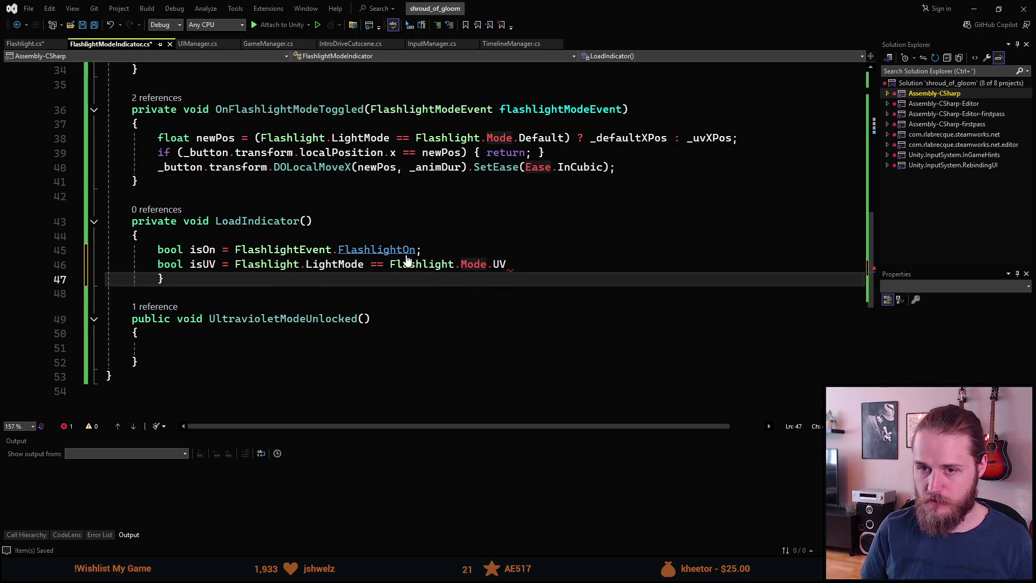
key(Up)
key(Down)
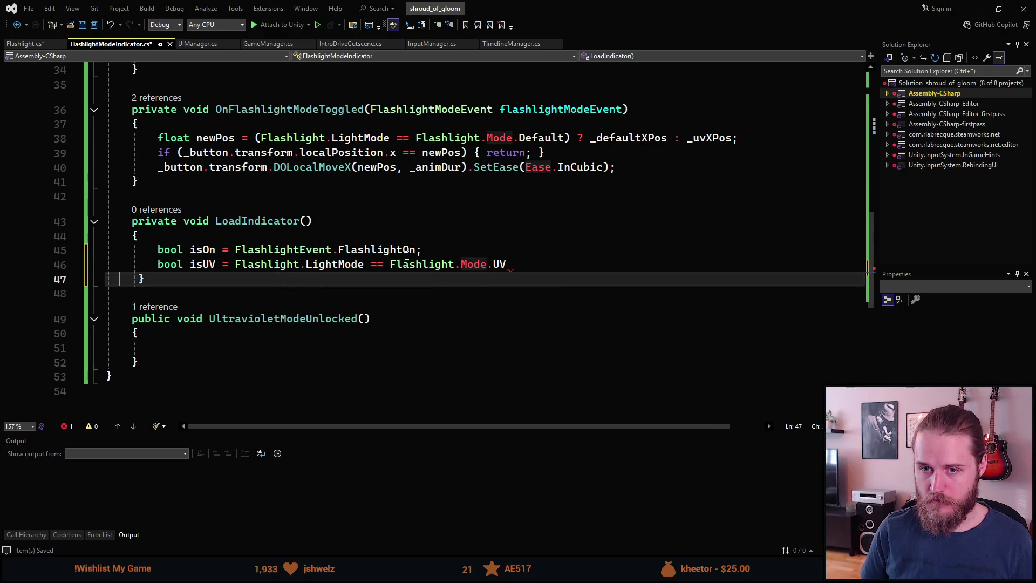
key(Up)
text(;)
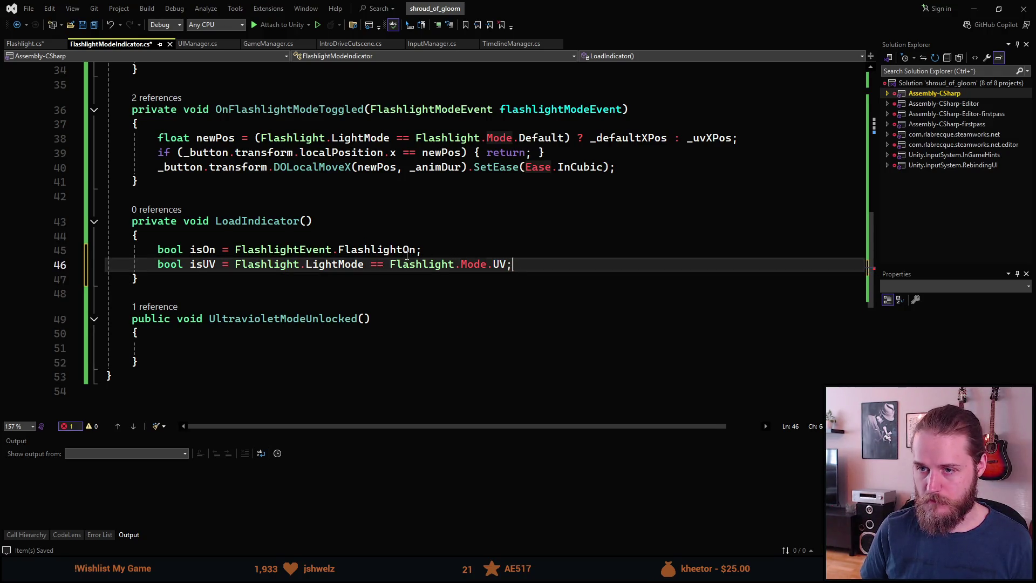
key(Return)
key(Return)
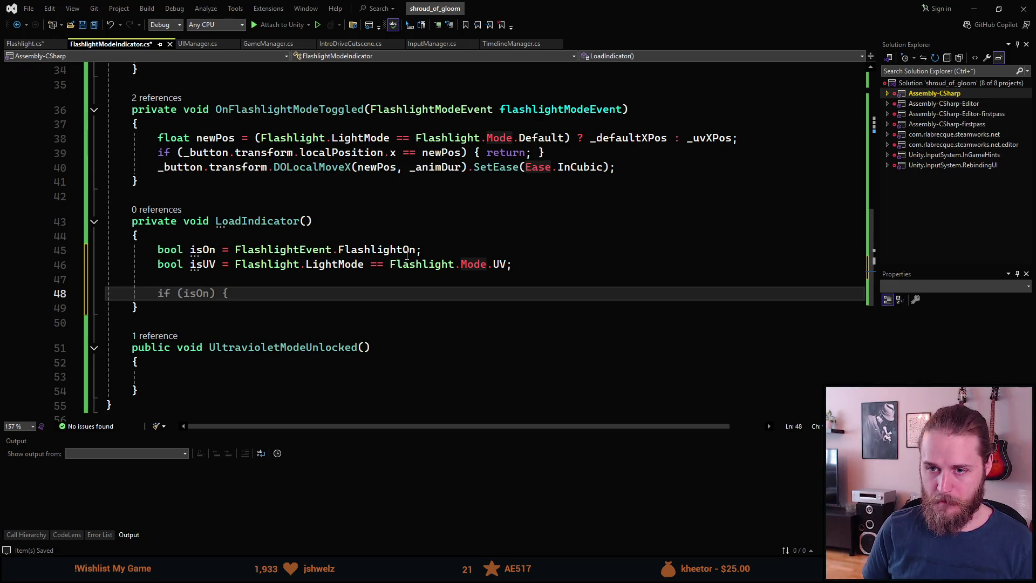
text(_)
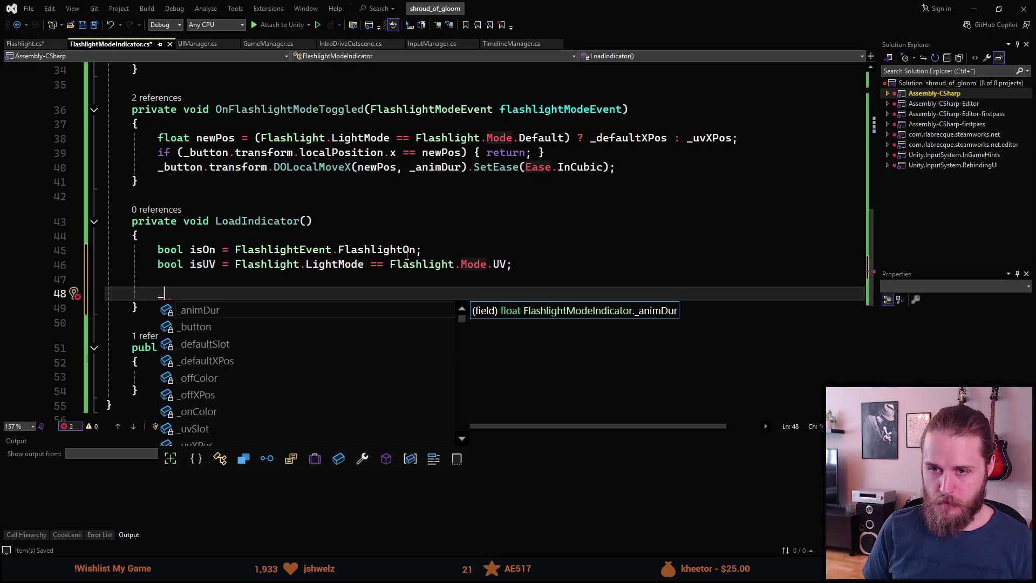
key(Escape)
scroll(271, 331, down, 2)
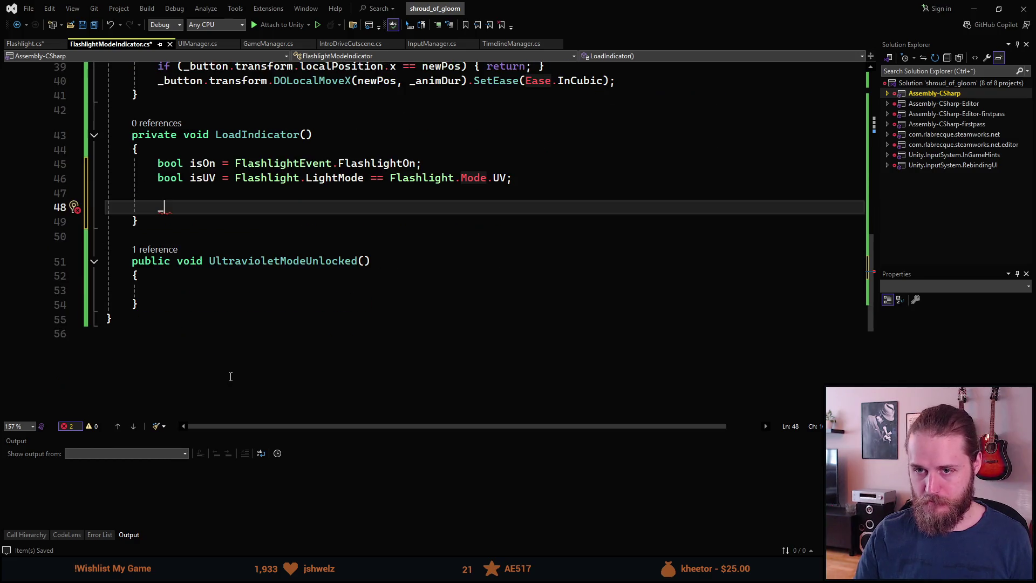
- Start a _defaultSlot.gameObject.SetActive() call with an empty argument
scroll(237, 372, up, 3)
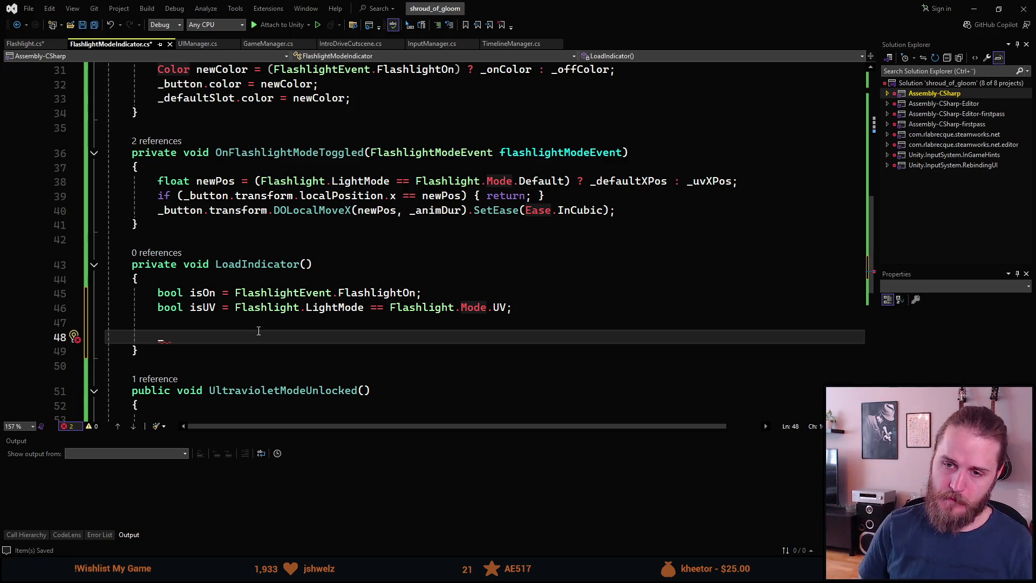
text(slot)
key(ctrl+BackSpace)
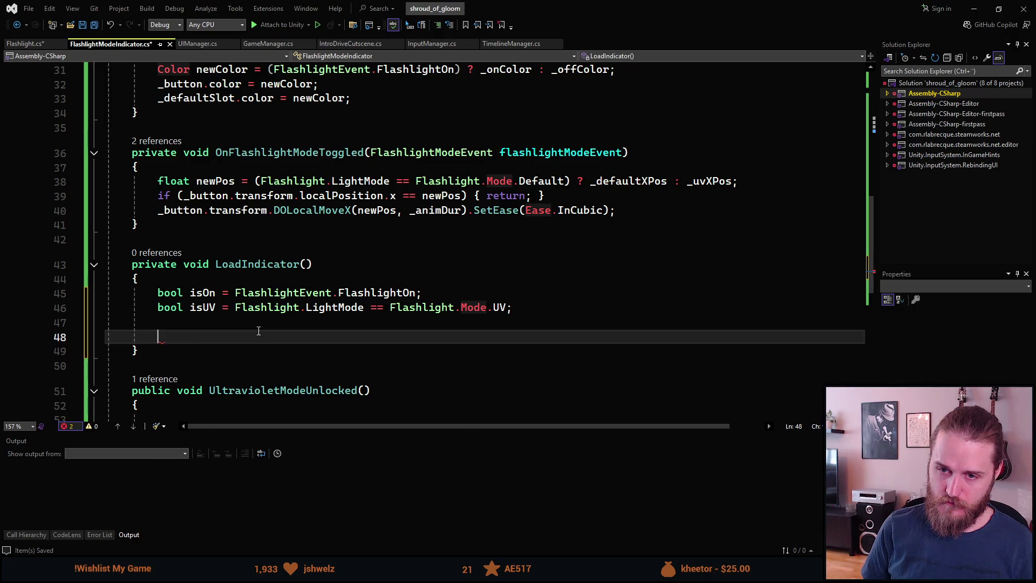
text(_defaultSlot.)
text(SetActive(isOn);)
key(ctrl+BackSpace)
text(gameO)
key(Tab)
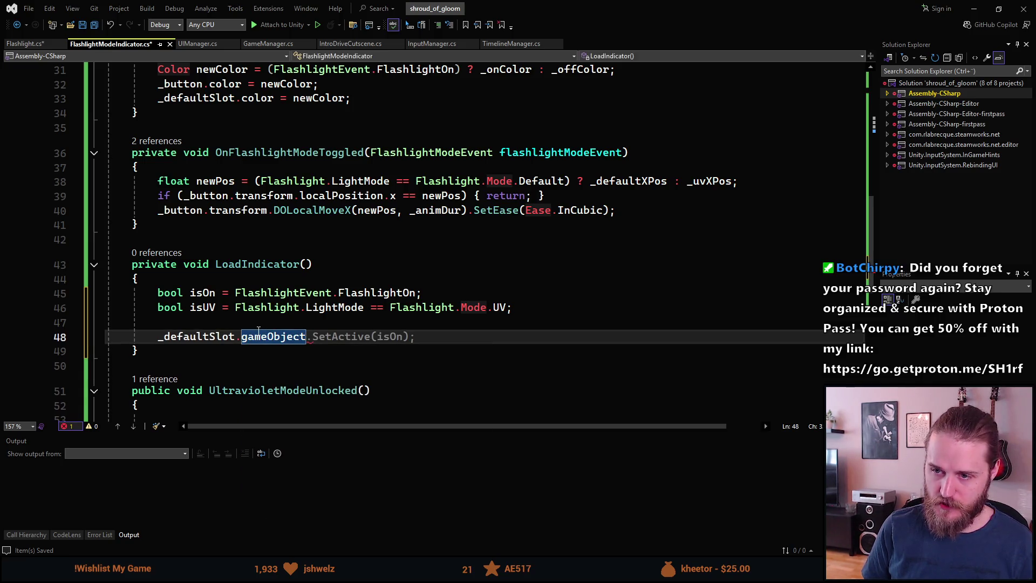
key(Tab)
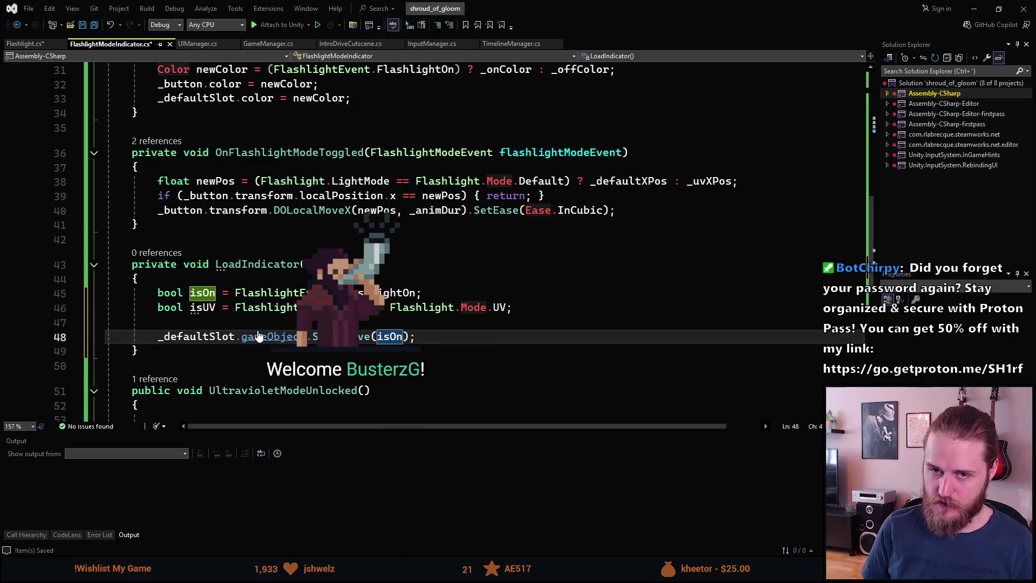
key(BackSpace)
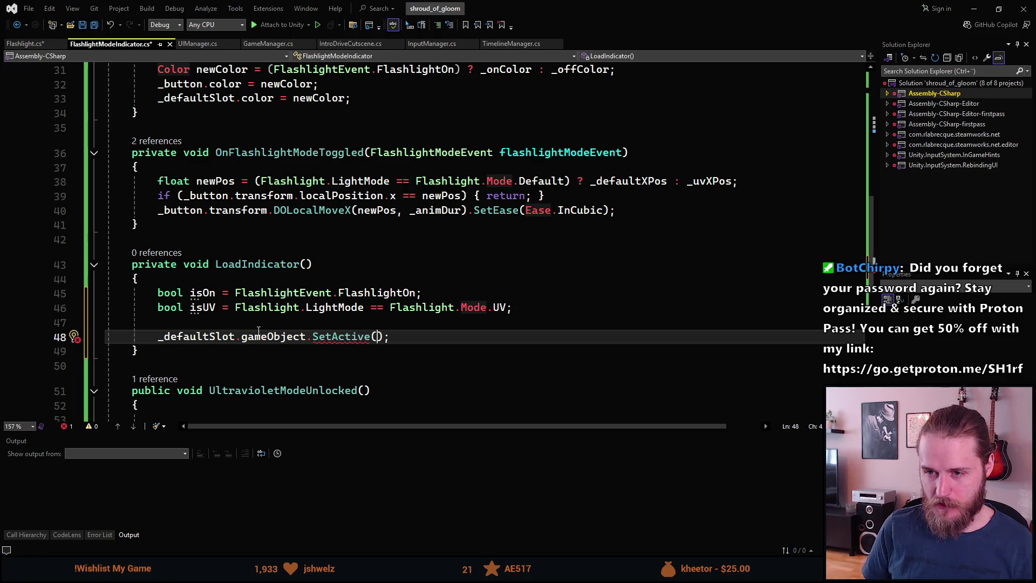
text(!)
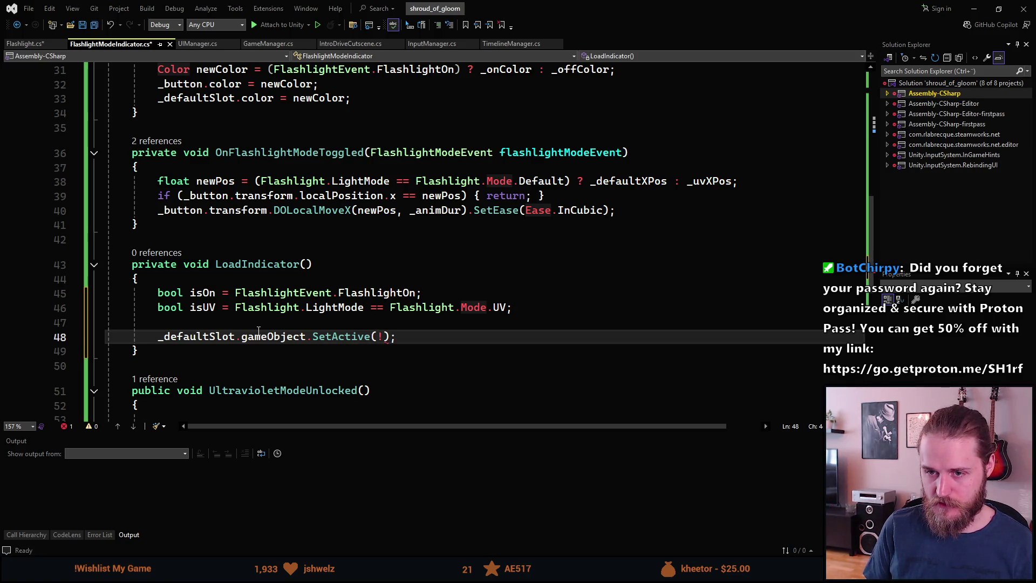
key(BackSpace)
- Add bool isUVUnlocked = SaveManager.SaveFile.Progress.HasUltravioletLens above it and save
click(551, 308)
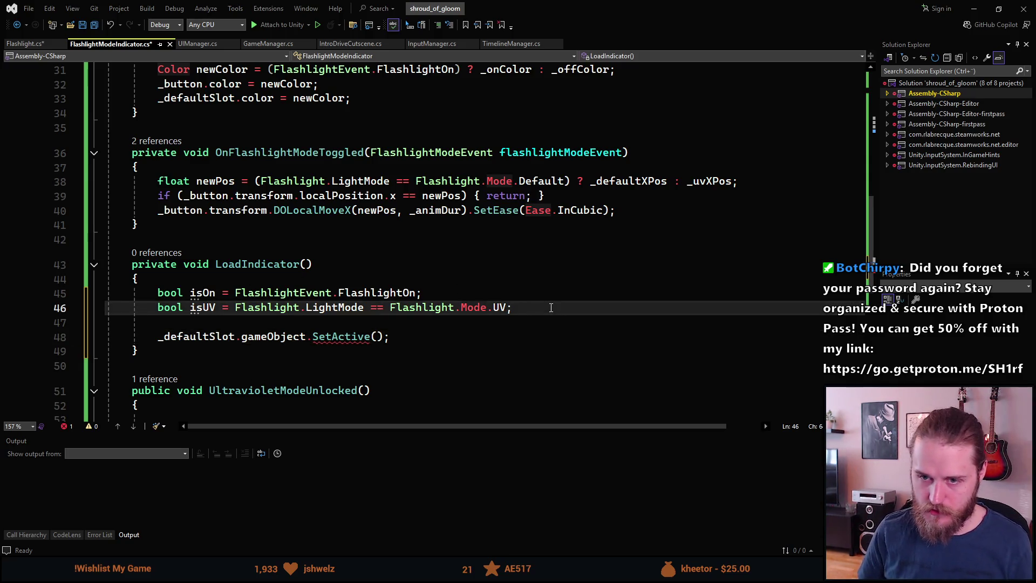
key(Up)
key(Return)
text(boo)
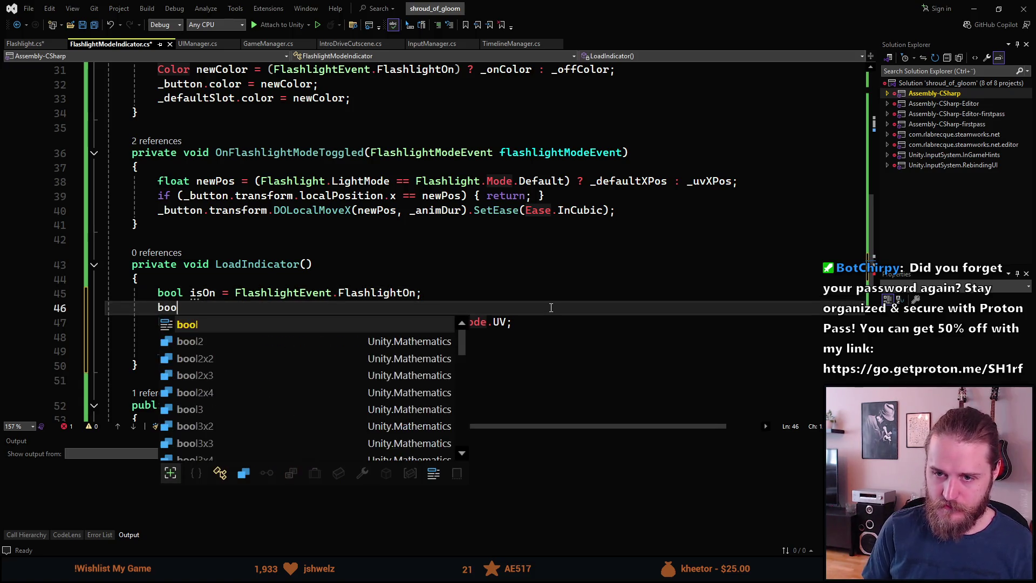
text(l isUV)
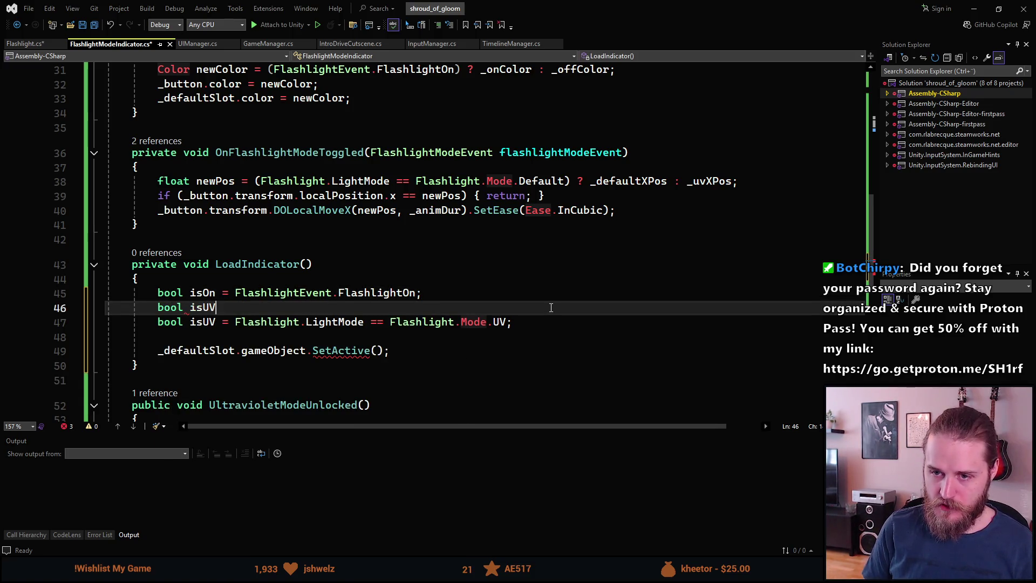
text(Unlocked = SaveMana)
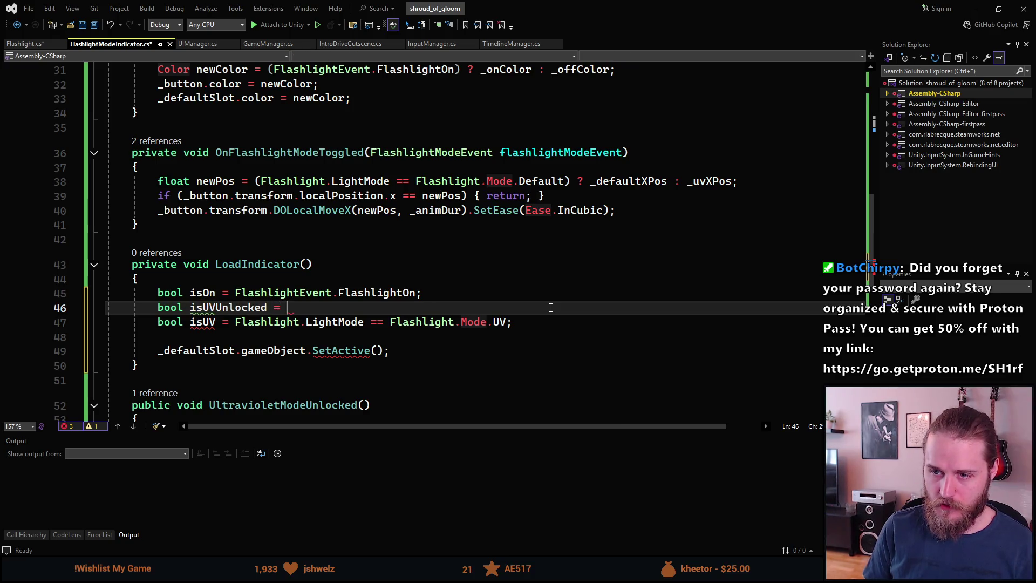
key(Tab)
text(.SaveFile.Pr)
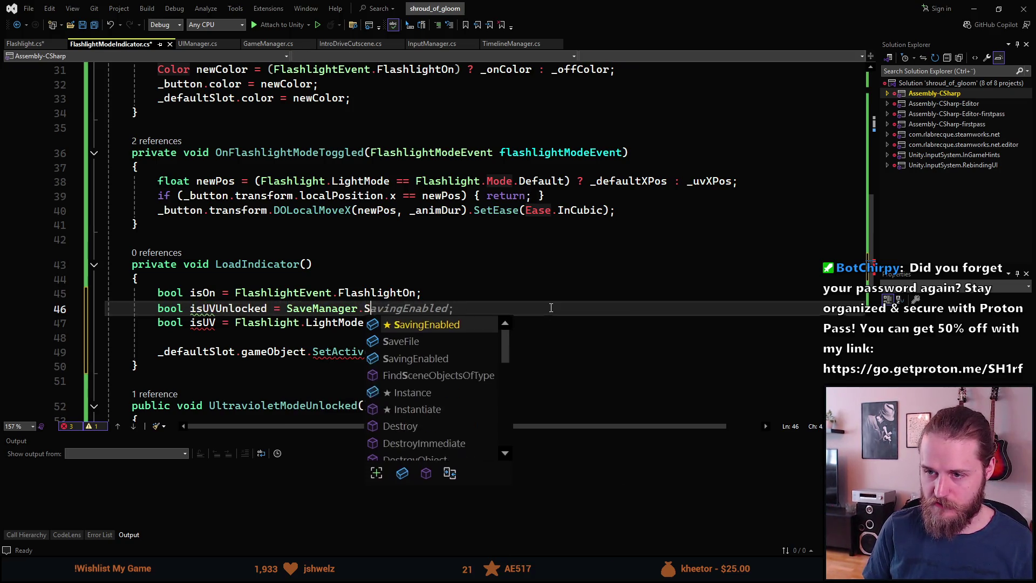
key(Tab)
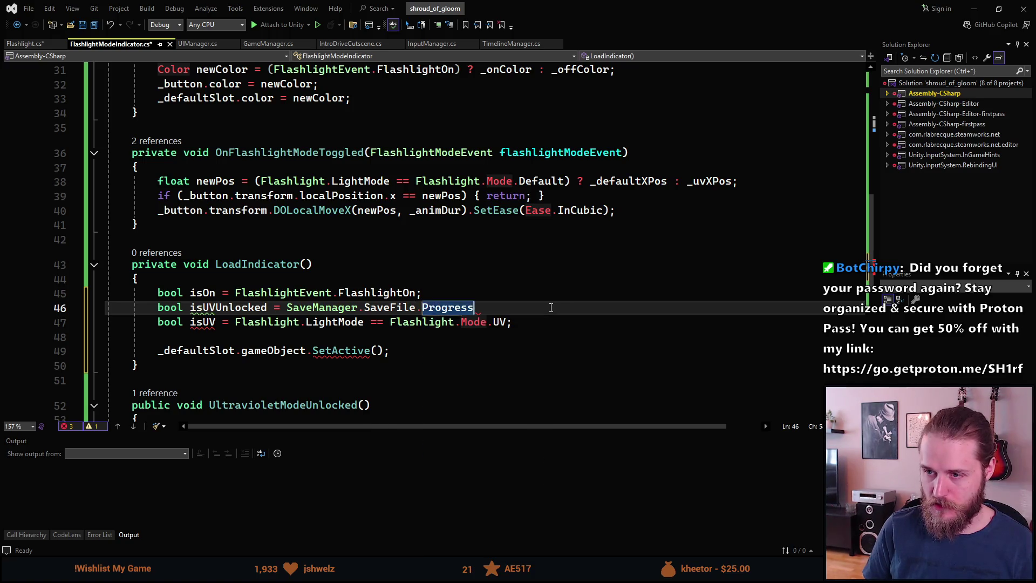
text(.UV;)
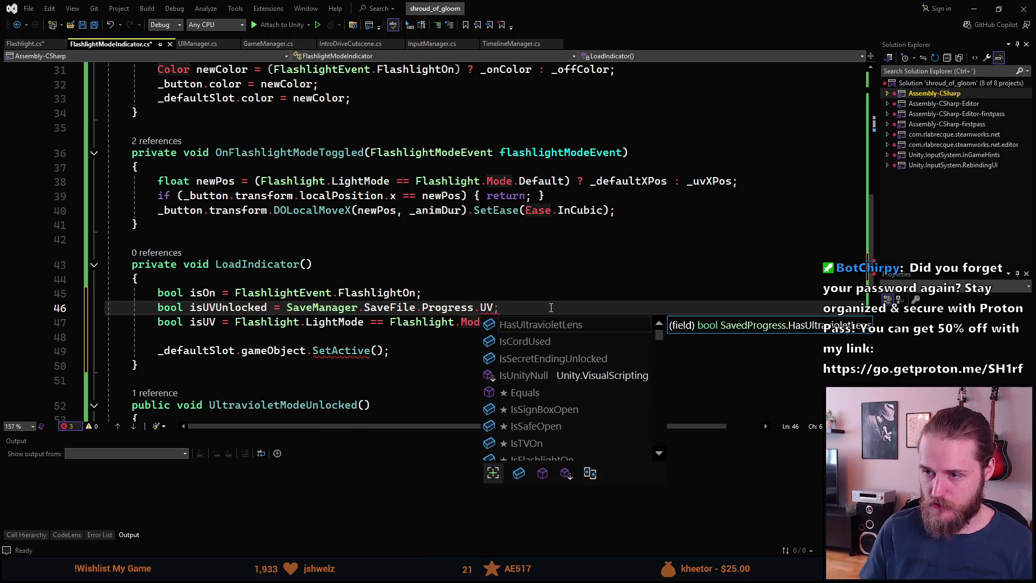
key(Tab)
key(End)
click(501, 342)
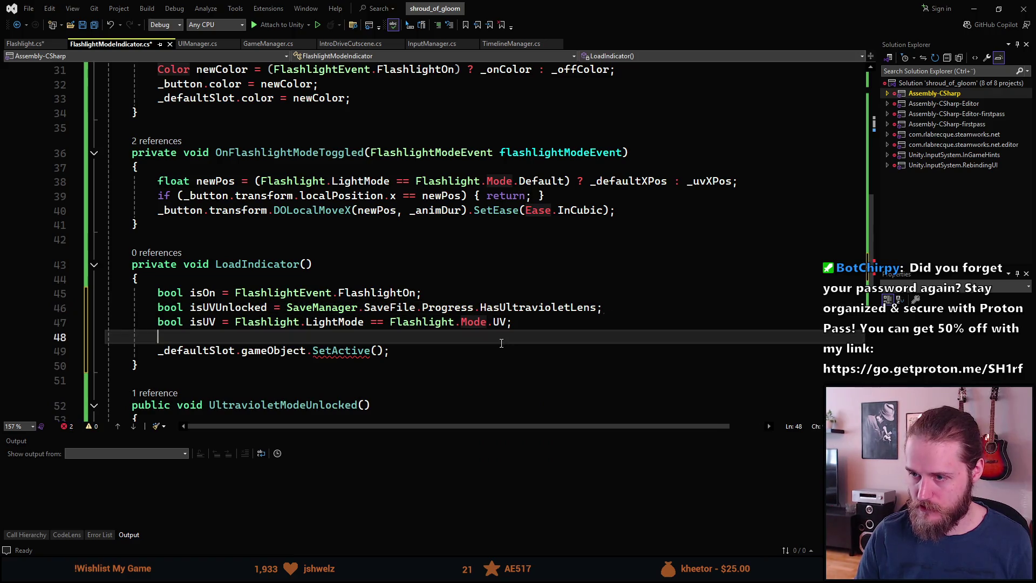
key(ctrl+s)
scroll(260, 317, down, 1)
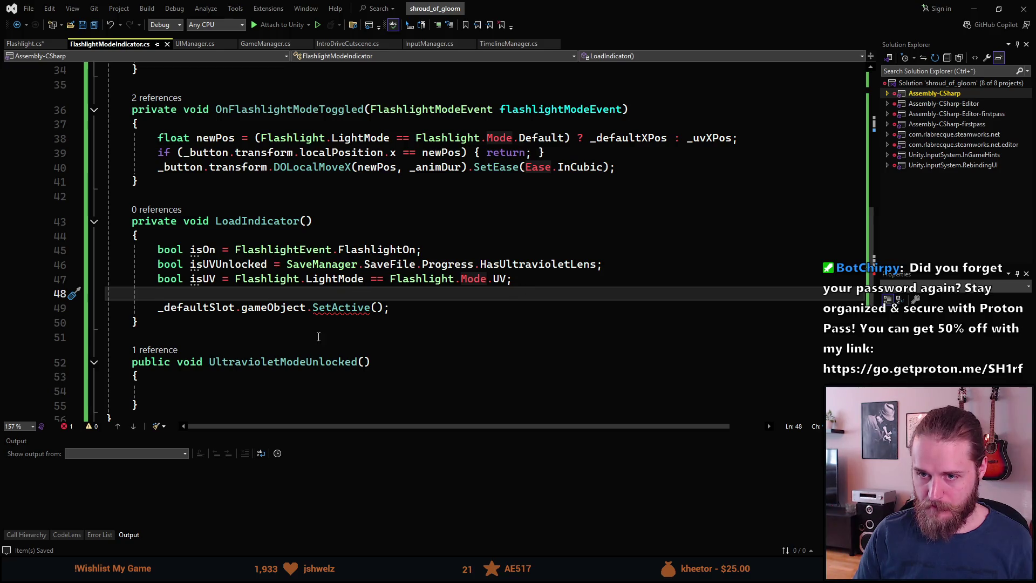
scroll(302, 356, up, 1)
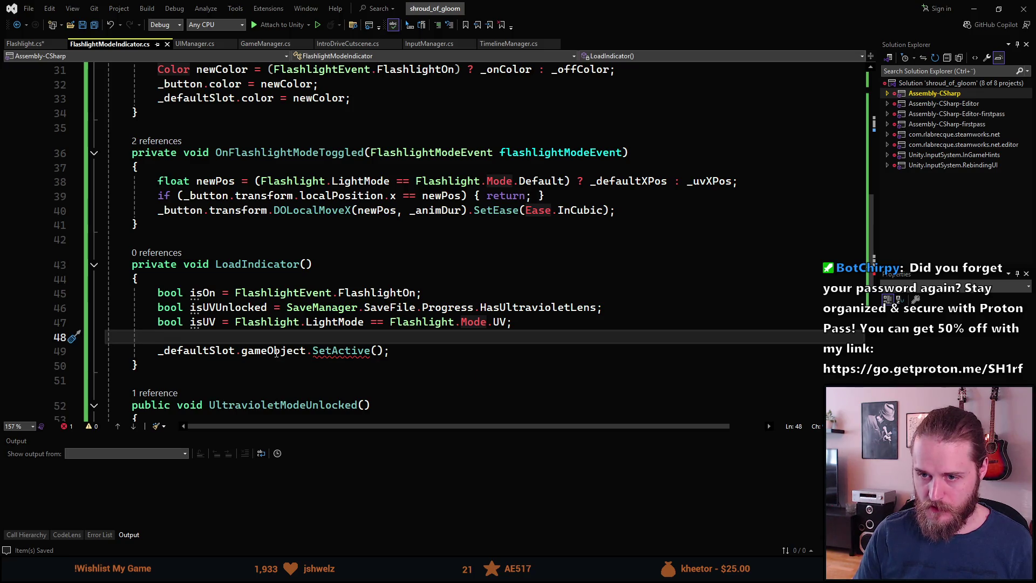
- Set _defaultSlot active with !isUVUnlocked and _uvSlot active with isUVUnlocked, then save
click(377, 351)
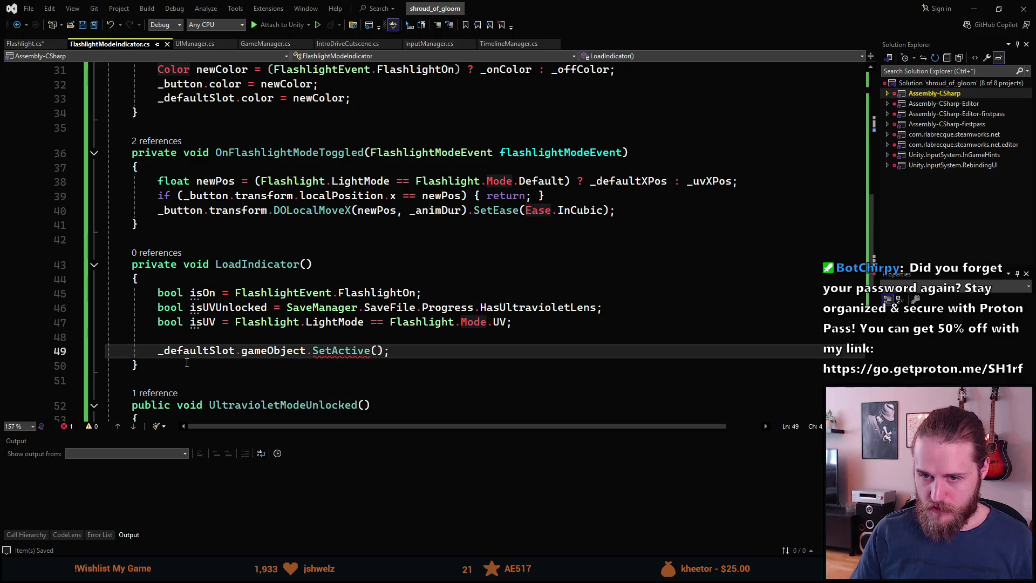
scroll(239, 363, down, 1)
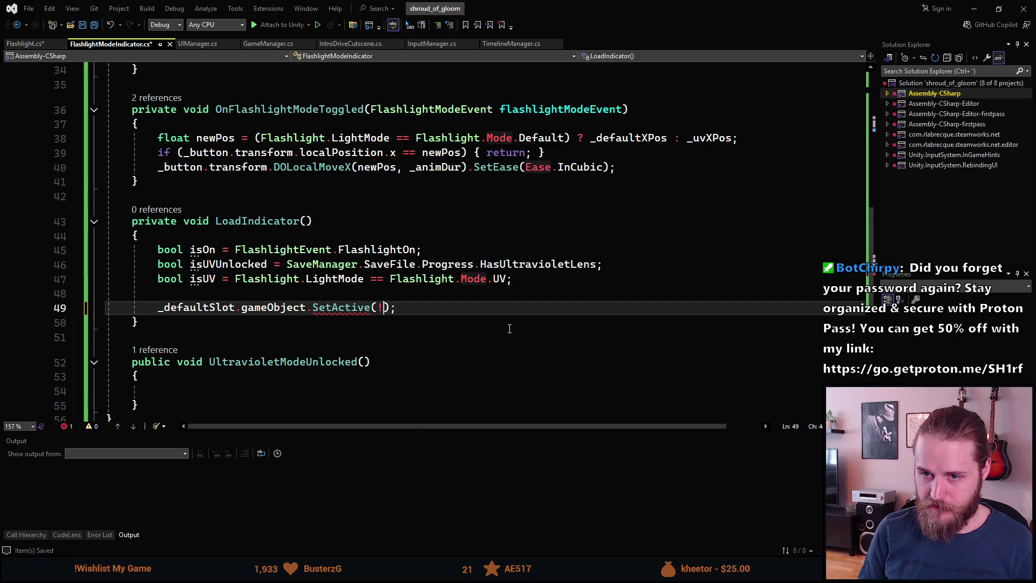
text(!isUVUnlocked)
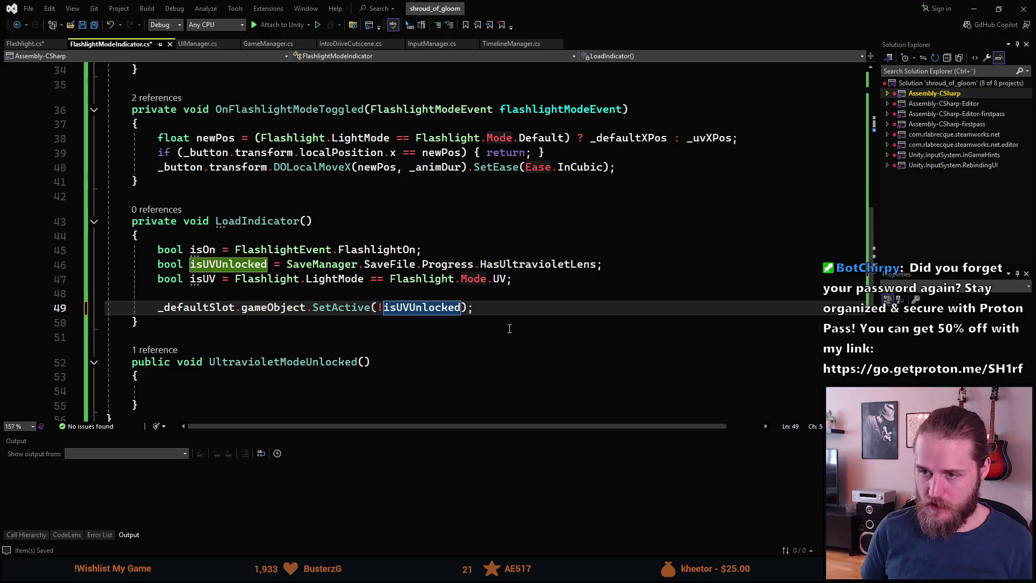
key(End)
key(Return)
text(_uv)
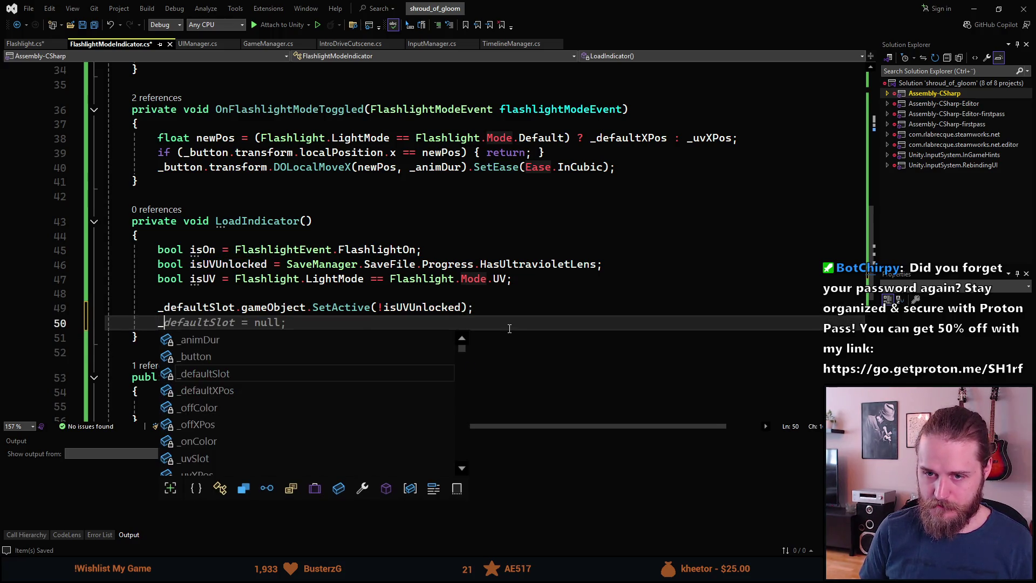
key(Tab)
key(Left)
key(Left)
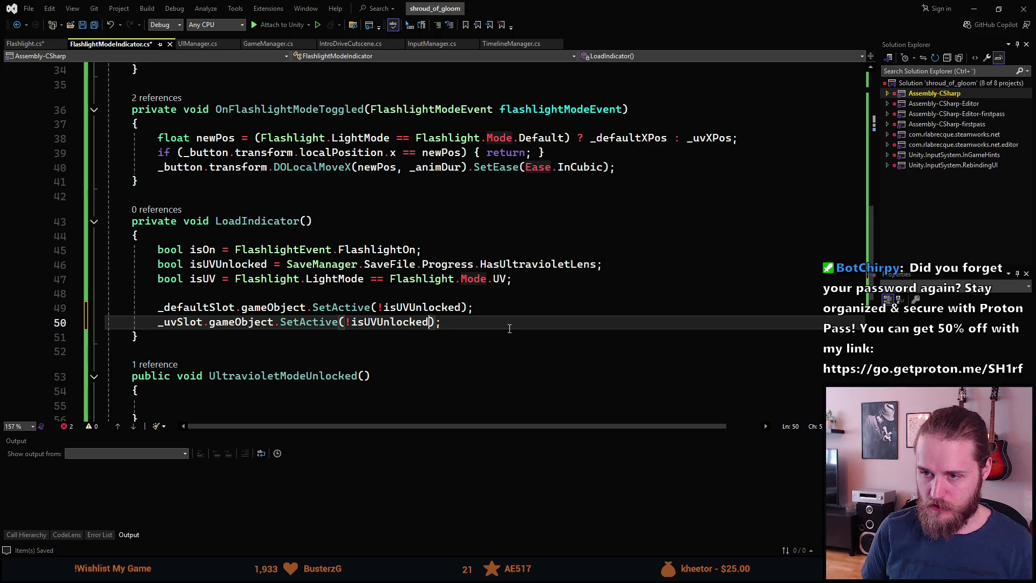
key(ctrl+Left)
key(BackSpace)
key(ctrl+s)
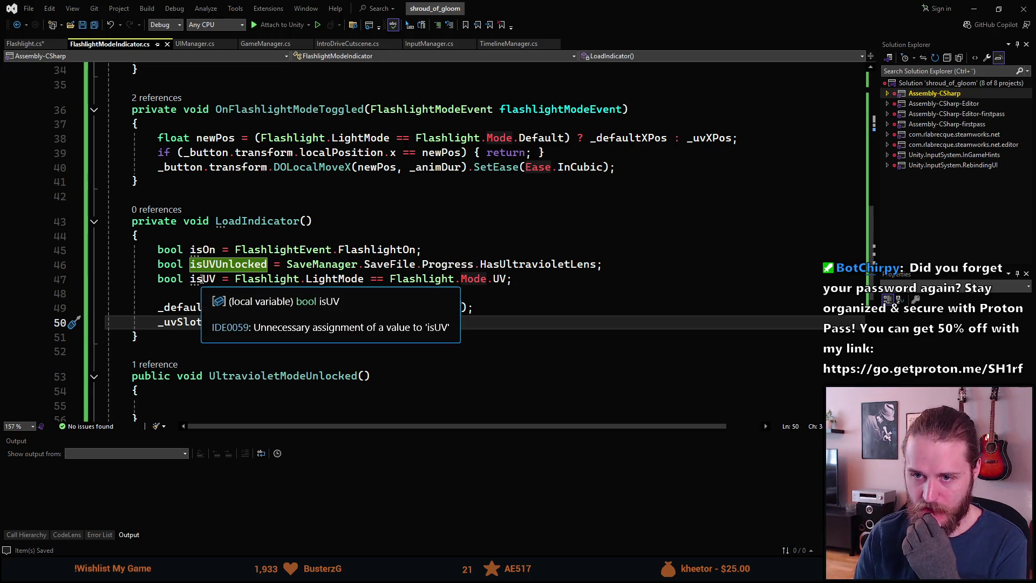
- Move the isOn line below isUVUnlocked and add blank lines after UltravioletModeUnlocked
click(471, 251)
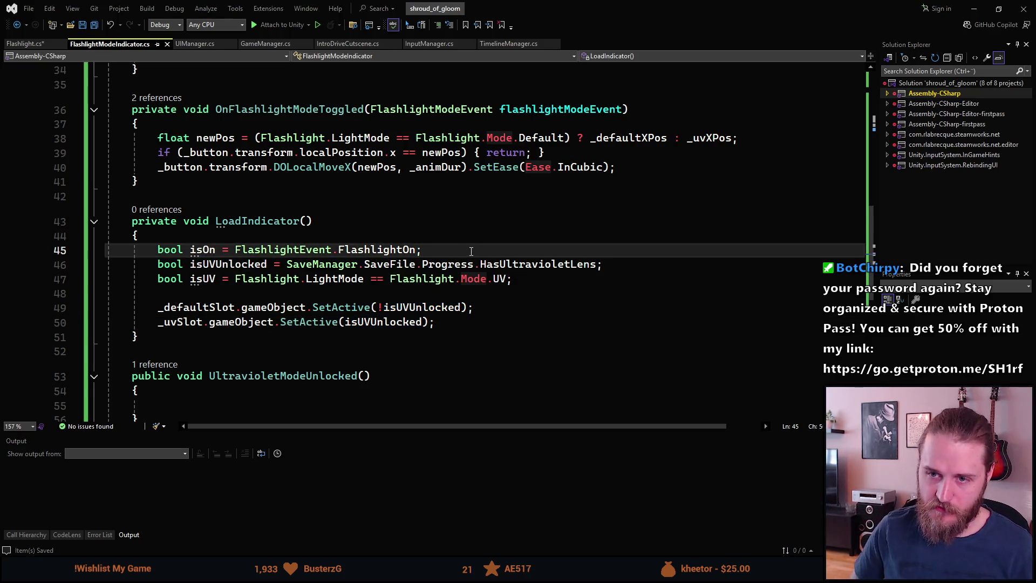
key(alt+Down)
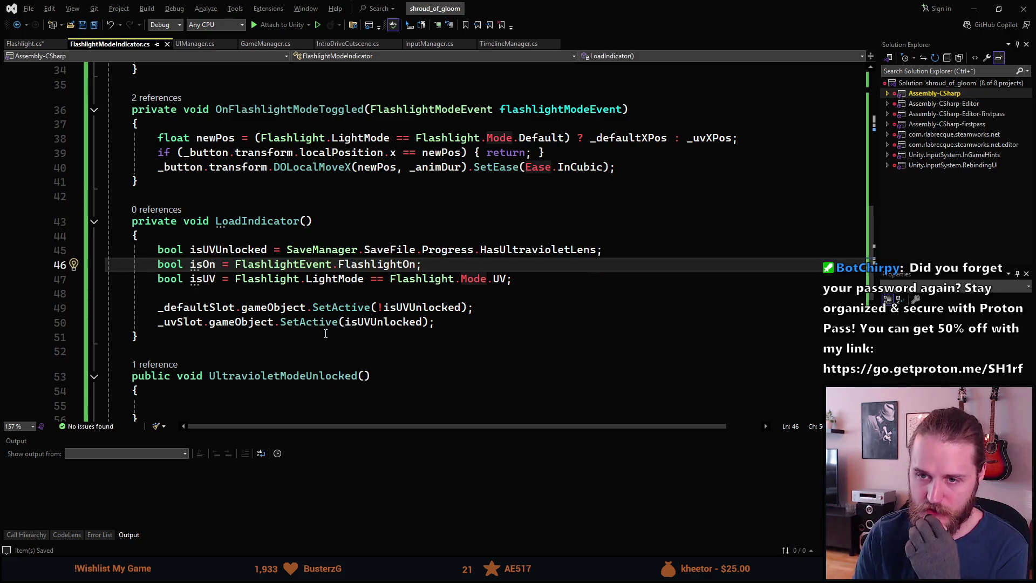
scroll(315, 388, up, 8)
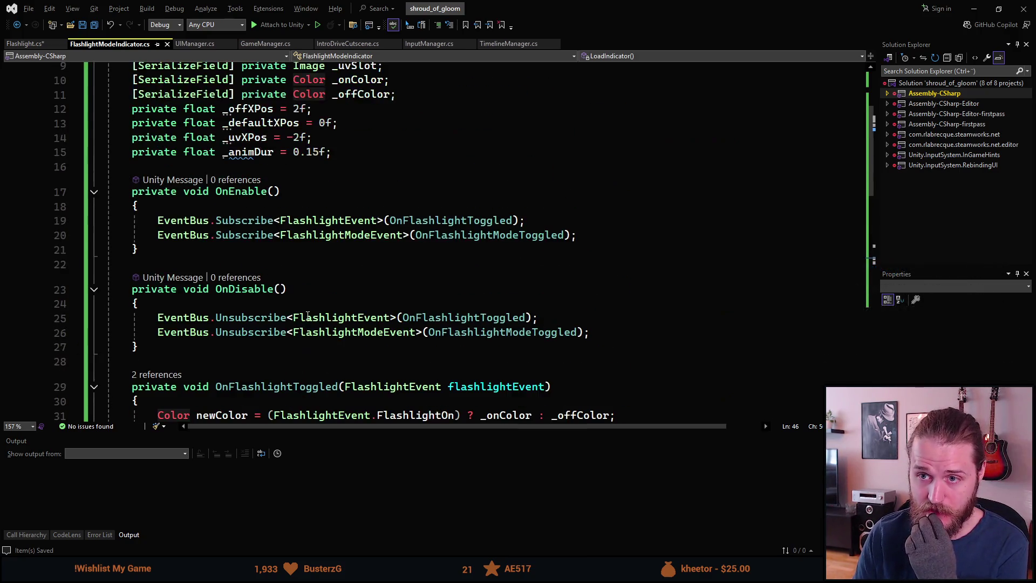
scroll(293, 343, down, 5)
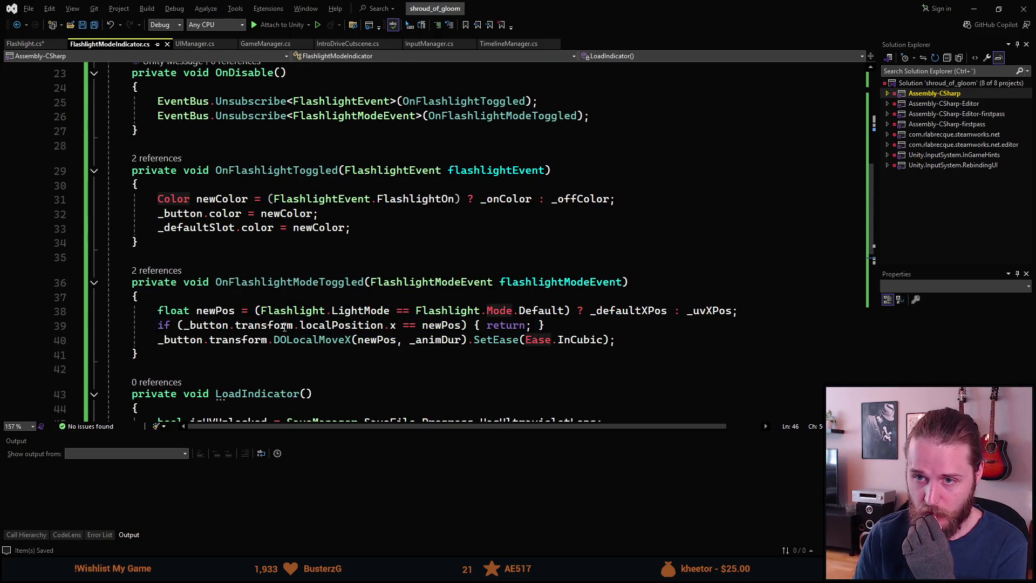
scroll(284, 326, down, 7)
scroll(284, 326, up, 1)
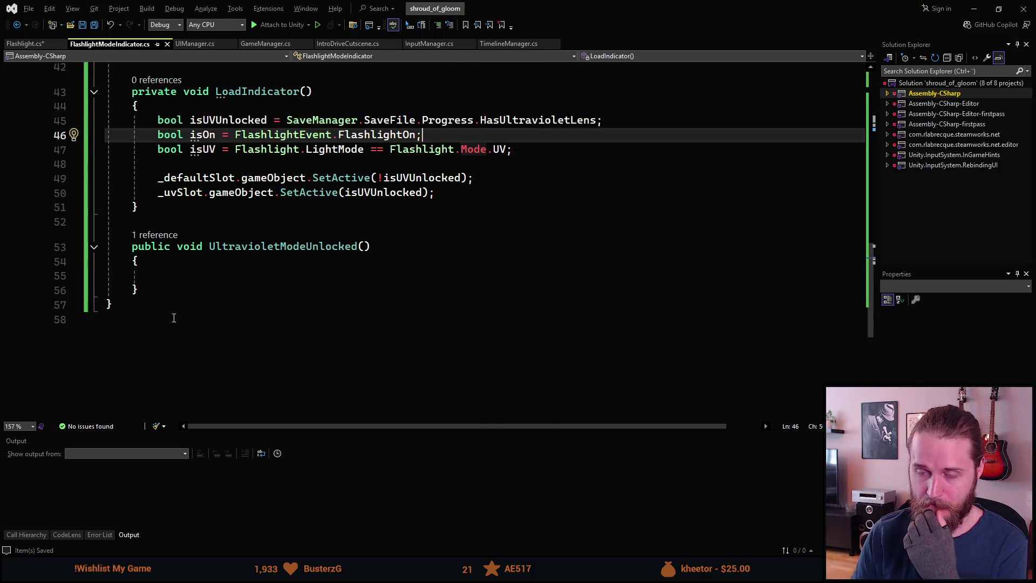
click(193, 292)
key(Return)
key(Return)
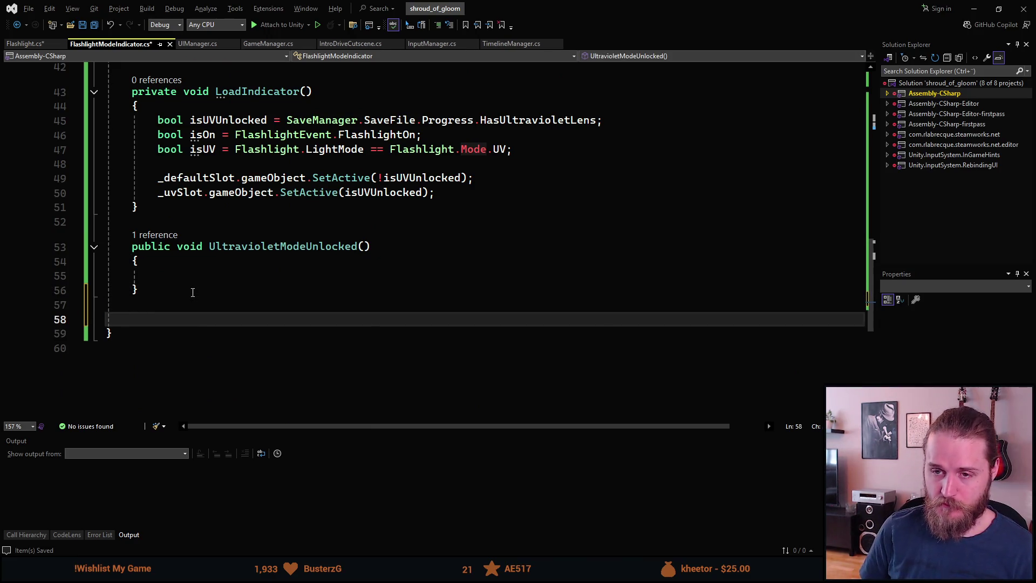
- Declare a new private void SetColor() method with an opening brace
text(private void SetColor()
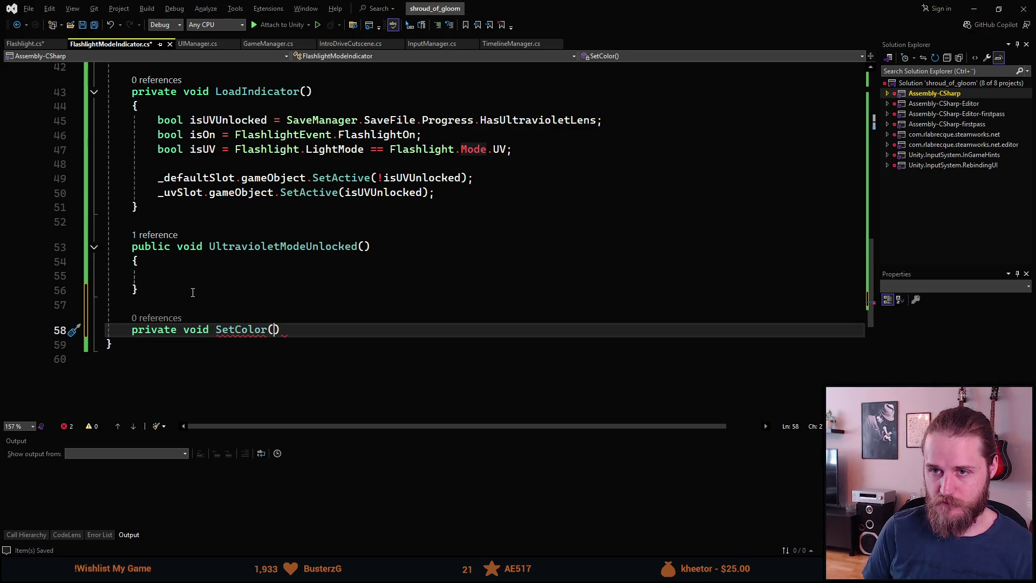
text())
key(Return)
text({)
key(Return)
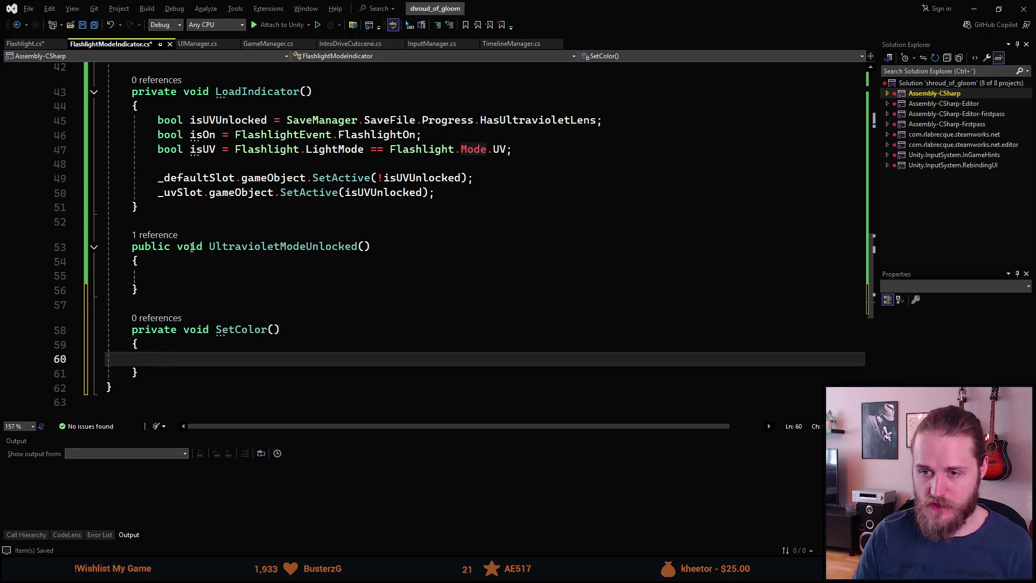
scroll(191, 248, up, 13)
scroll(300, 335, down, 5)
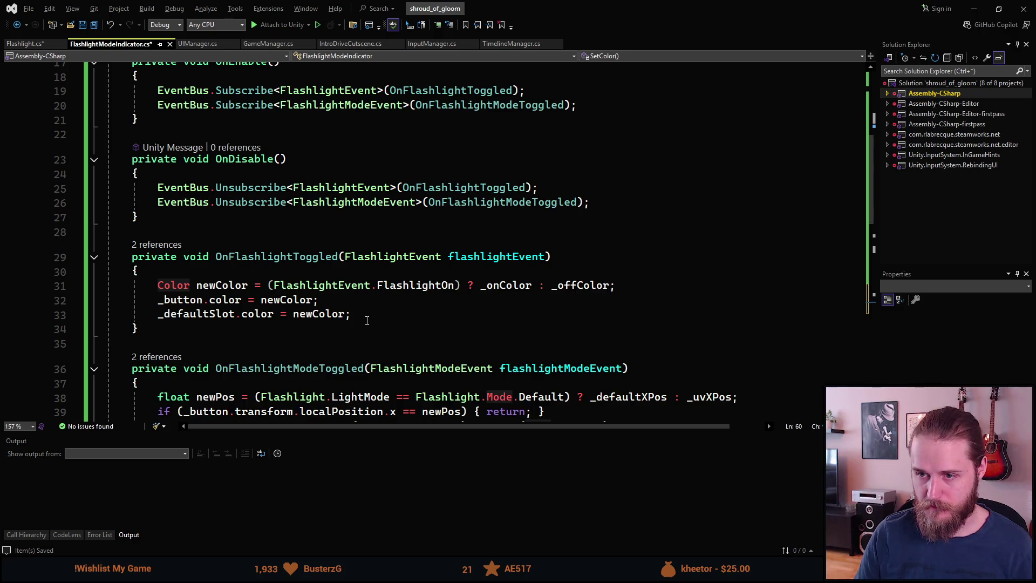
- Move the three colour-assignment lines from OnFlashlightToggled into SetColor's body
mouse_move(364, 314)
mouse_down()
mouse_move(203, 313)
mouse_move(157, 285)
mouse_up()
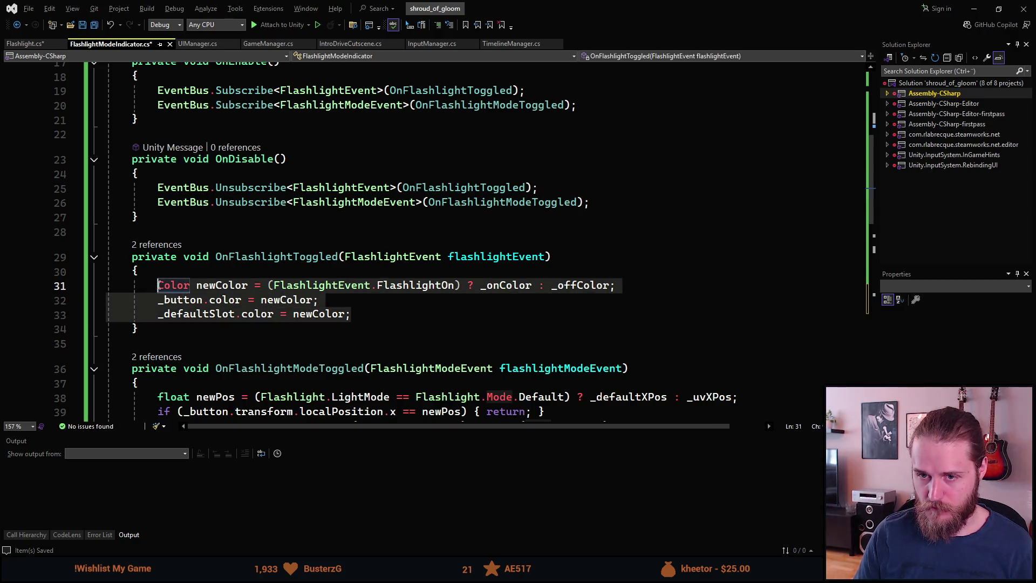
key(ctrl+x)
scroll(242, 311, down, 11)
scroll(241, 311, up, 3)
click(160, 331)
key(ctrl+v)
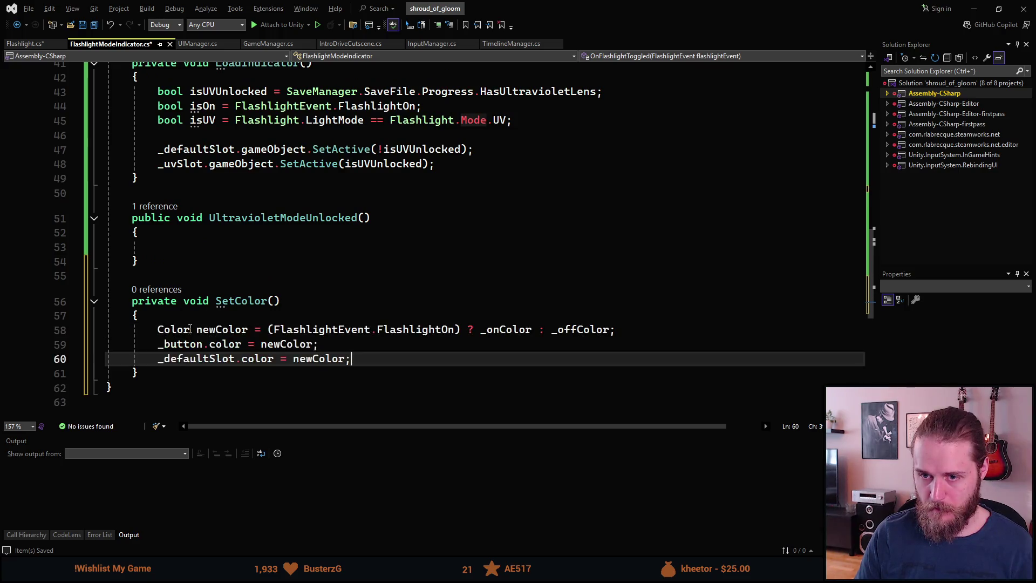
scroll(251, 331, up, 6)
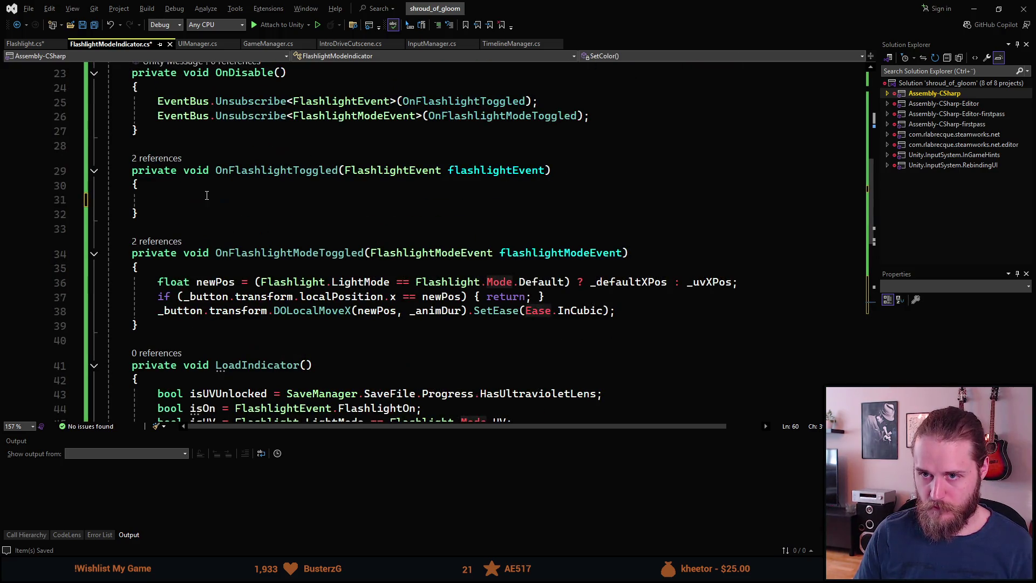
- Call SetColor(); in OnFlashlightToggled where the lines were, and save the script
click(206, 196)
text(SetC)
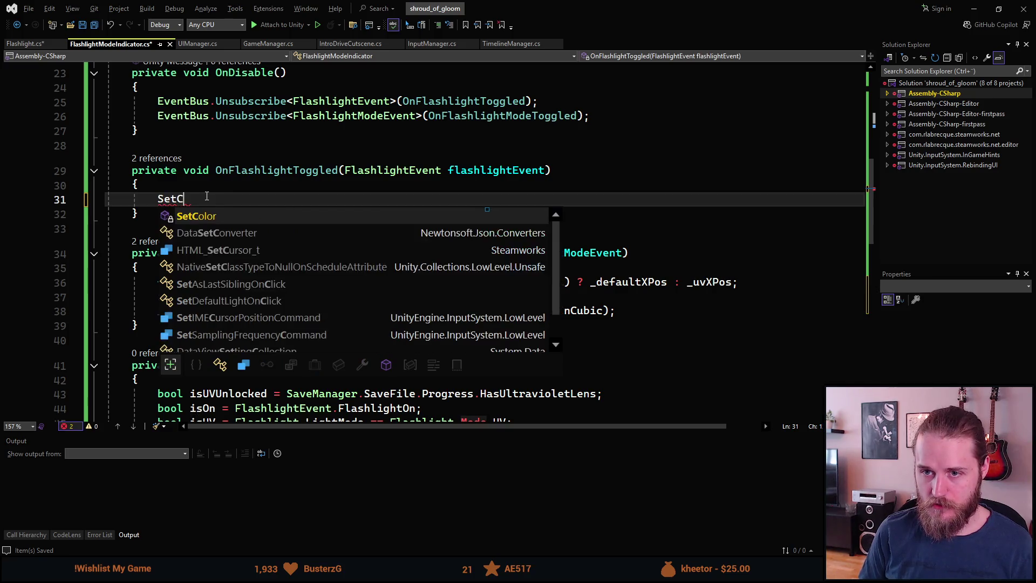
key(Tab)
text(();)
key(ctrl+s)
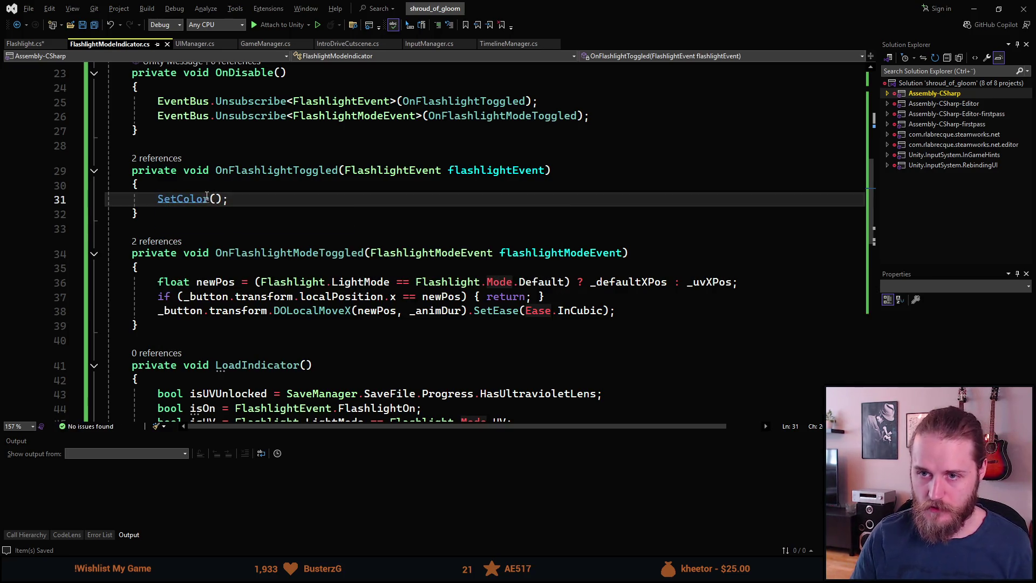
scroll(296, 223, down, 4)
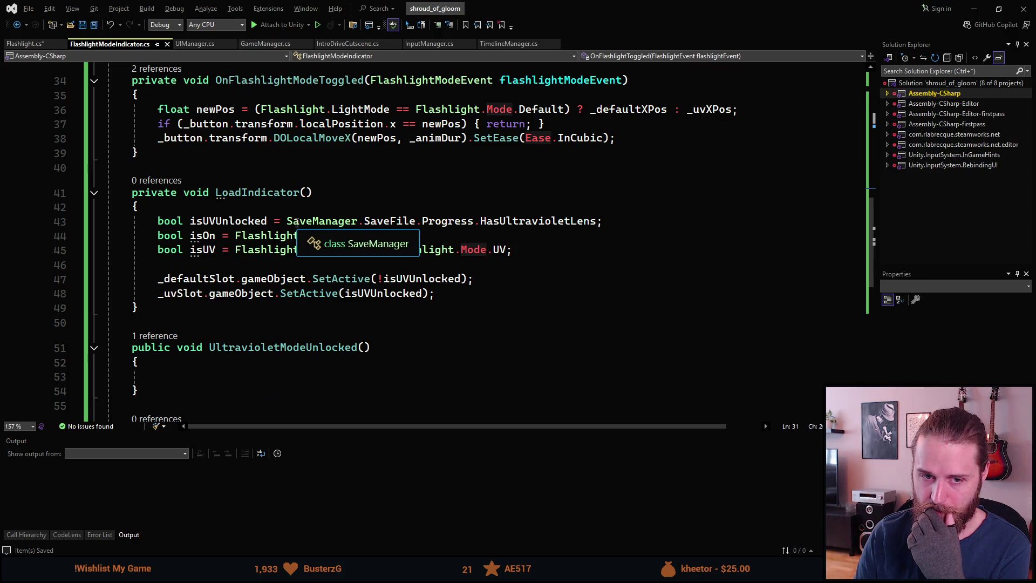
scroll(296, 223, down, 4)
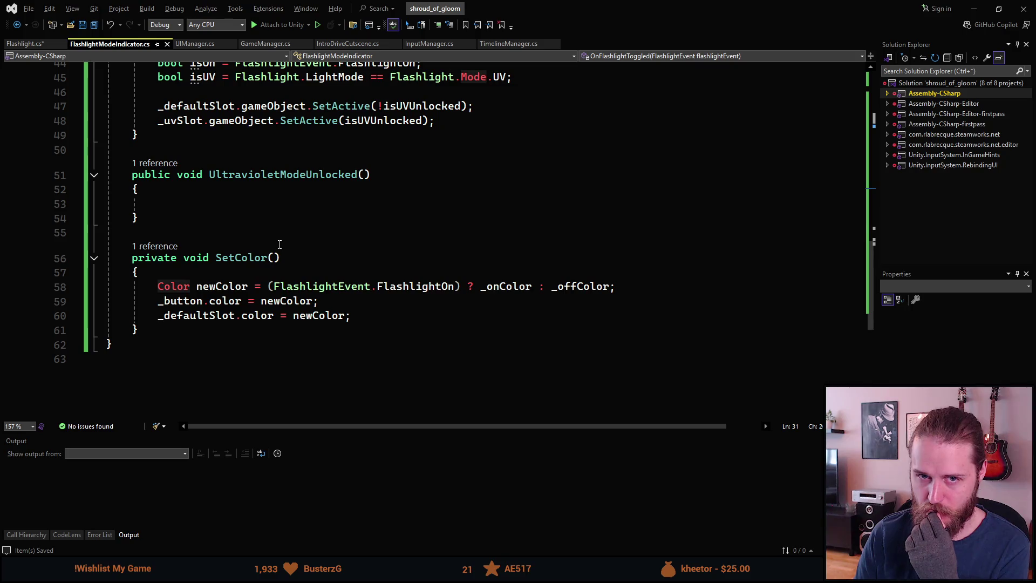
scroll(234, 224, up, 1)
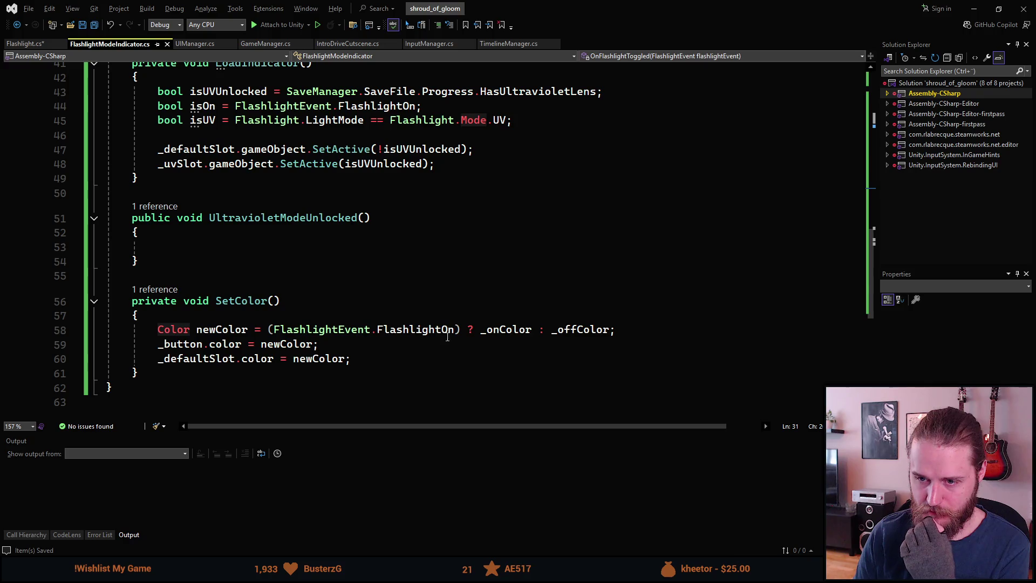
click(382, 360)
key(Return)
- Add the suggested _uvSlot.color = newColor; line to SetColor and save
key(Tab)
key(ctrl+s)
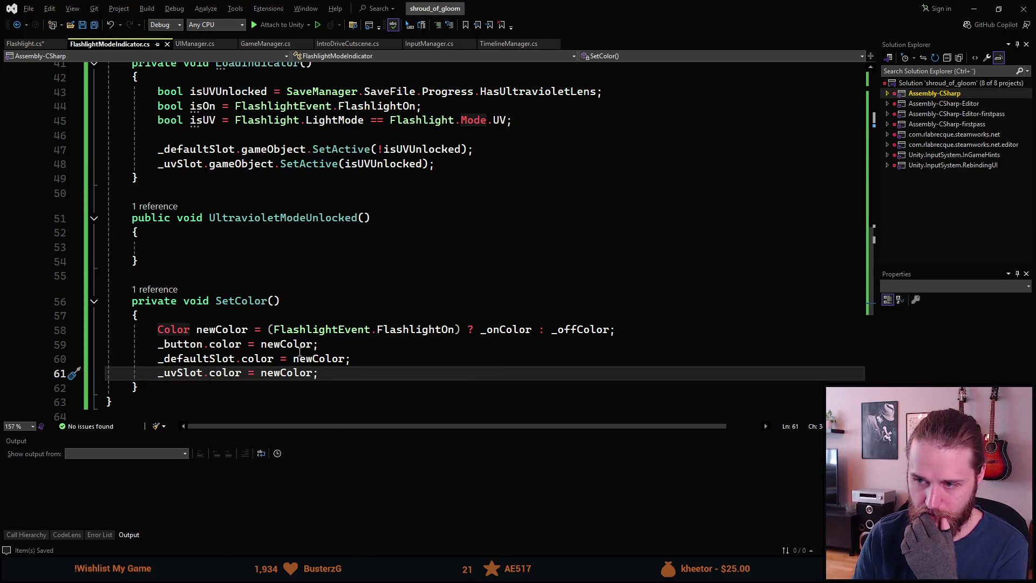
scroll(276, 343, up, 1)
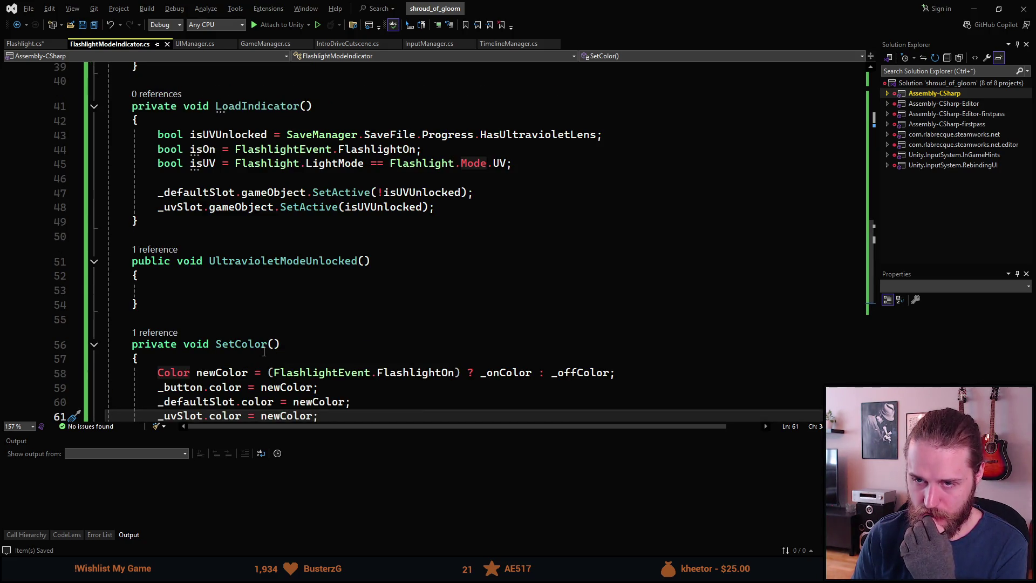
scroll(263, 352, up, 1)
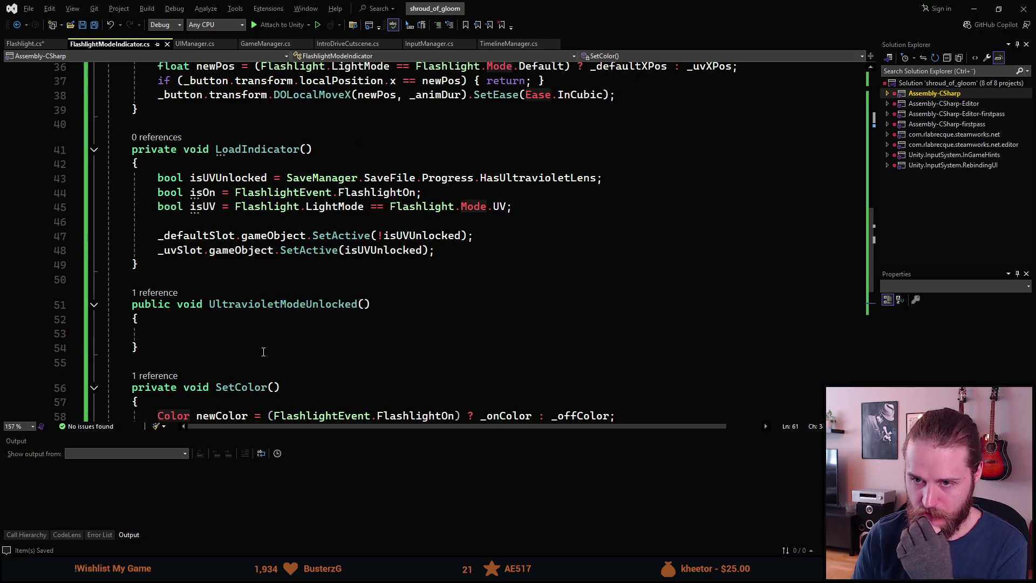
scroll(265, 324, down, 1)
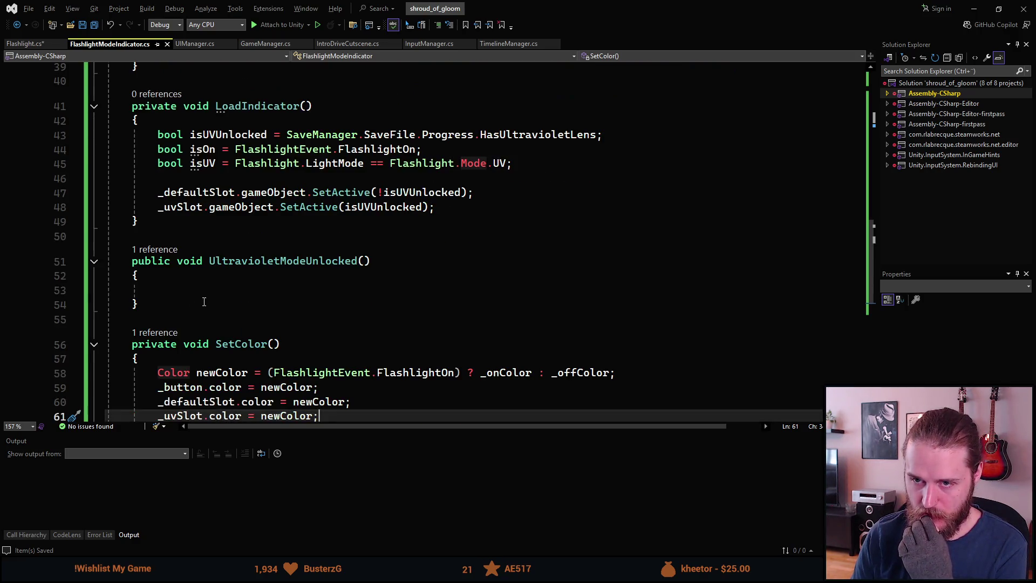
- Copy LoadIndicator's two SetActive lines into the UltravioletModeUnlocked body
click(205, 290)
click(242, 206)
drag(435, 207, 158, 192)
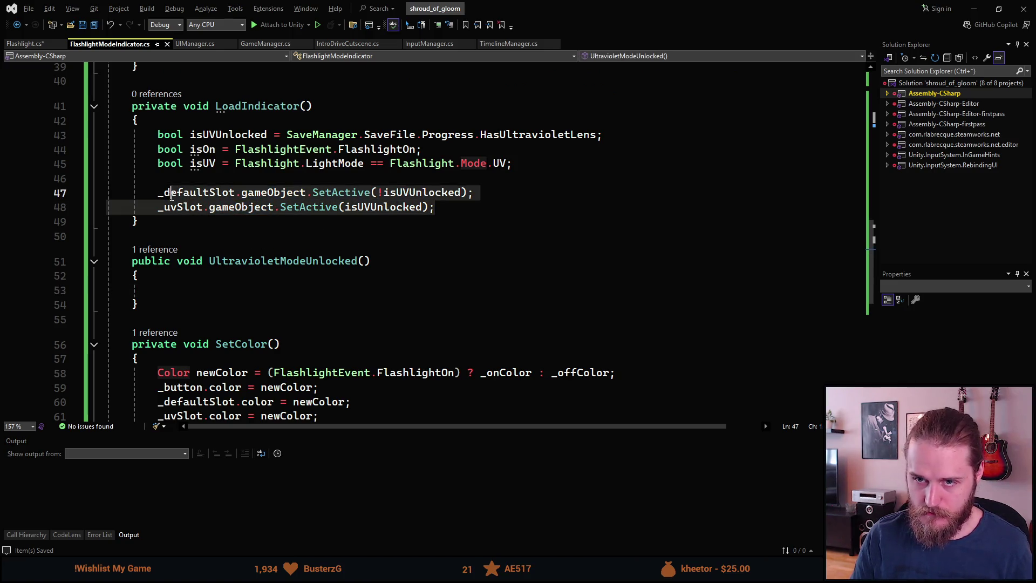
key(ctrl+c)
click(162, 290)
key(ctrl+v)
- Change the pasted arguments to false for _defaultSlot and true for _uvSlot
click(462, 290)
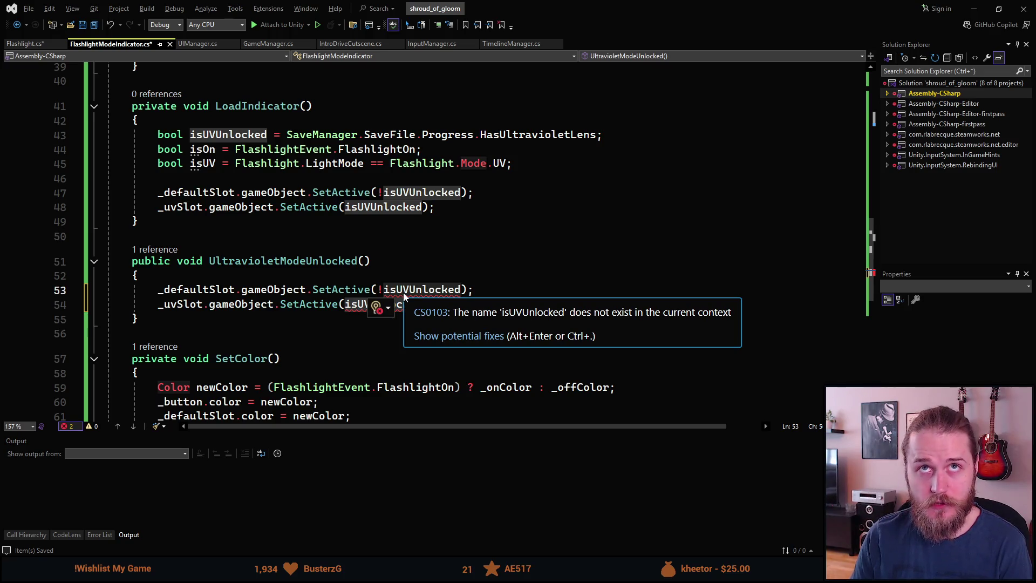
key(ctrl+BackSpace)
key(ctrl+BackSpace)
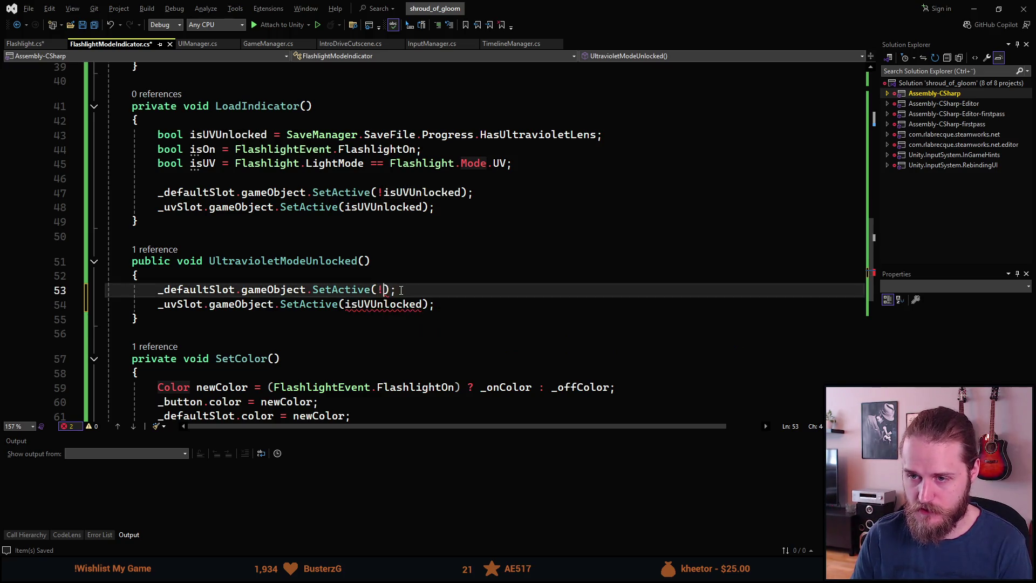
text(false)
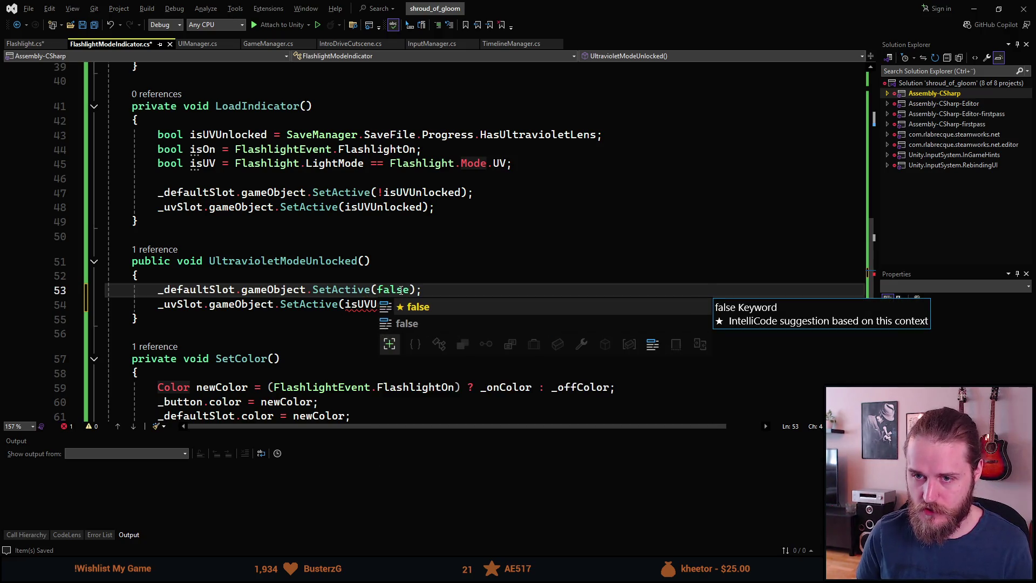
key(Escape)
key(Down)
key(ctrl+BackSpace)
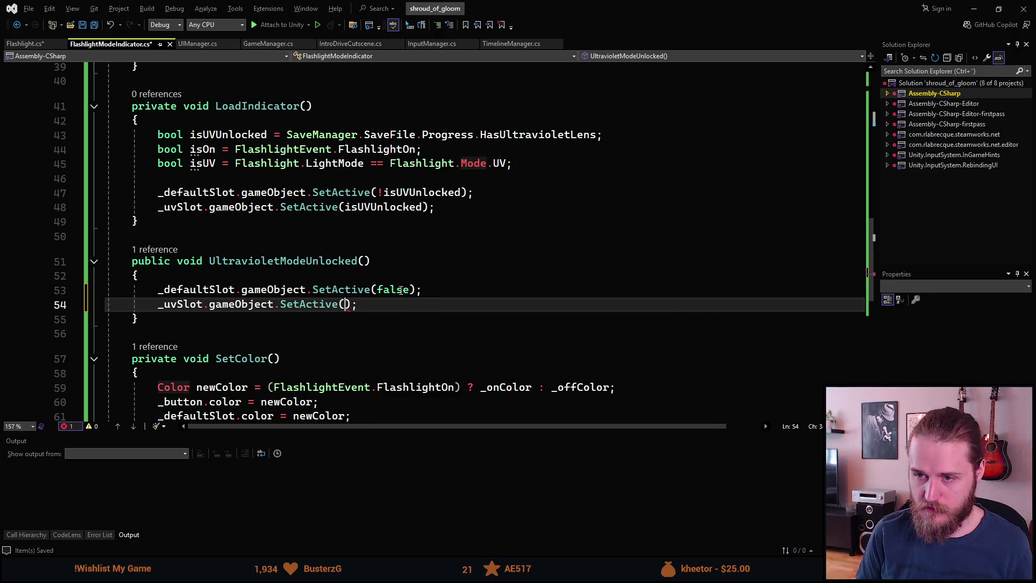
text(true)
key(Escape)
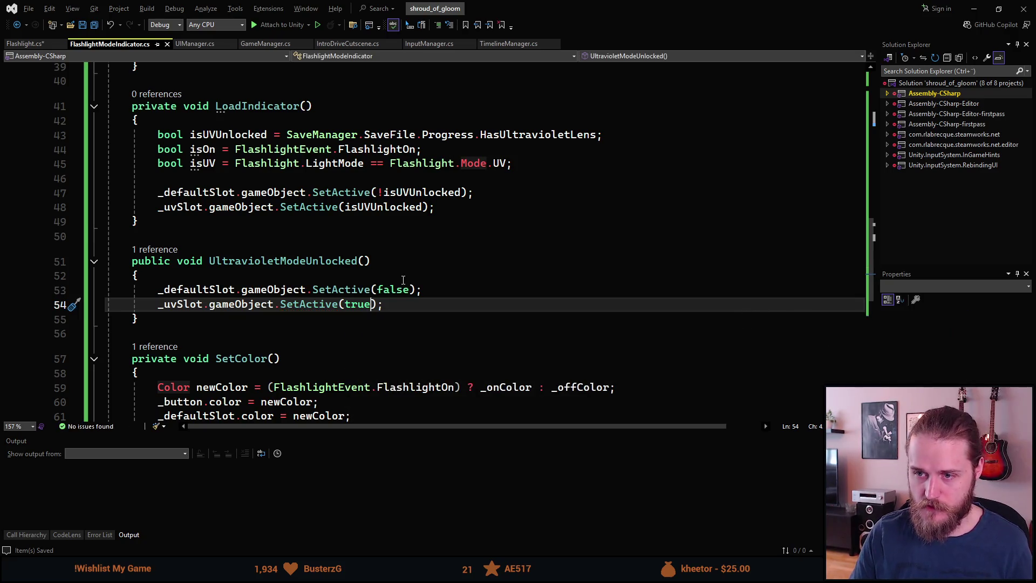
key(Up)
key(Up)
scroll(486, 351, down, 3)
scroll(439, 332, up, 3)
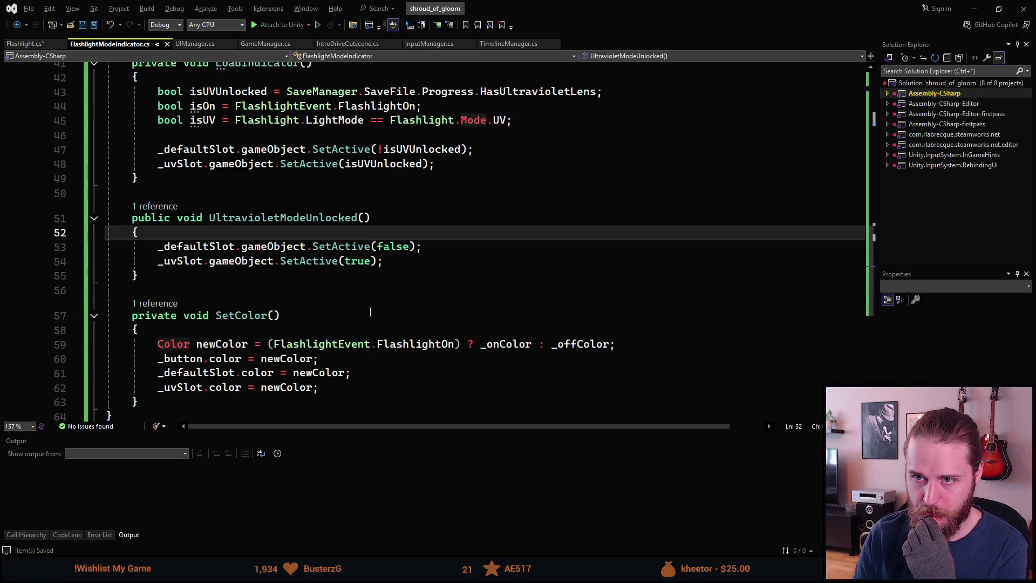
mouse_move(574, 25)
mouse_down()
mouse_move(904, 288)
mouse_move(892, 284)
mouse_up()
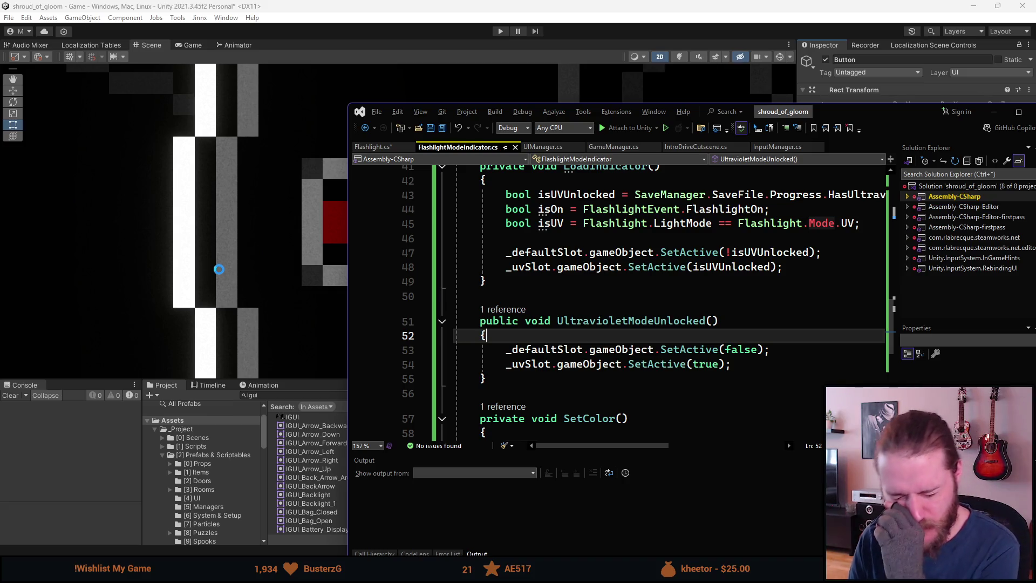
- Let Unity recompile, deselect in the Scene view, and return to Visual Studio maximized
scroll(221, 274, down, 2)
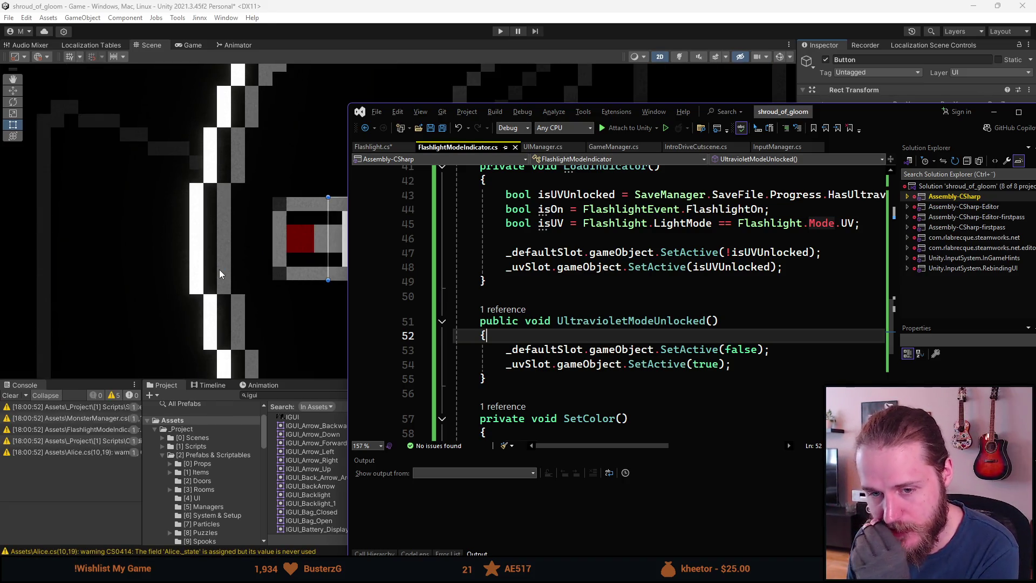
scroll(183, 178, down, 5)
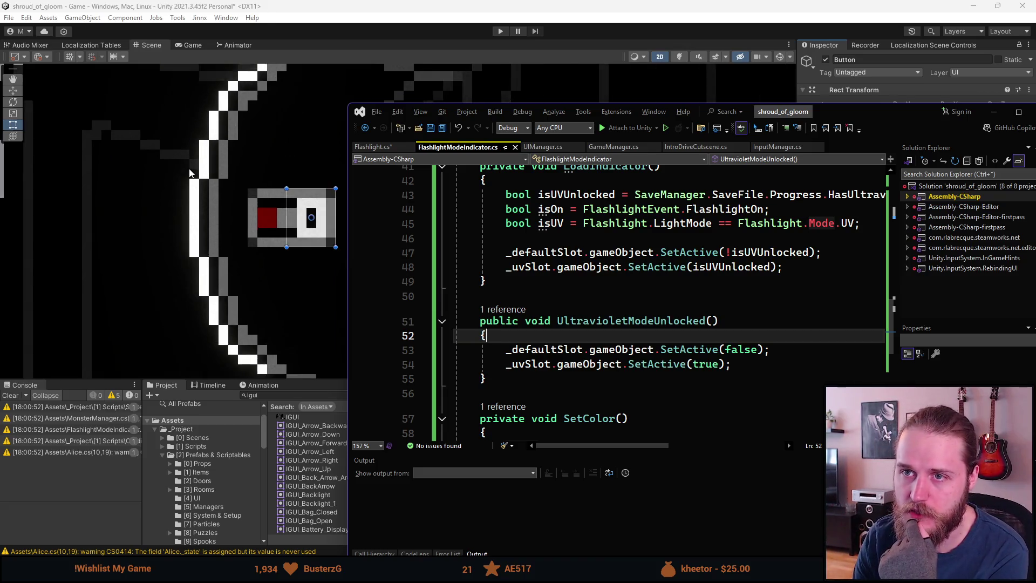
scroll(134, 242, down, 3)
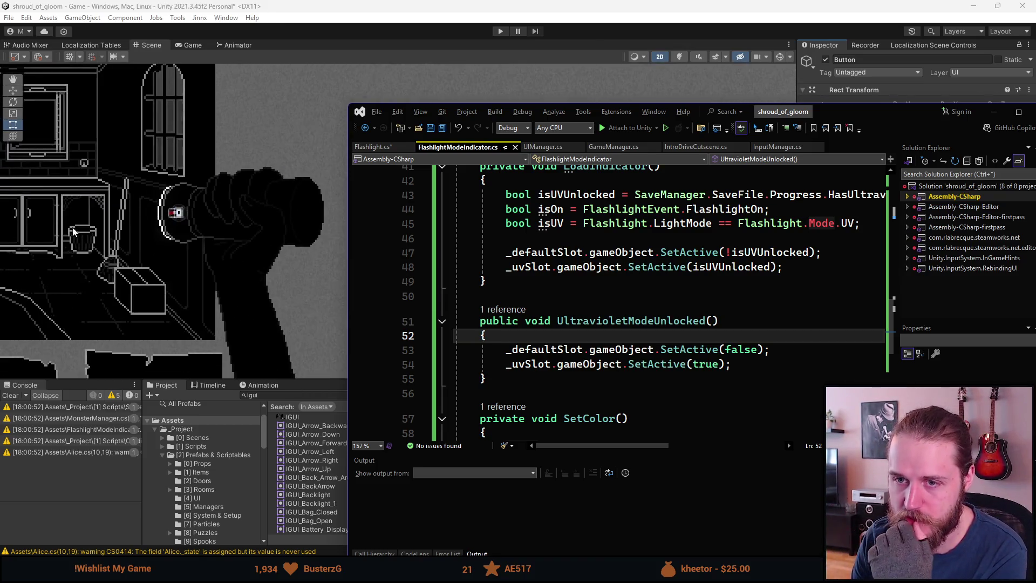
click(366, 266)
click(467, 270)
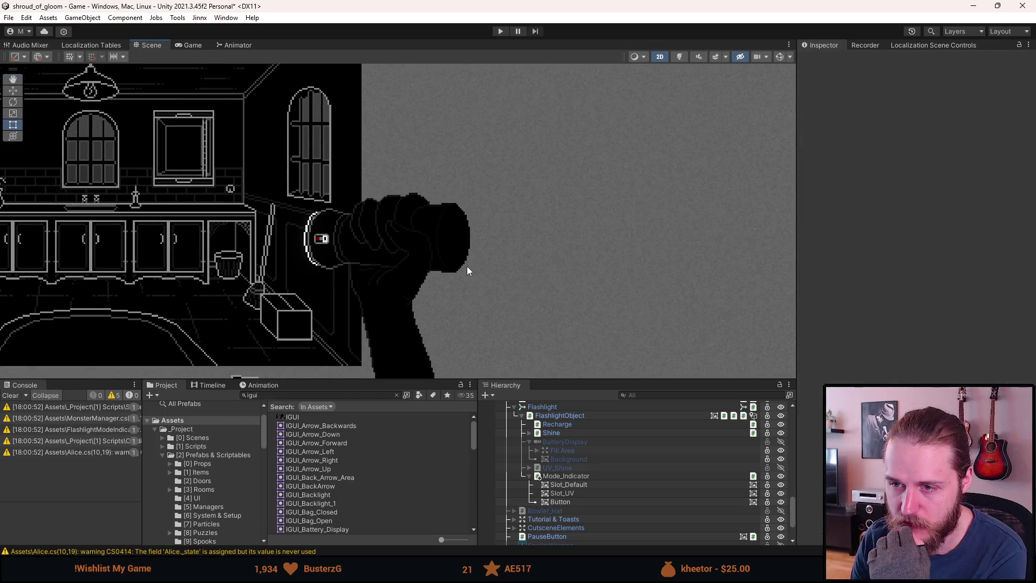
key(alt+Tab)
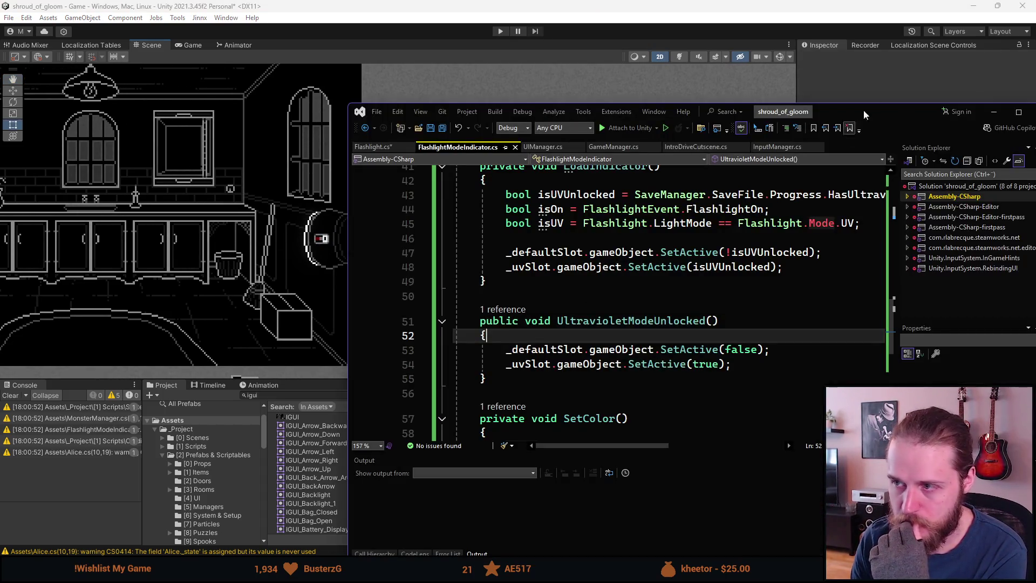
double_click(908, 112)
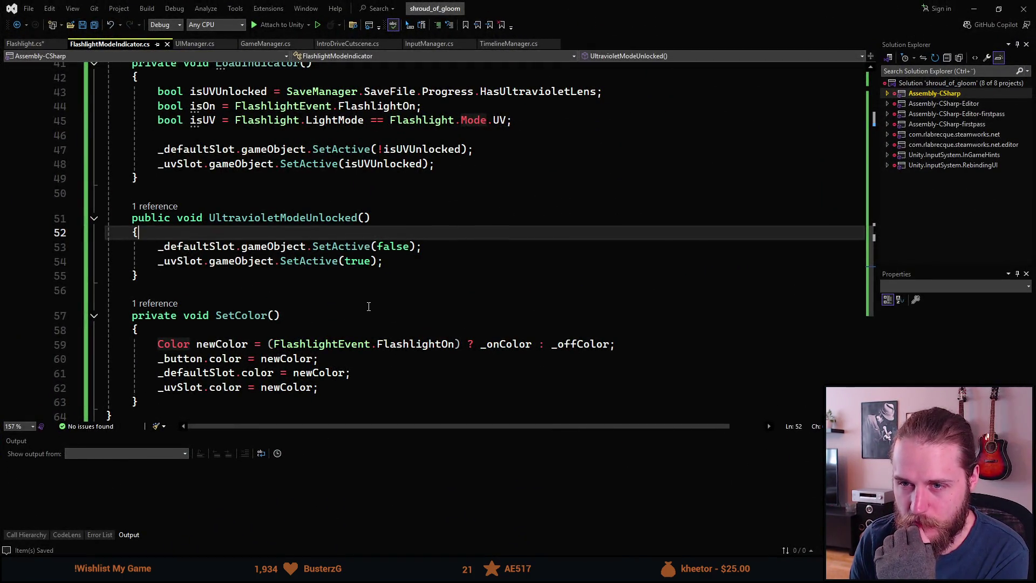
scroll(368, 306, up, 2)
scroll(361, 311, down, 2)
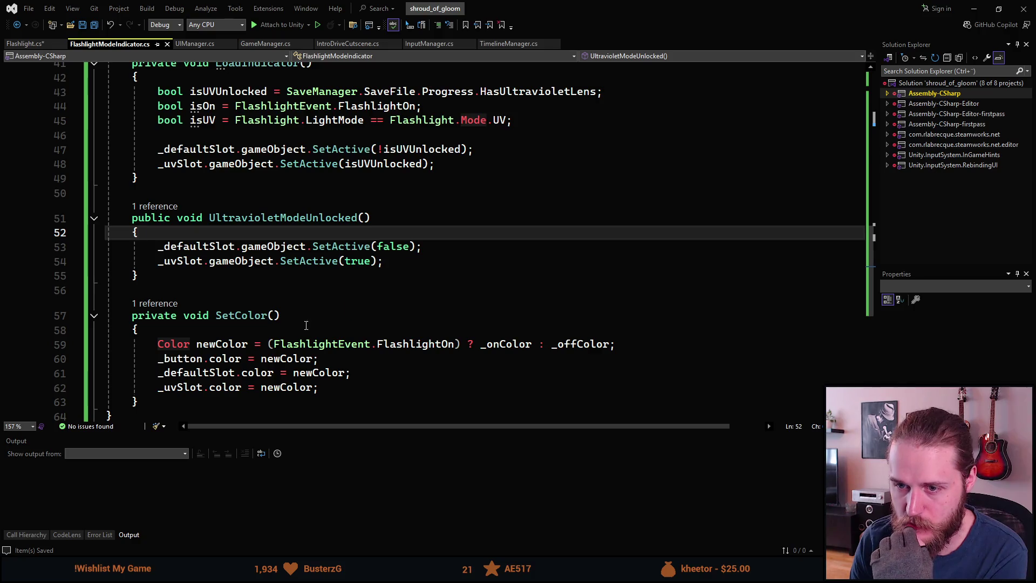
- Add a SetColor(); call inside LoadIndicator after line 48
scroll(251, 322, up, 3)
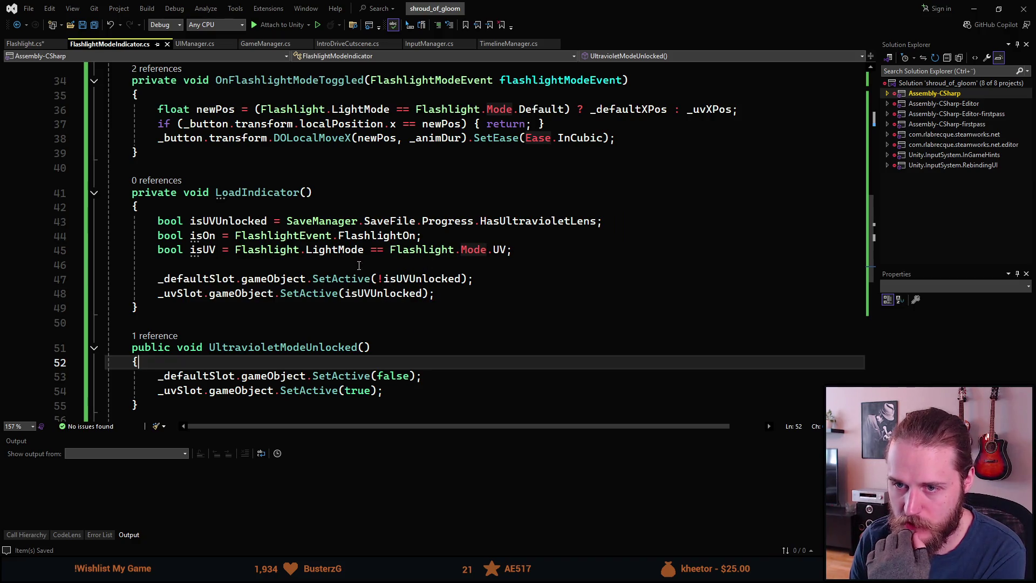
click(469, 293)
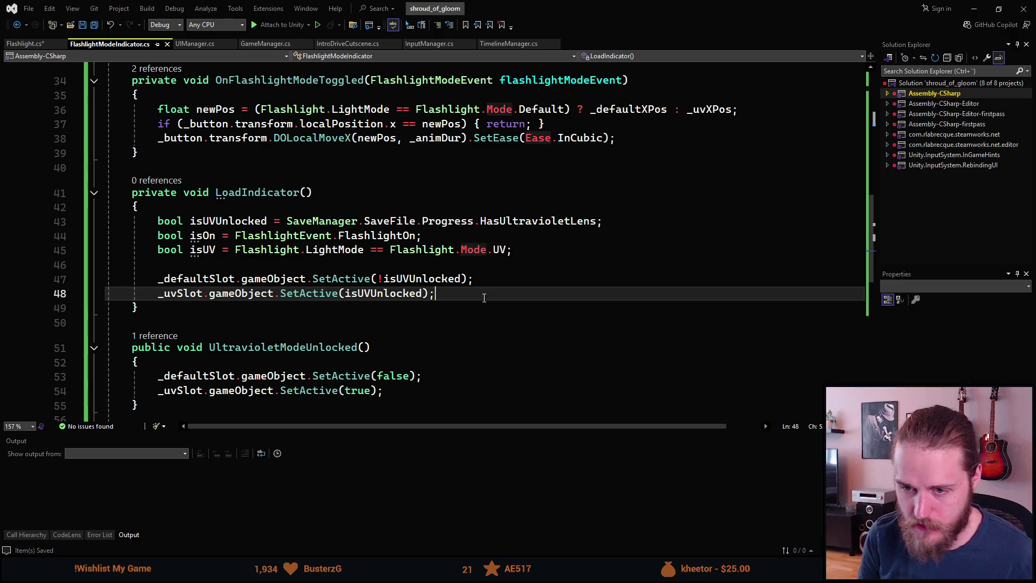
key(Return)
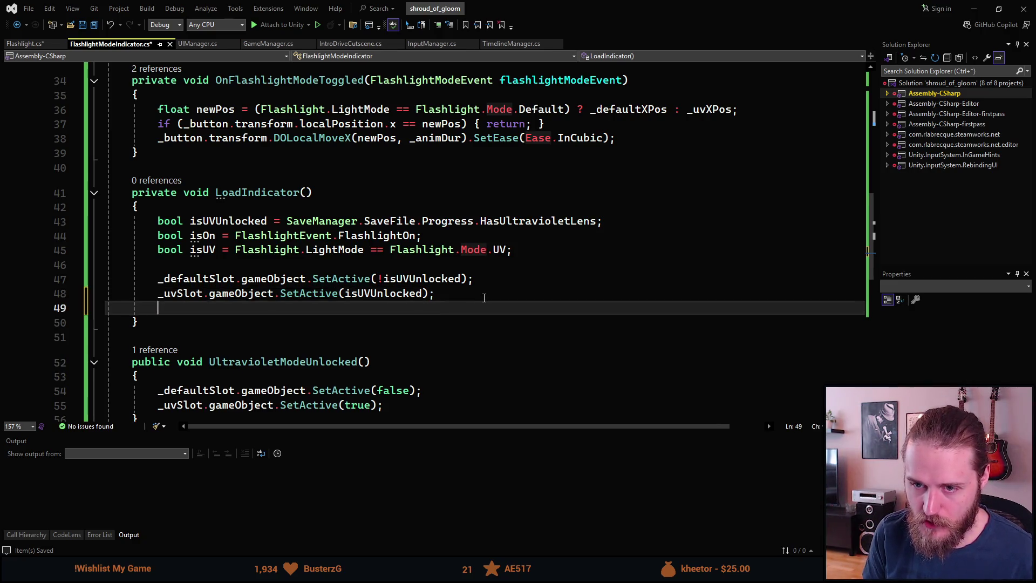
text(SetColor();)
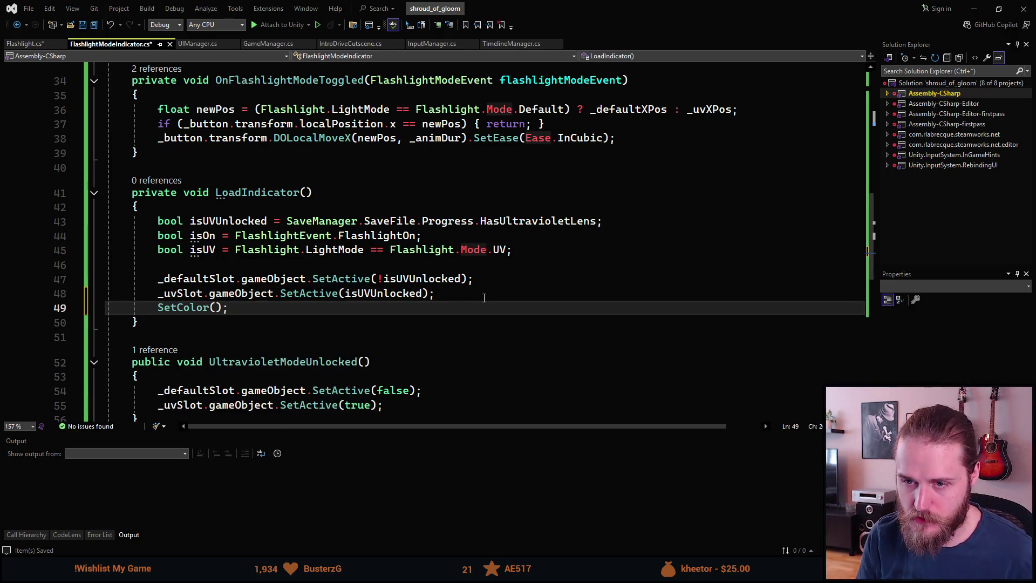
scroll(303, 291, down, 1)
scroll(280, 318, up, 2)
scroll(265, 338, down, 1)
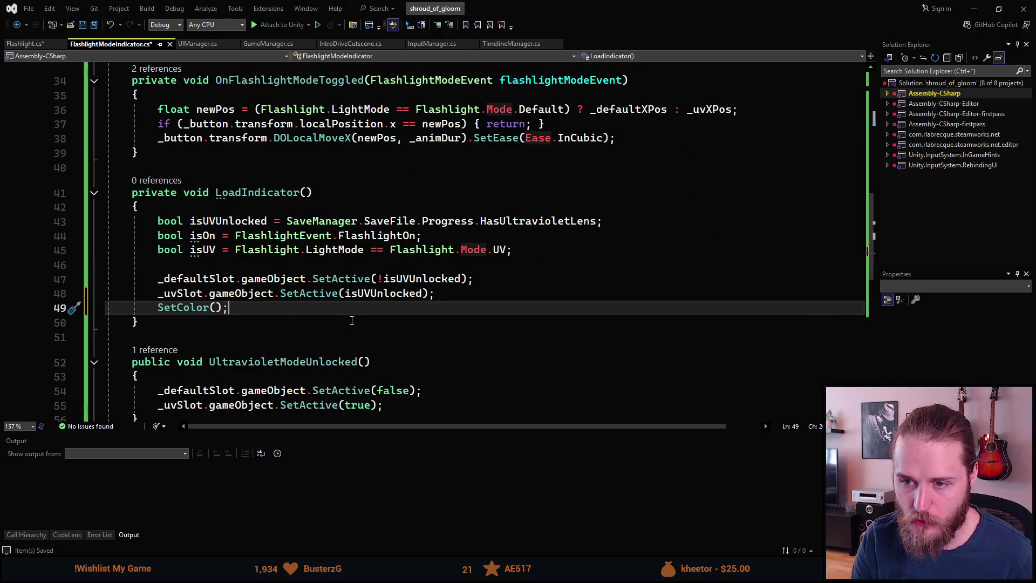
- Declare Vector3 buttonPos = _button.transform.localPosition; and begin a Vector3 newPos = line
key(Return)
key(Return)
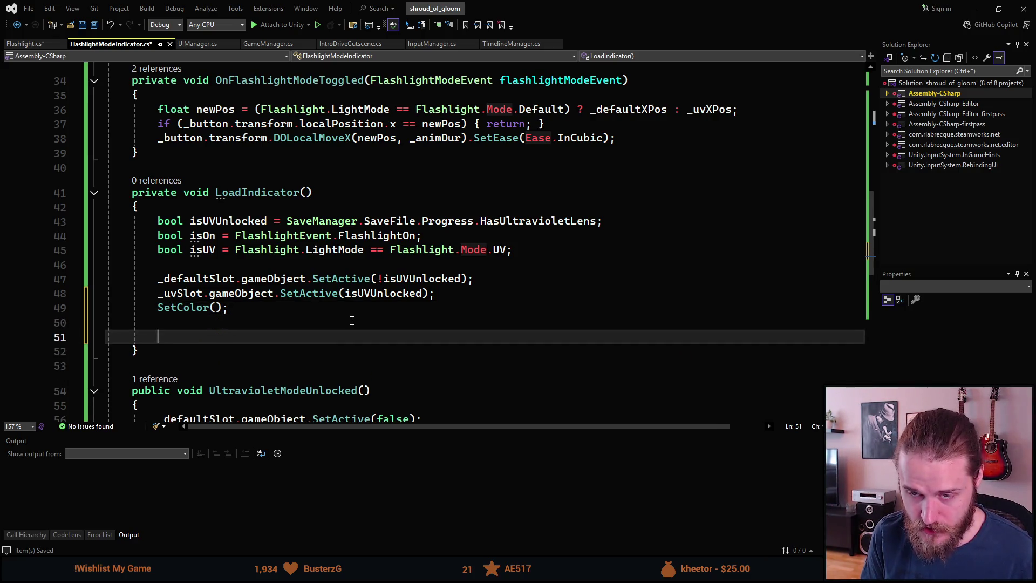
text(Vec)
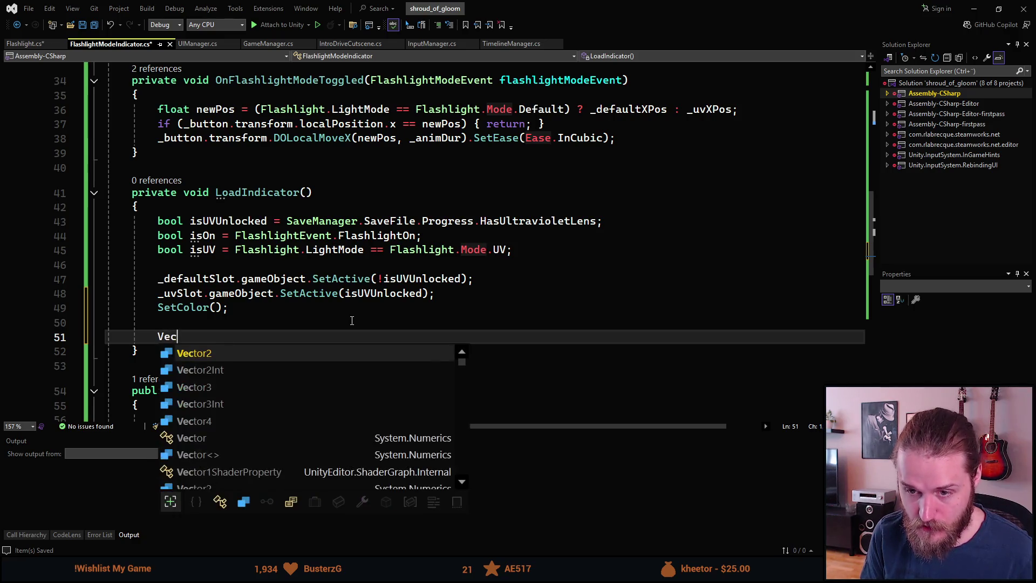
text(tor3 )
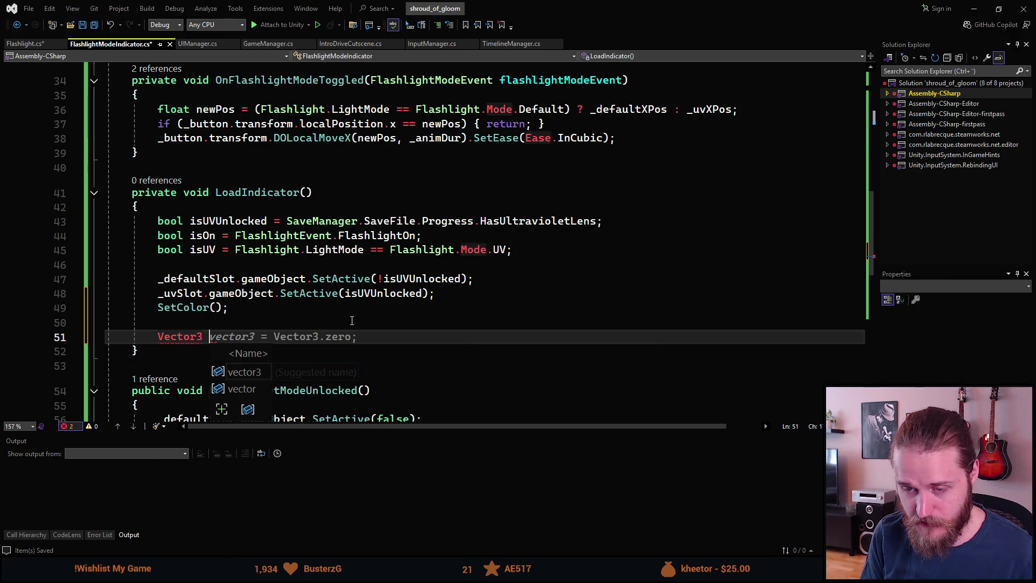
text(button)
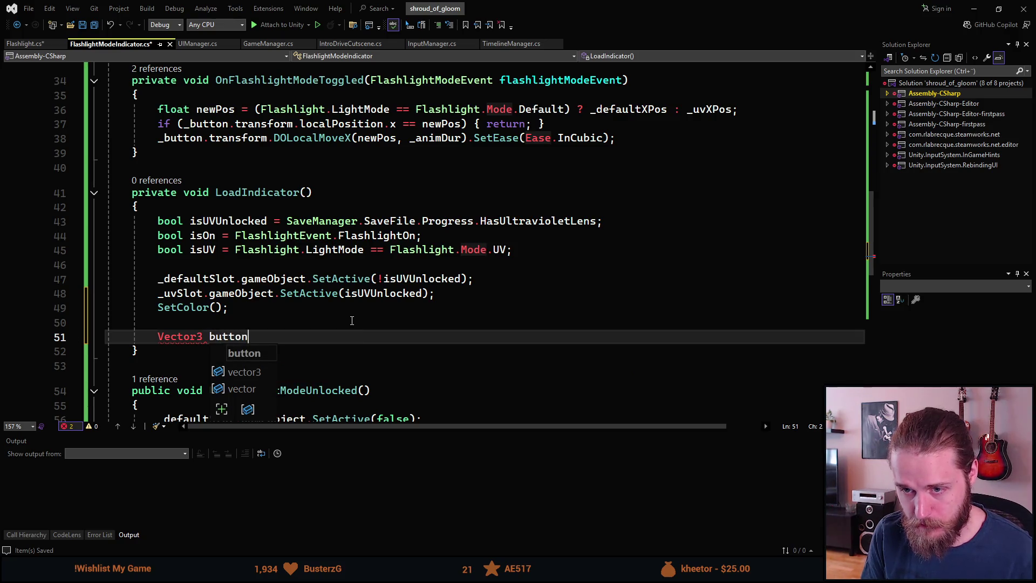
text(Pos =)
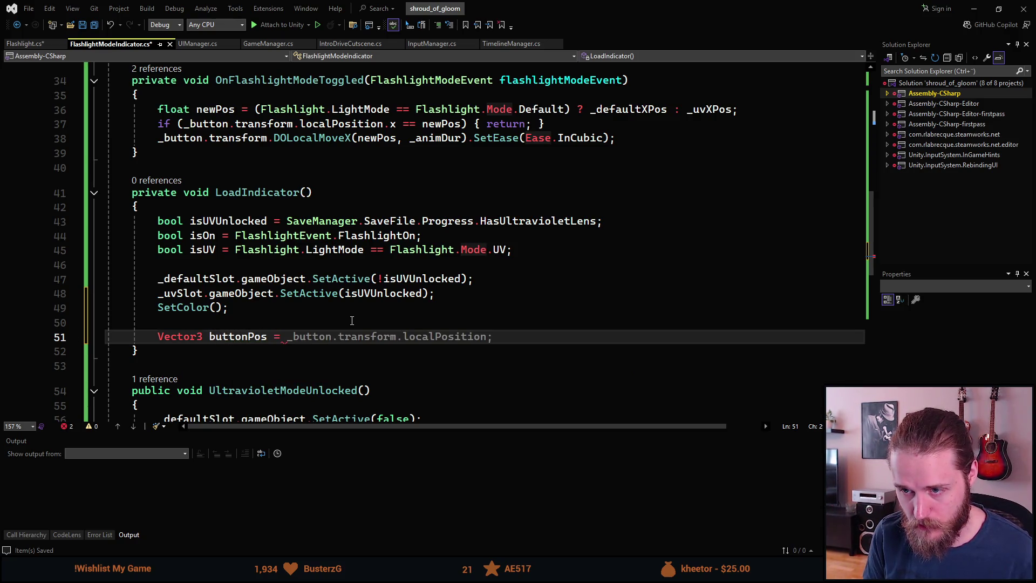
key(Tab)
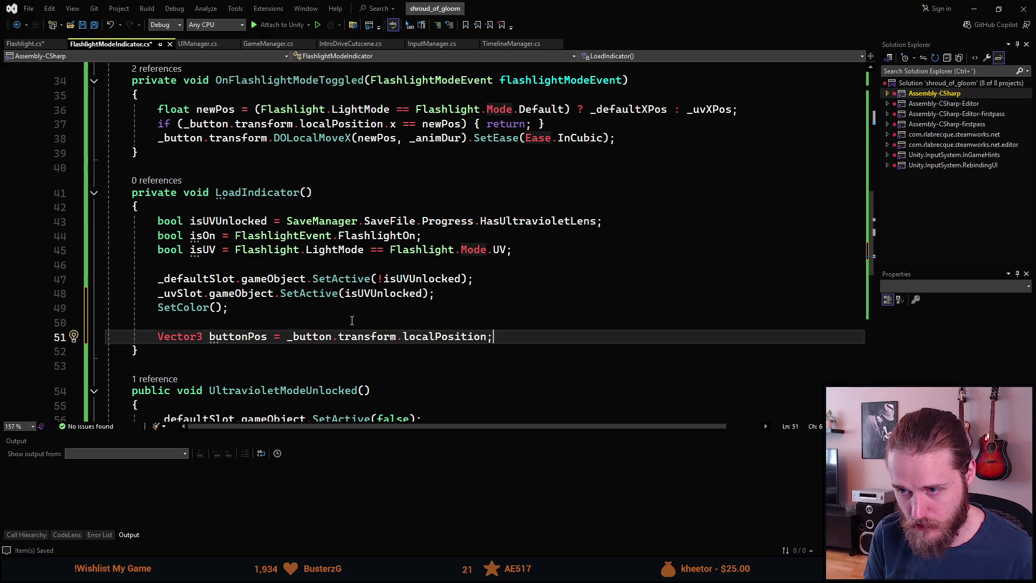
key(Return)
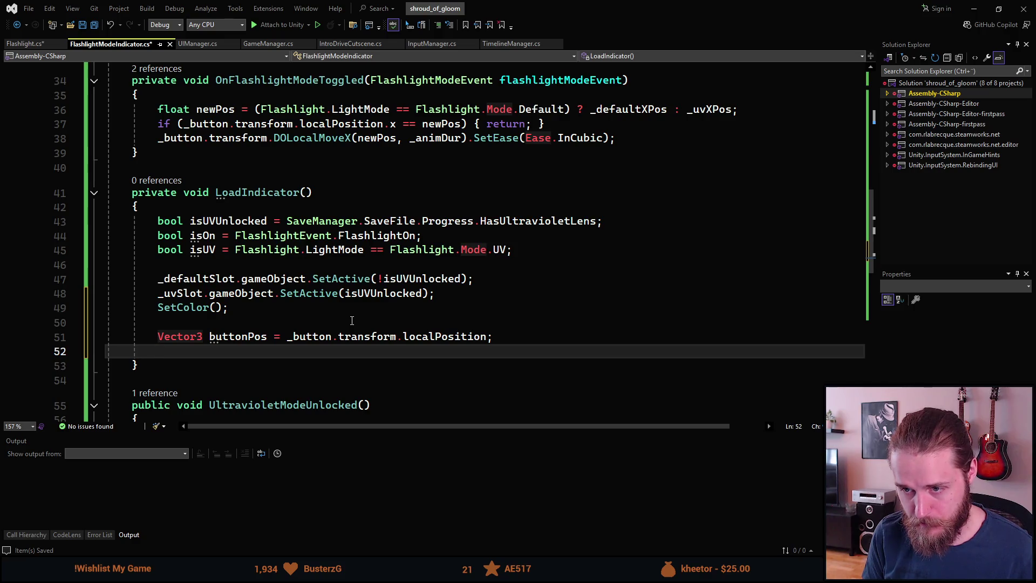
key(Up)
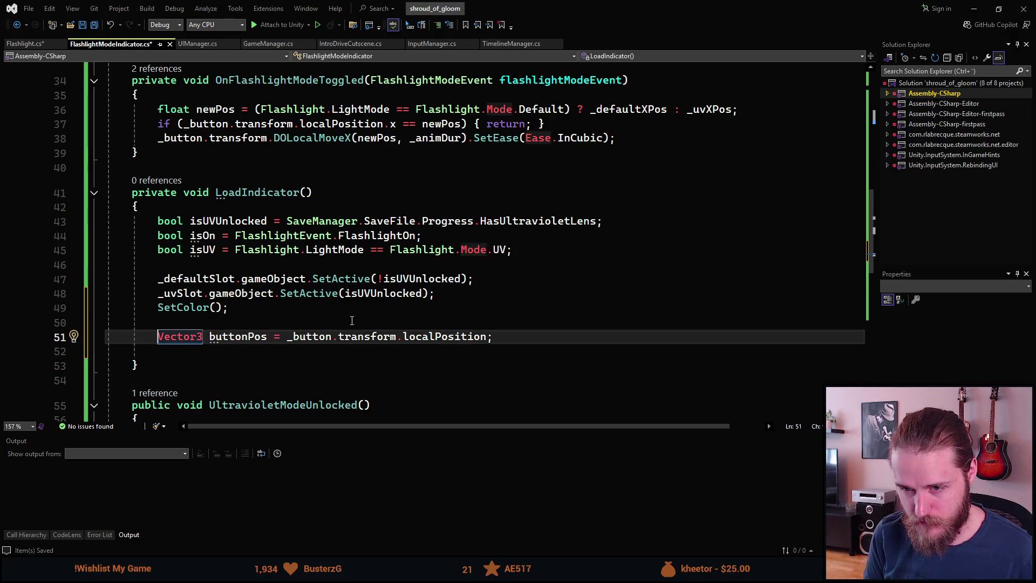
key(Down)
text(Vect)
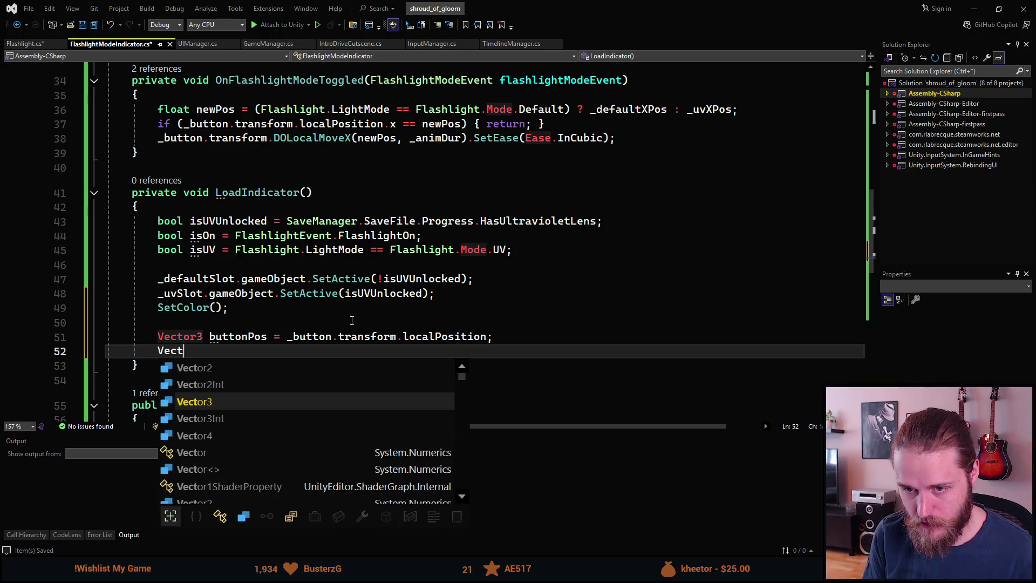
text(or3 newPos =)
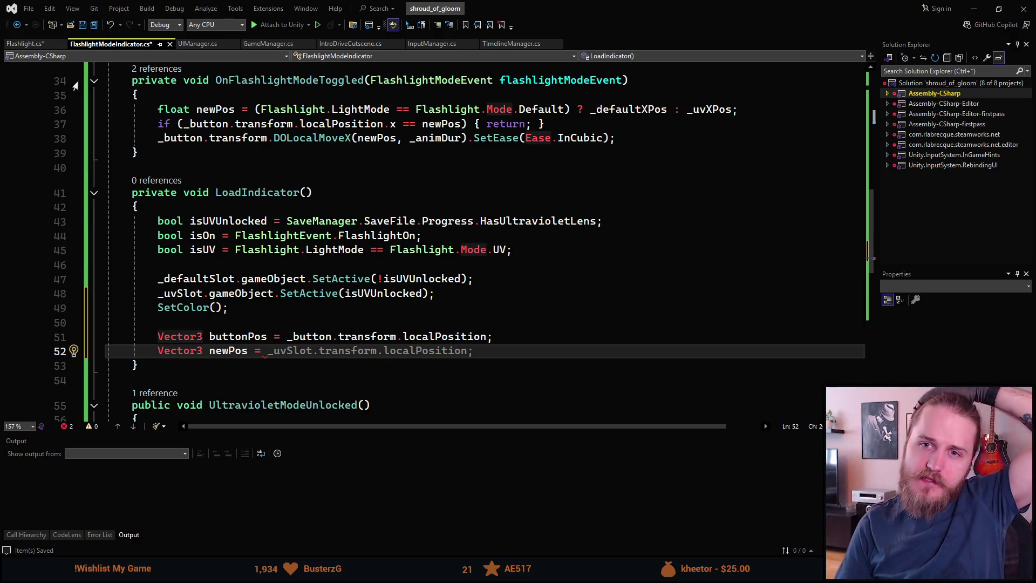
click(24, 50)
scroll(284, 309, up, 15)
scroll(284, 309, down, 10)
scroll(285, 309, down, 2)
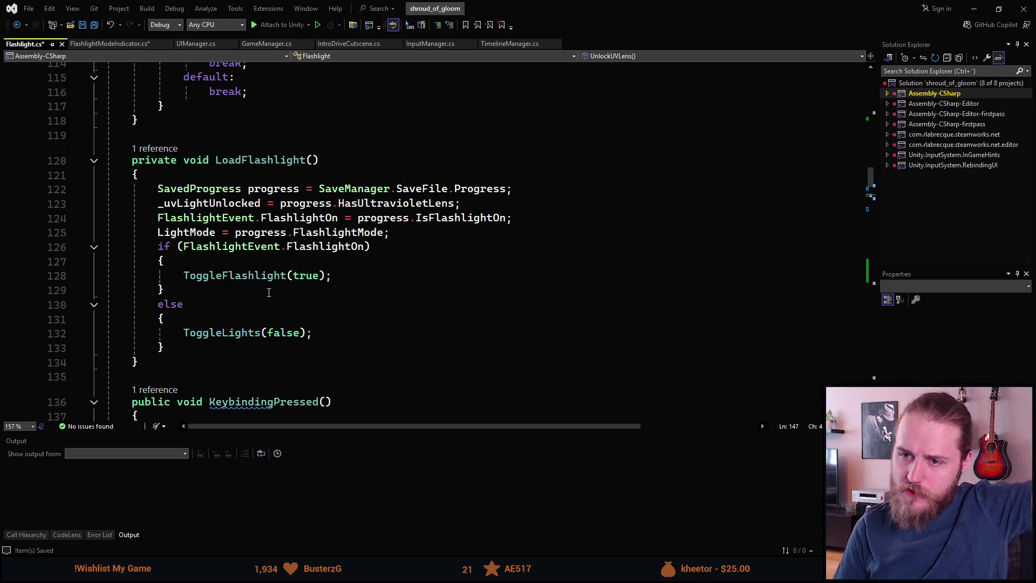
click(238, 335)
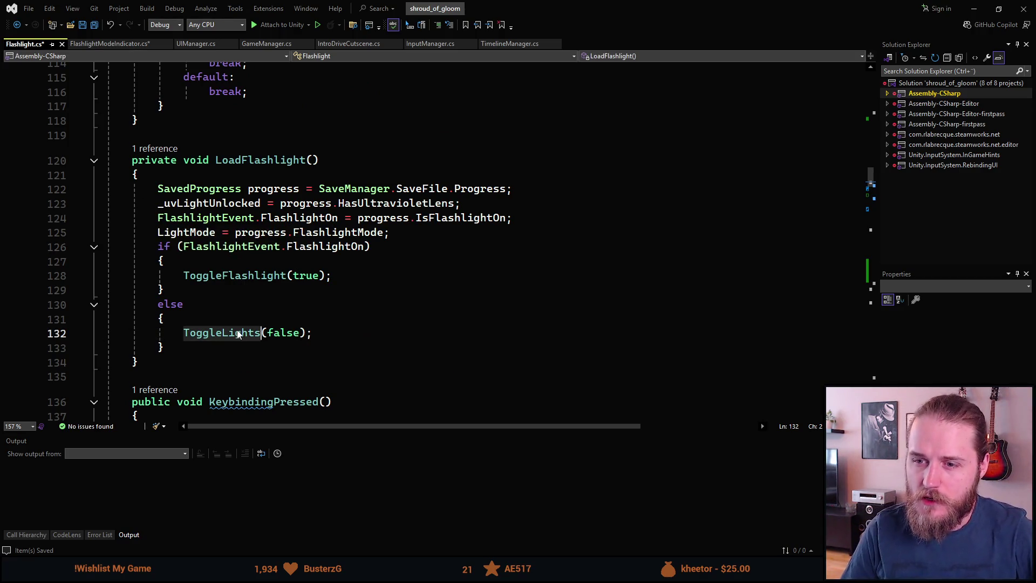
click(231, 278)
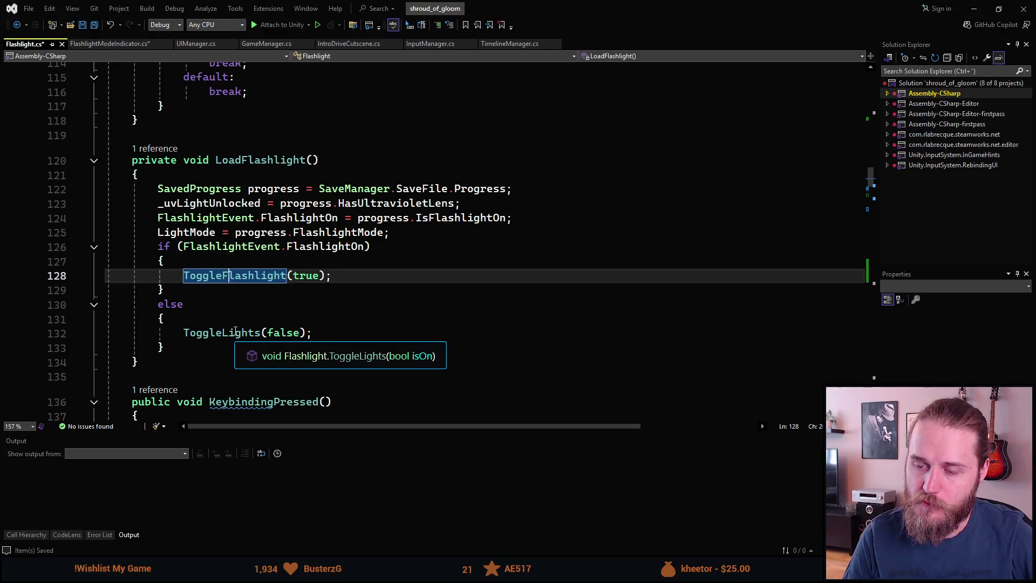
click(235, 333)
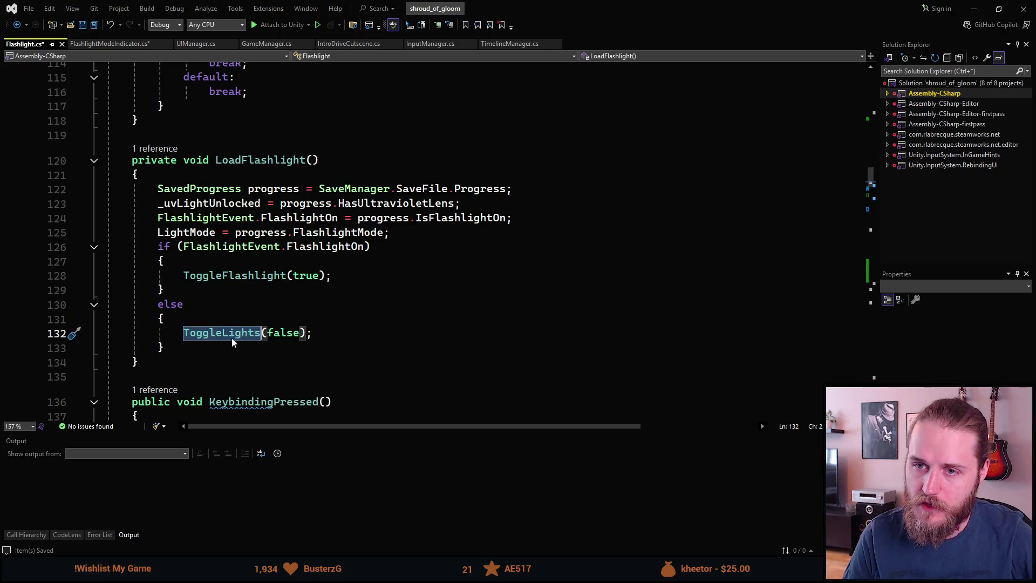
click(241, 303)
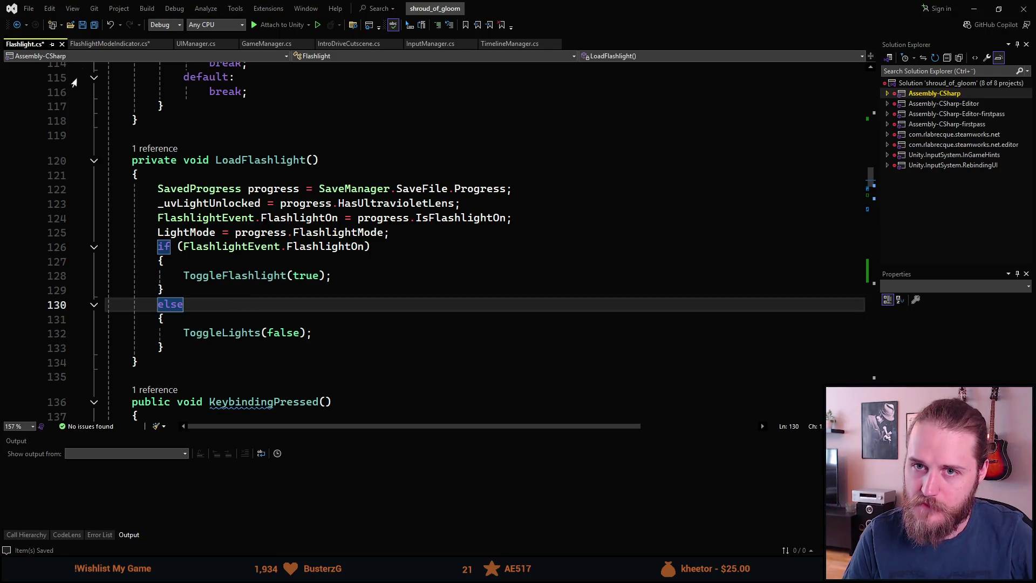
click(108, 44)
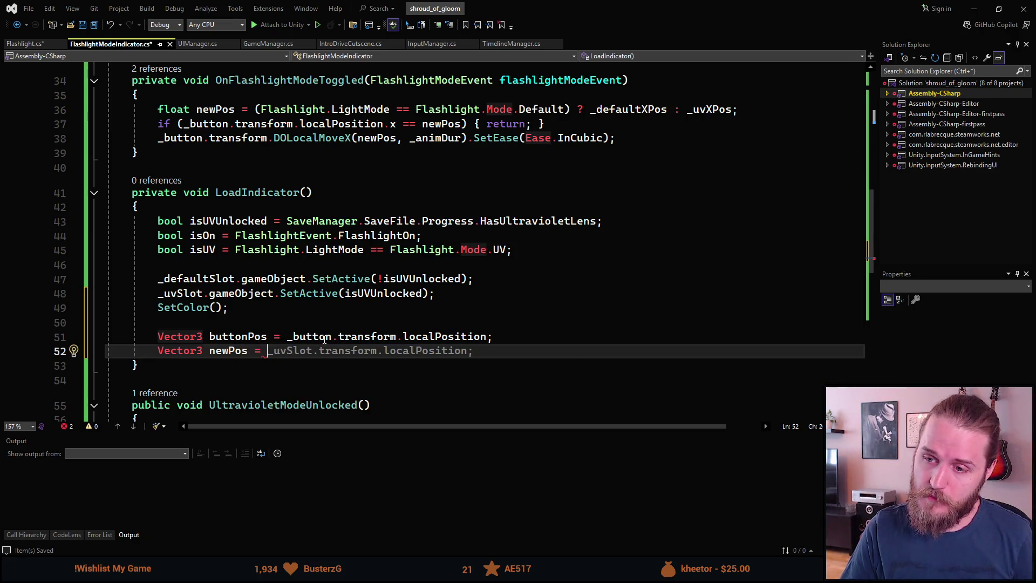
scroll(308, 354, down, 1)
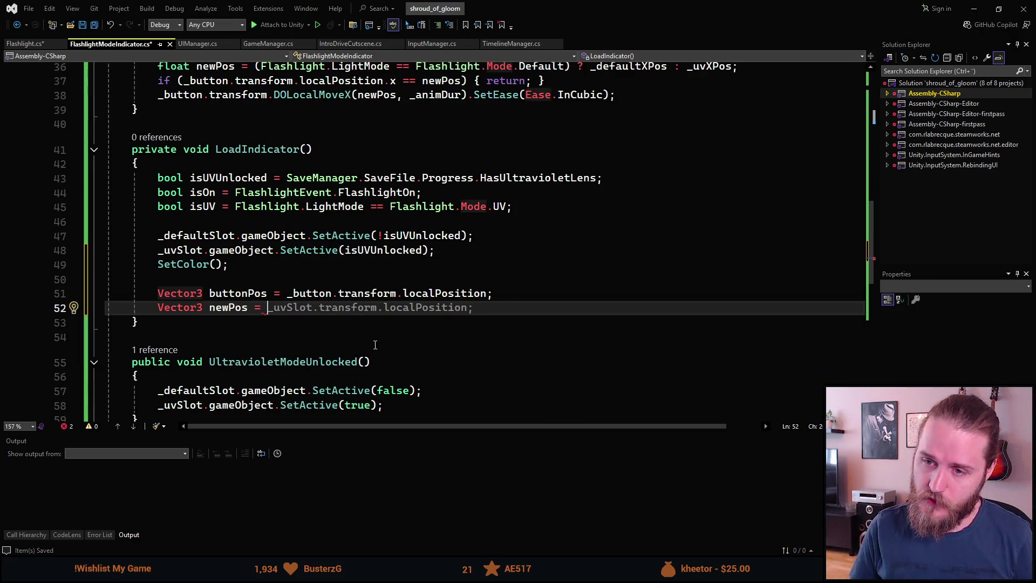
scroll(375, 344, up, 2)
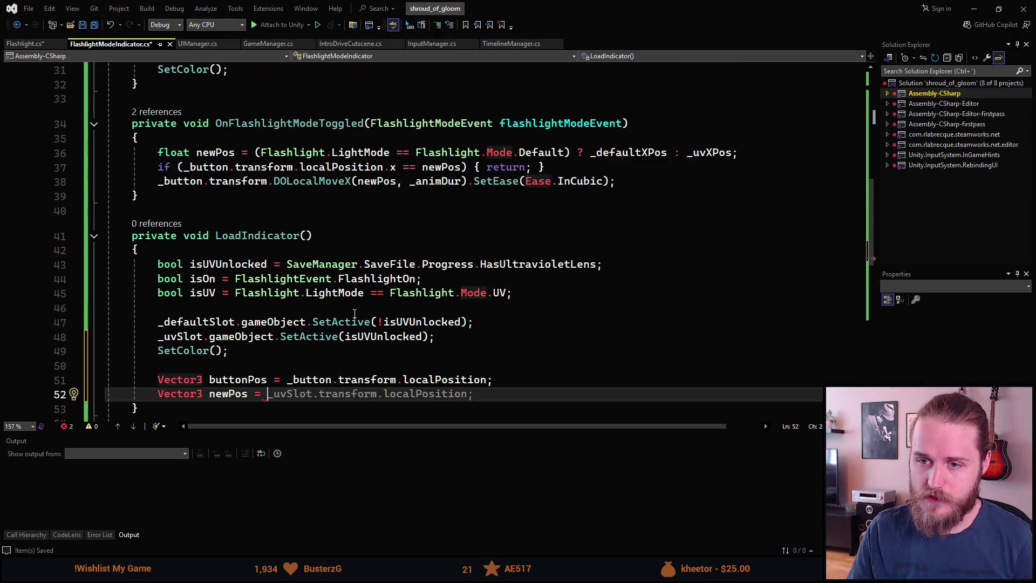
scroll(310, 335, down, 2)
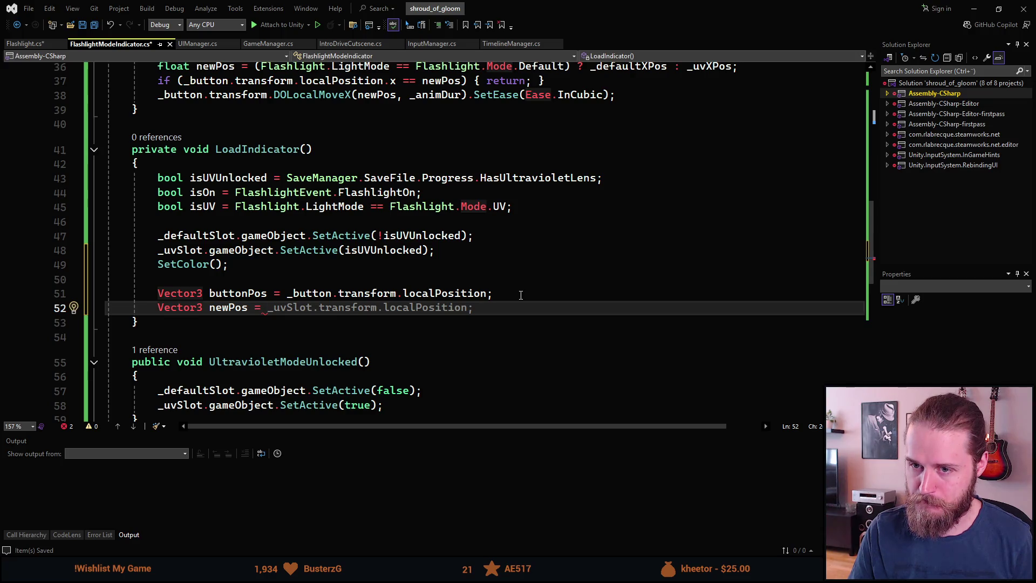
scroll(521, 295, up, 12)
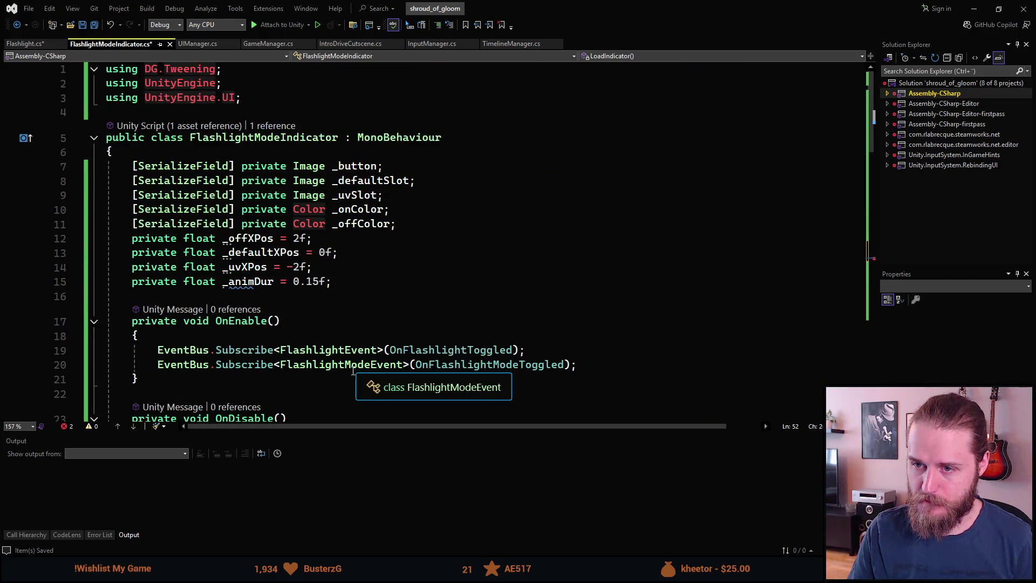
mouse_move(313, 266)
mouse_down()
mouse_move(402, 223)
mouse_move(120, 241)
mouse_move(137, 241)
mouse_up()
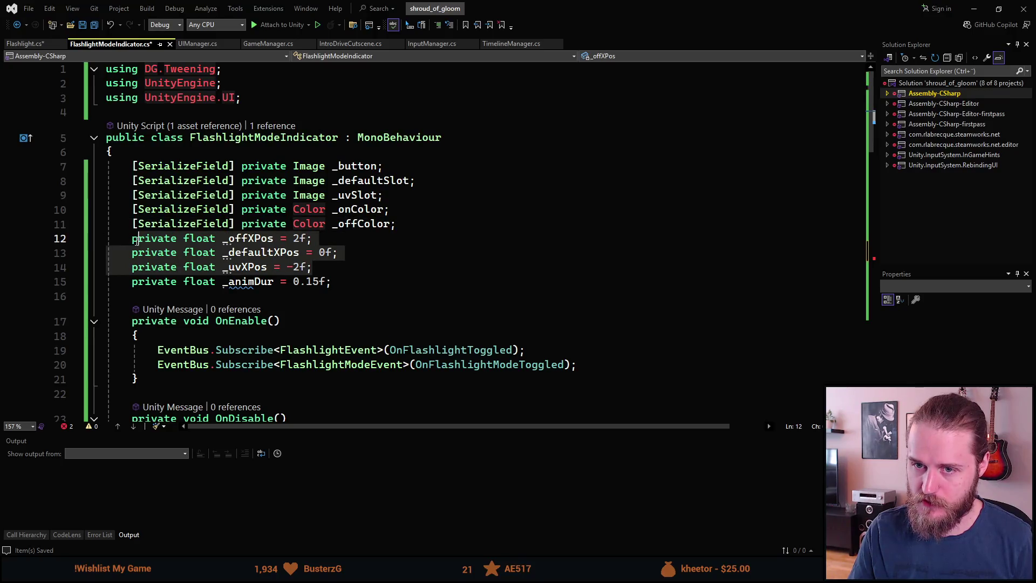
scroll(273, 344, down, 1)
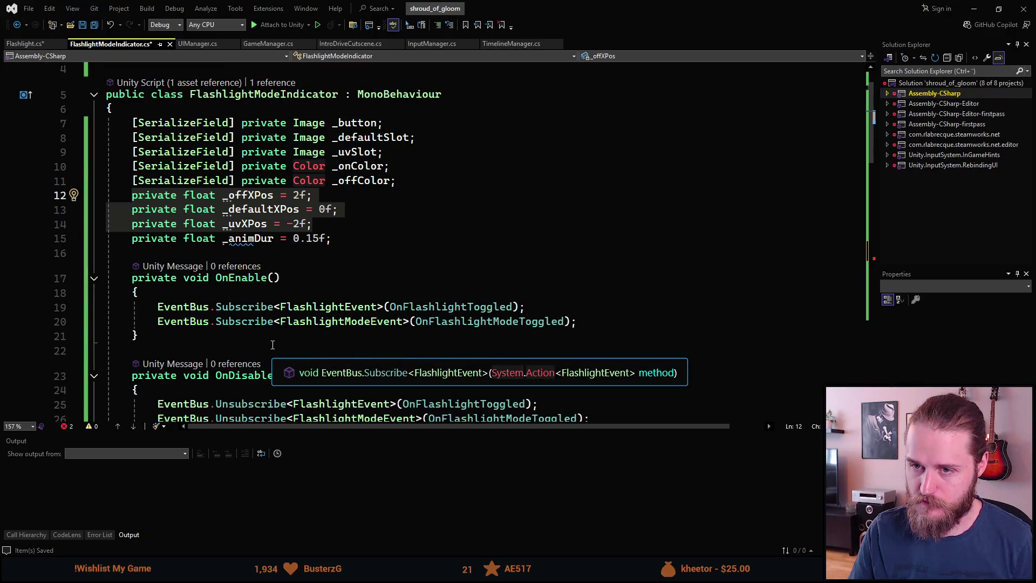
scroll(273, 345, down, 6)
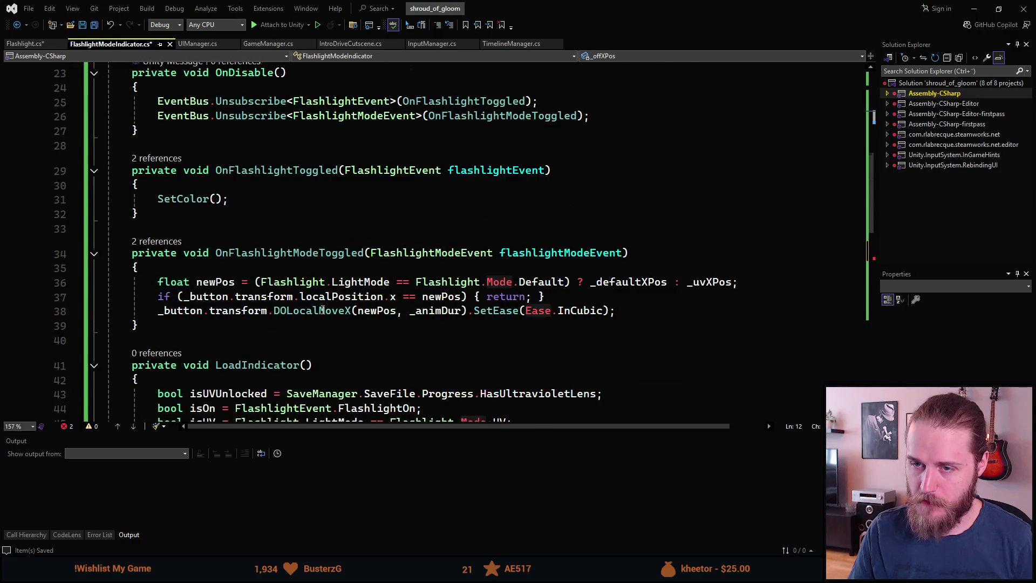
scroll(322, 309, down, 4)
scroll(322, 309, down, 5)
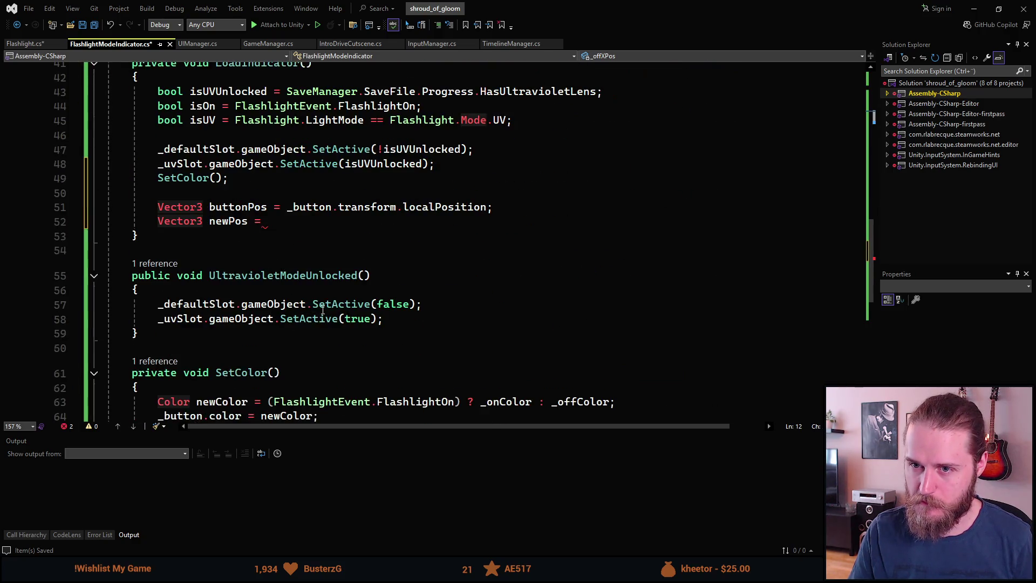
scroll(291, 305, up, 16)
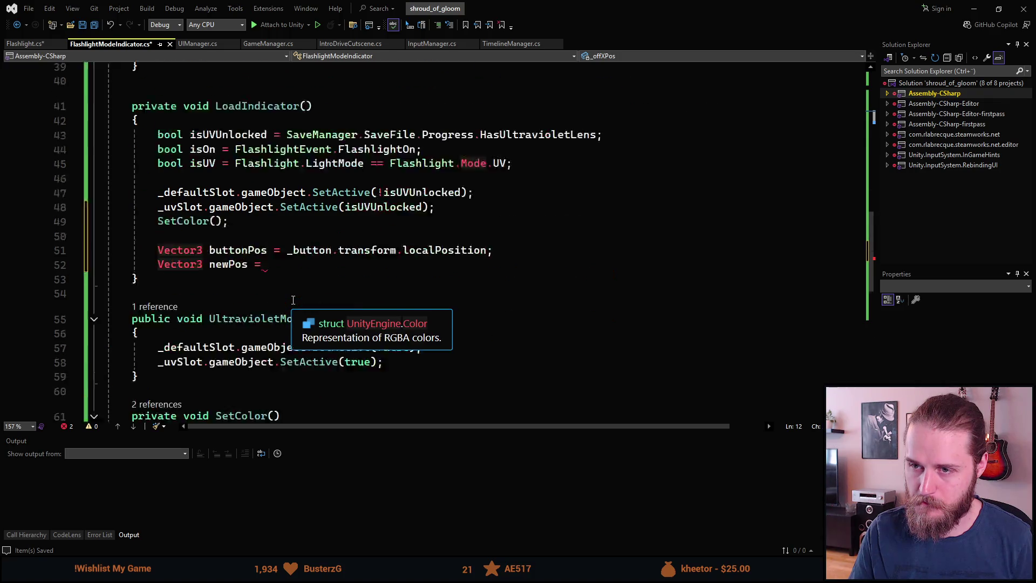
click(255, 158)
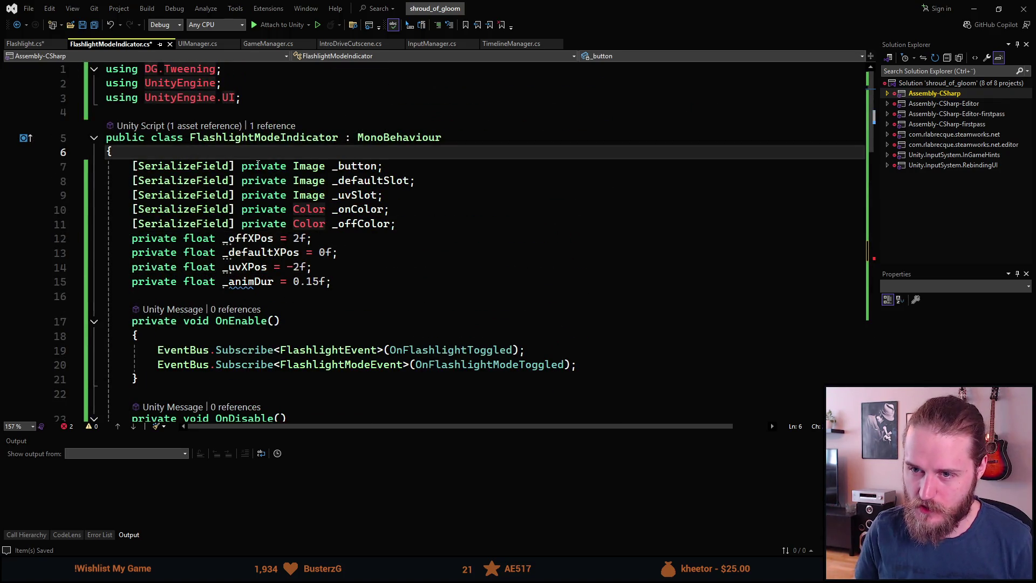
- Declare public enum Mode { Off, Default, UV } at the top of the class
key(Return)
text(public )
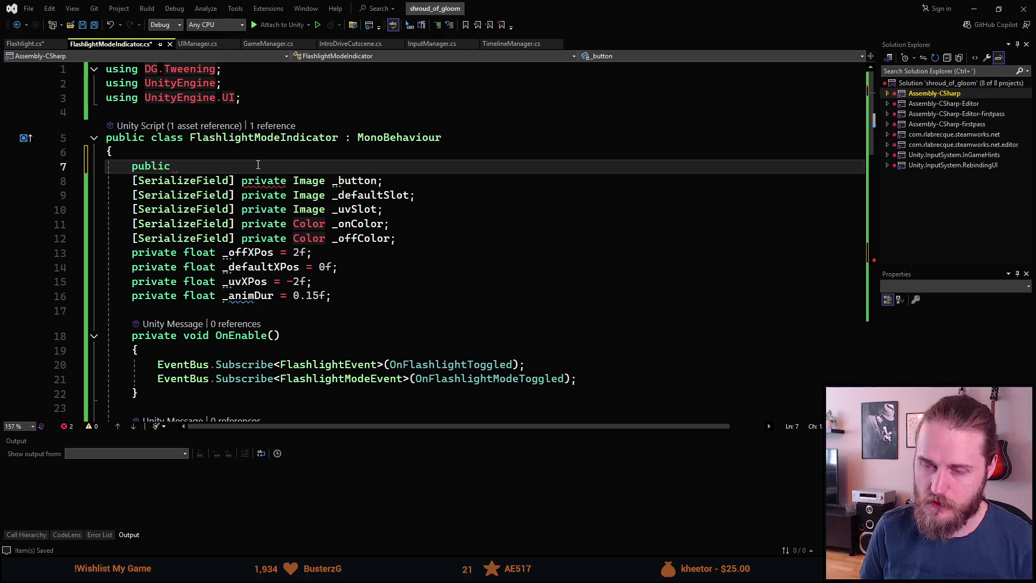
text(Enum)
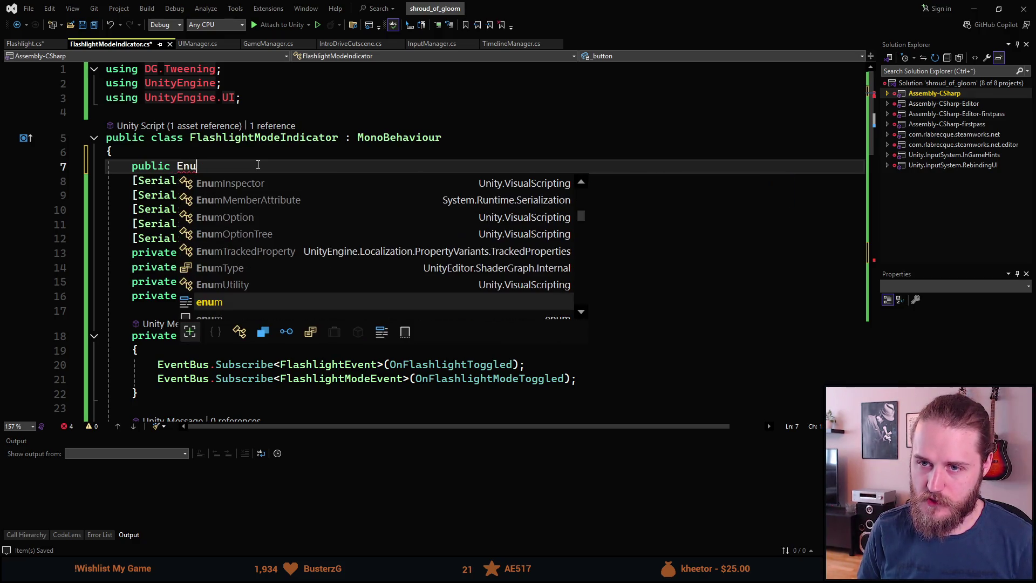
key(BackSpace)
key(BackSpace)
key(BackSpace)
text(enum )
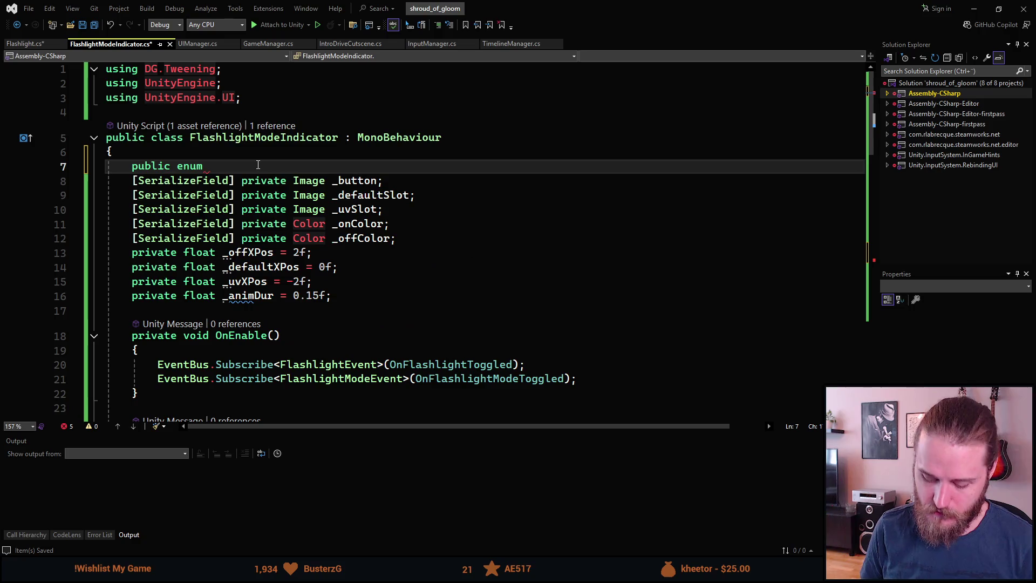
text(Mode )
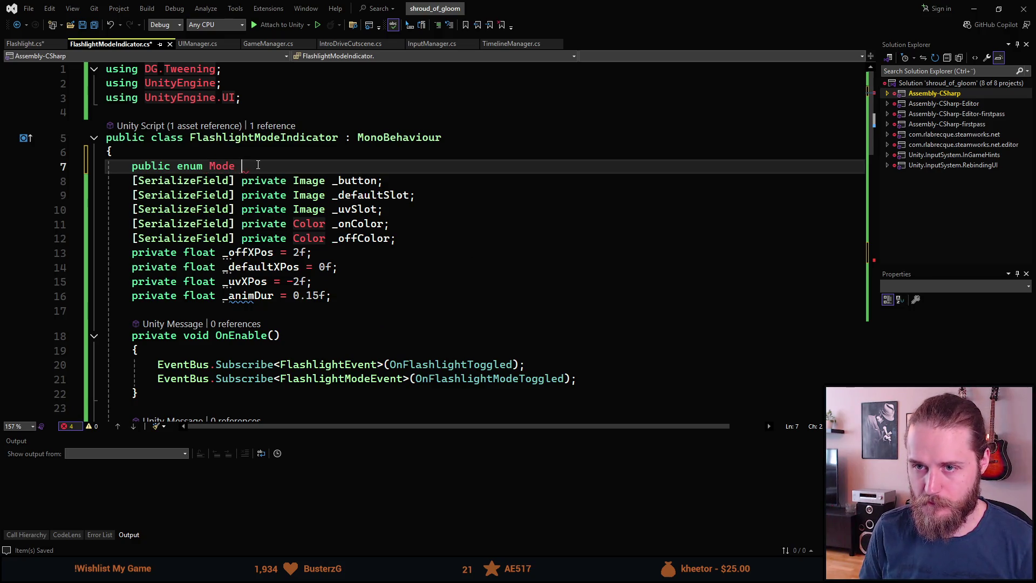
text({ Off, Default, )
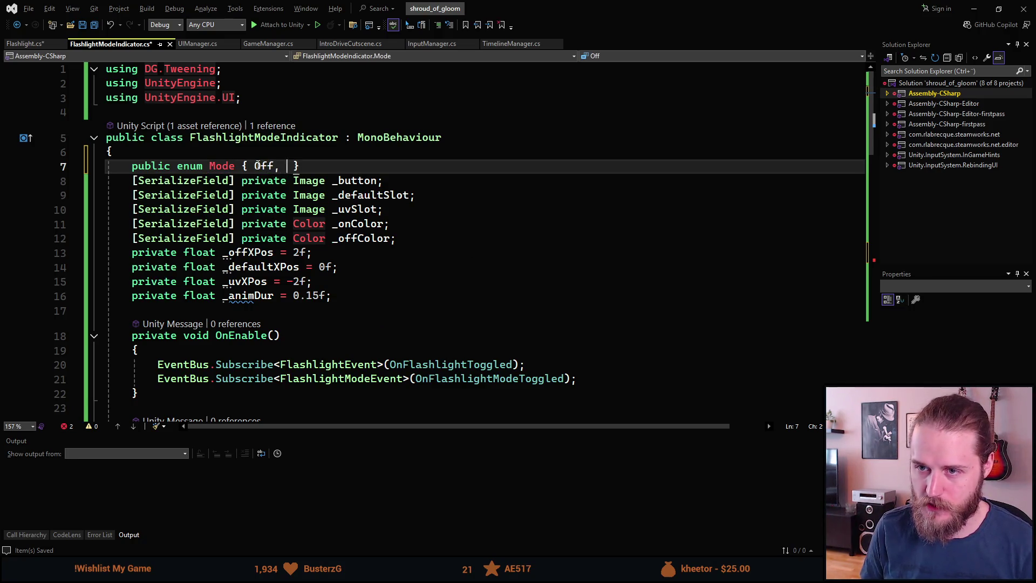
text(UV)
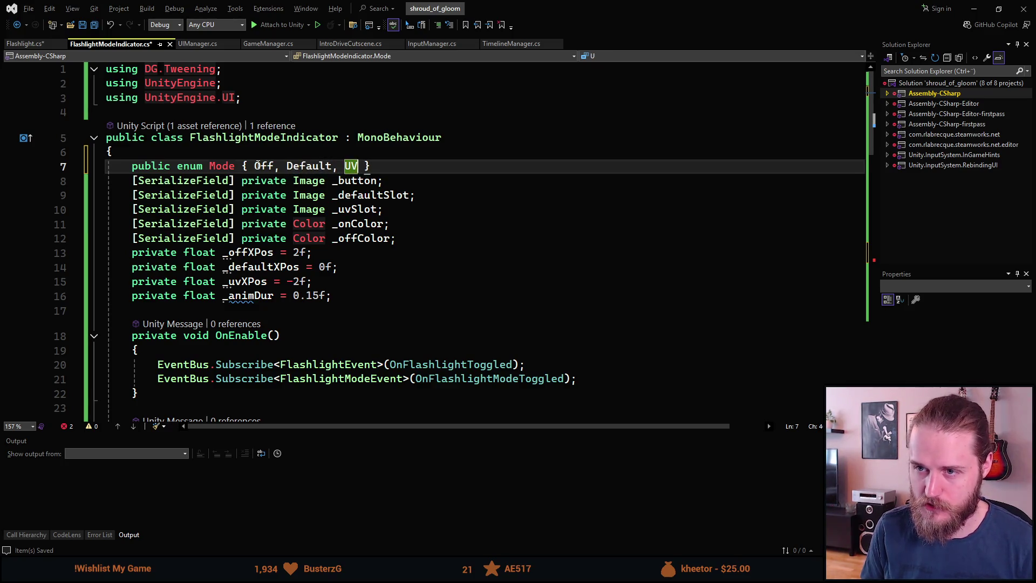
key(ctrl+Left)
key(ctrl+Left)
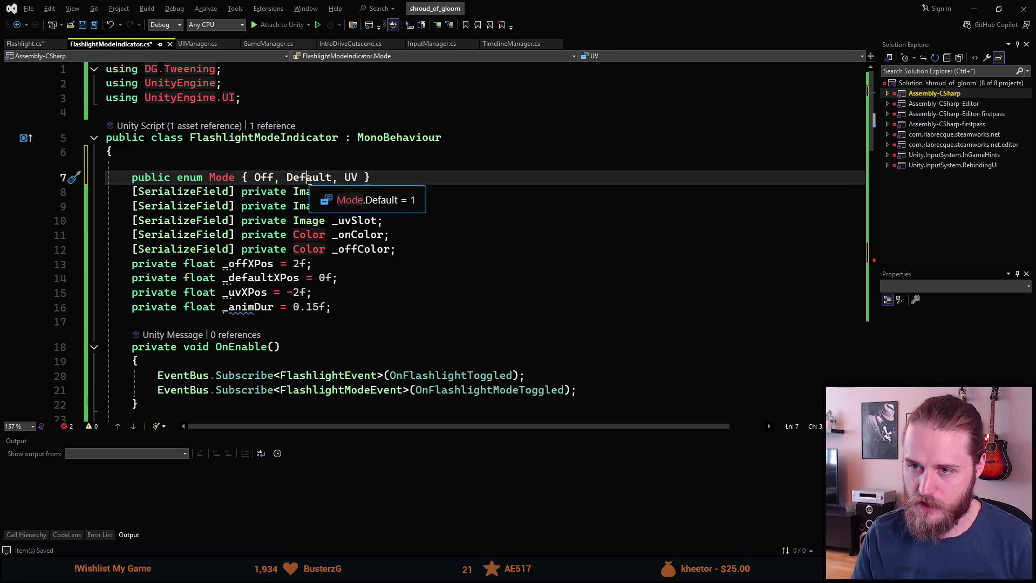
click(465, 249)
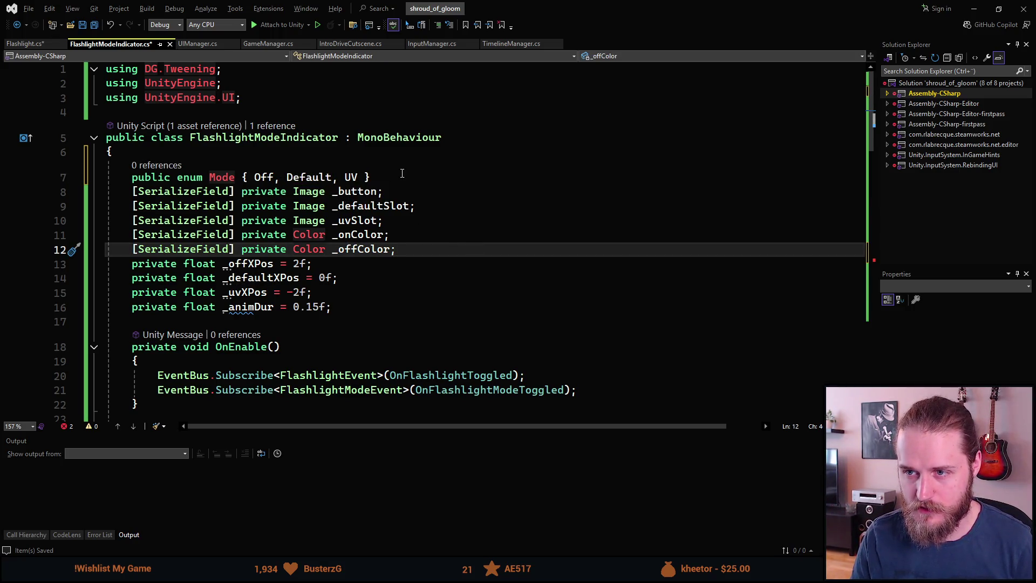
key(Up)
key(Up)
key(Up)
- Add a private Mode _currentMode; field below the enum and save the script
key(Return)
text(p)
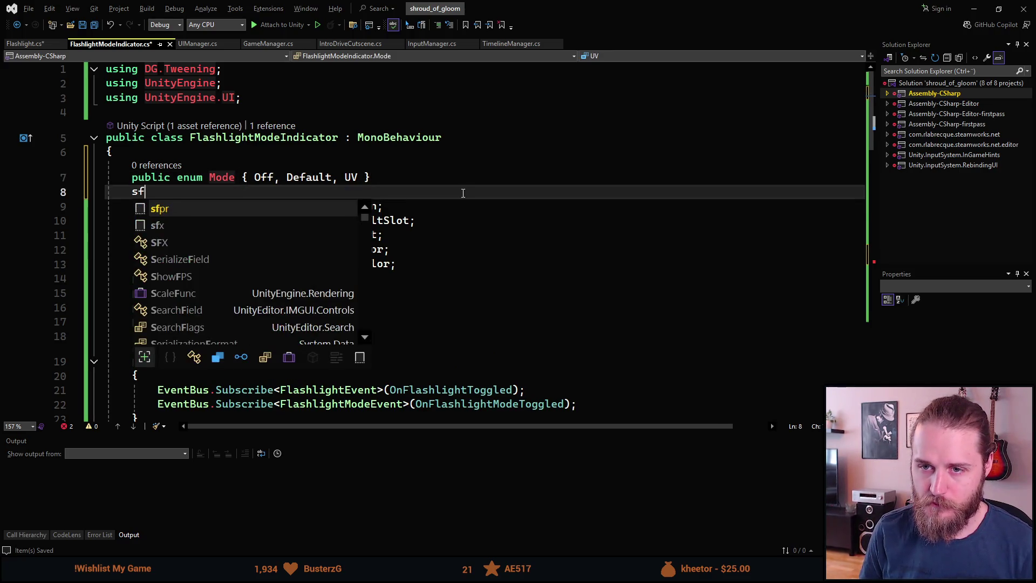
text(rivate )
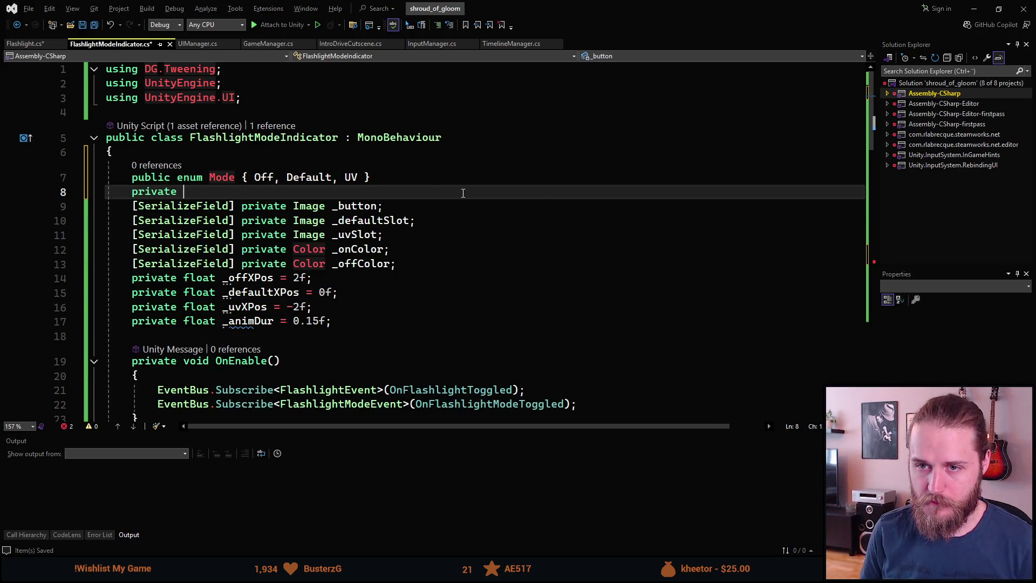
text(Mode _current)
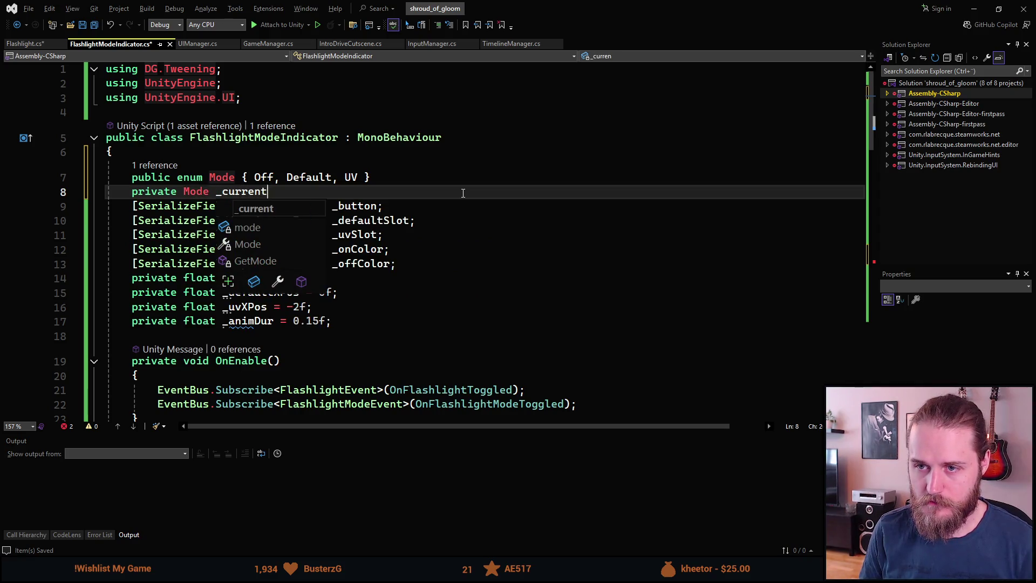
text(Mode;)
key(ctrl+s)
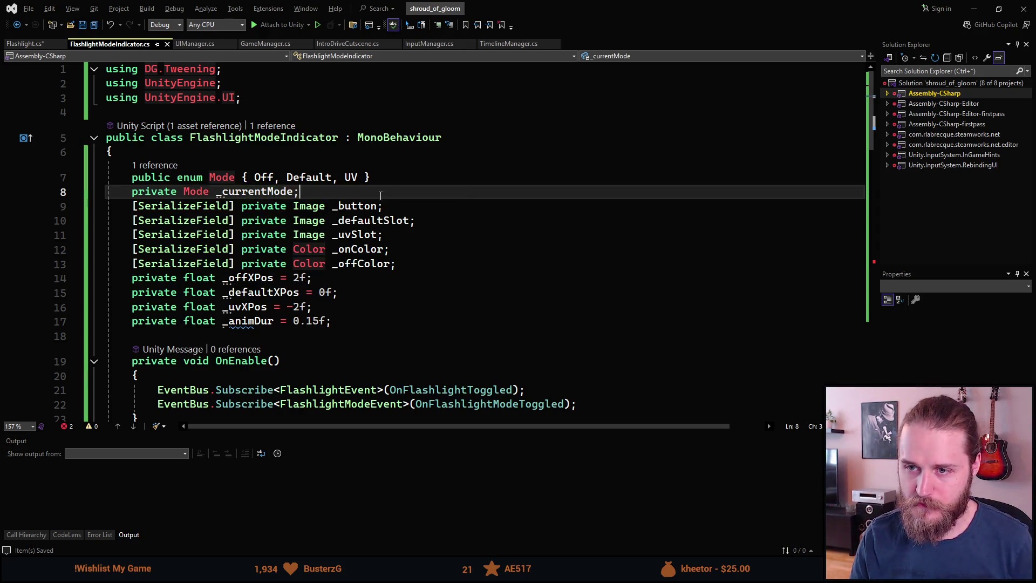
drag(312, 307, 127, 281)
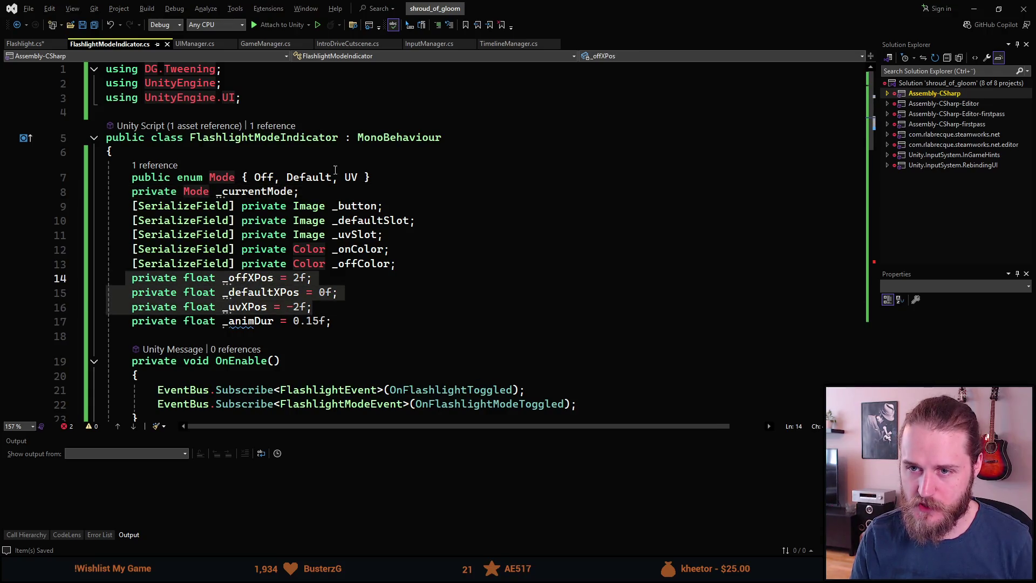
scroll(264, 247, down, 12)
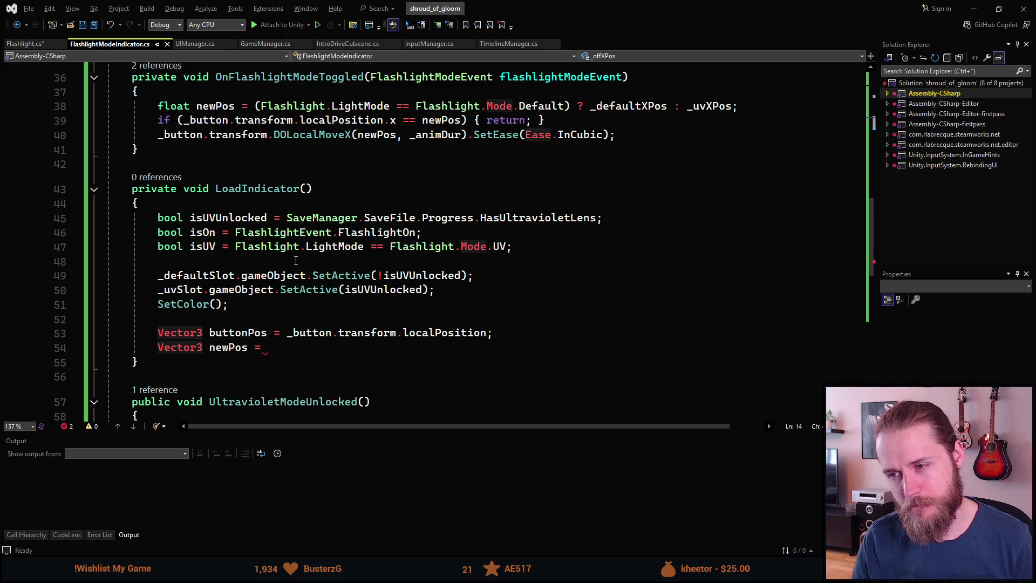
right_click(258, 358)
- Delete the Mode enum and _currentMode field lines and save the script
click(232, 304)
scroll(230, 326, up, 12)
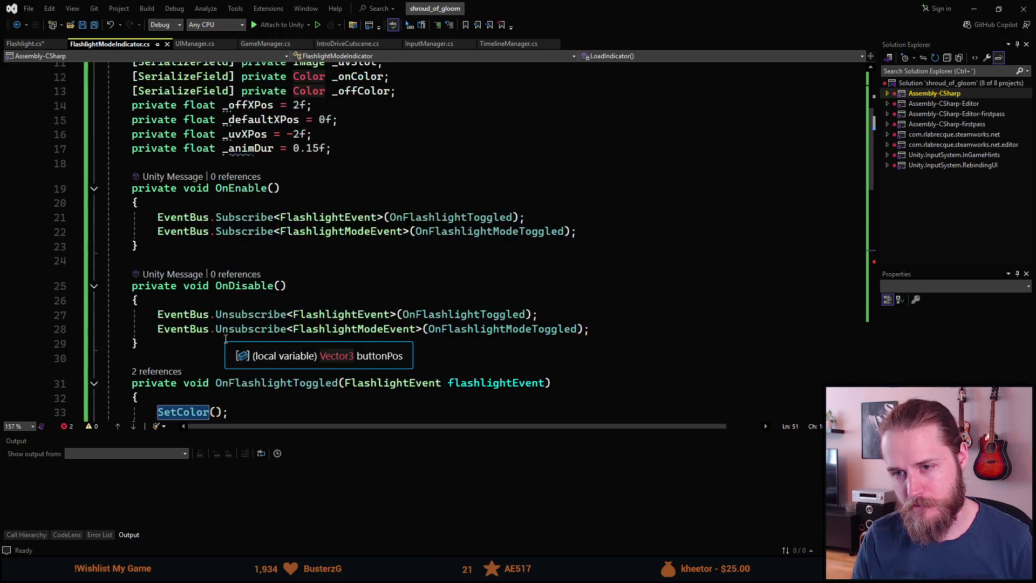
drag(300, 191, 112, 152)
key(BackSpace)
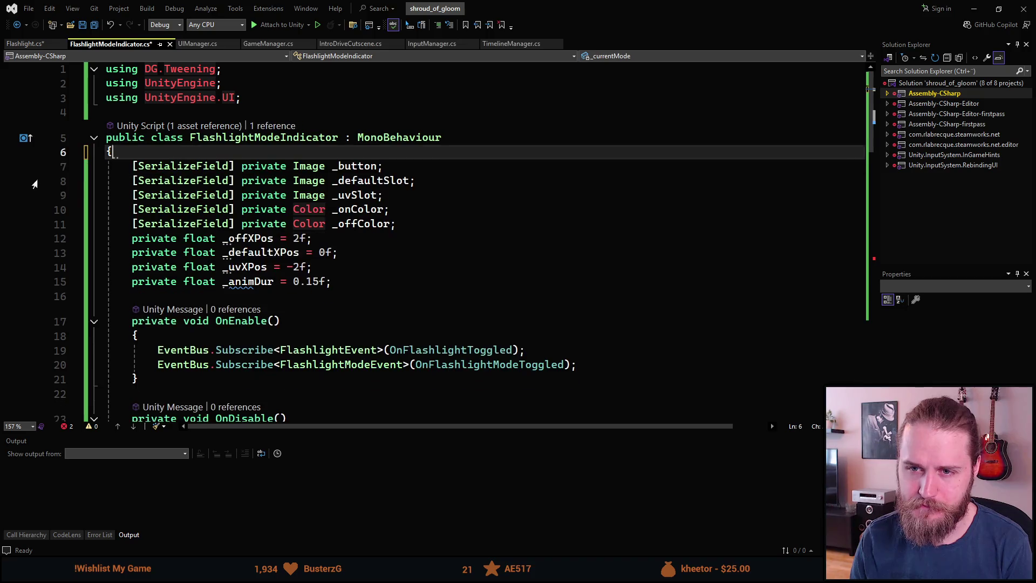
scroll(281, 197, down, 1)
scroll(281, 197, down, 1)
key(ctrl+s)
- Place the caret after newPos = on LoadIndicator's unfinished line
scroll(269, 215, down, 13)
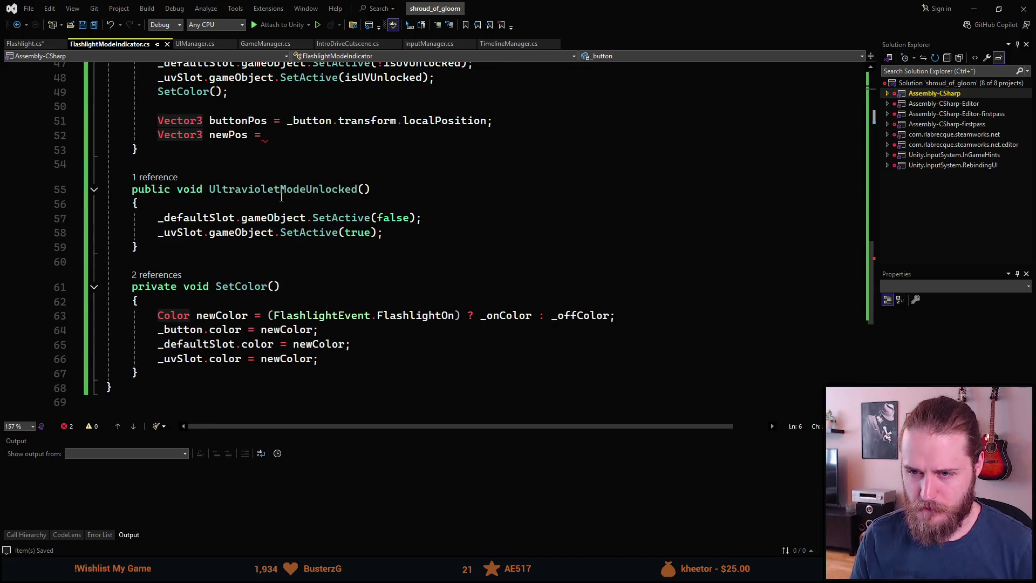
scroll(247, 248, up, 4)
scroll(219, 294, up, 1)
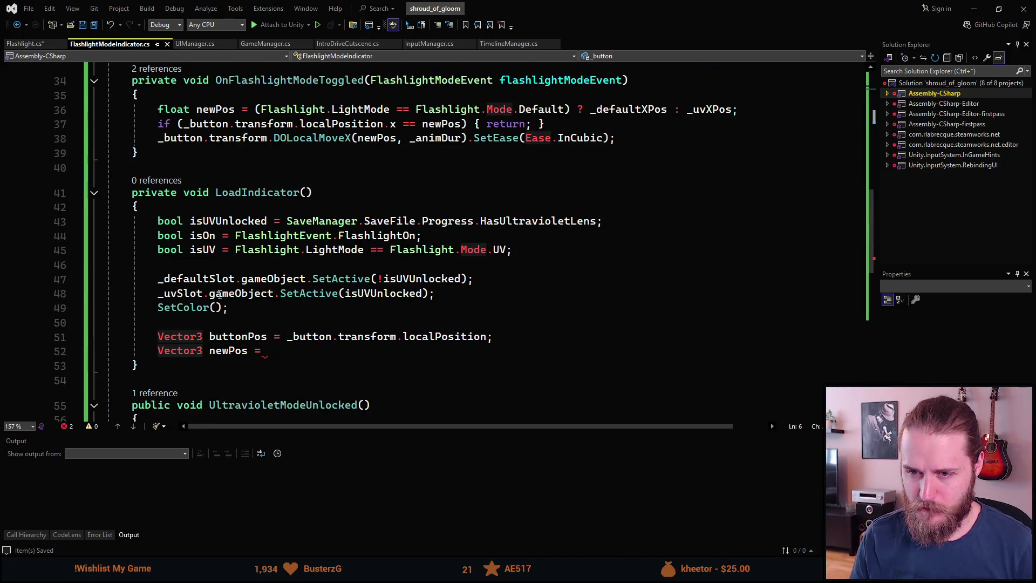
click(250, 312)
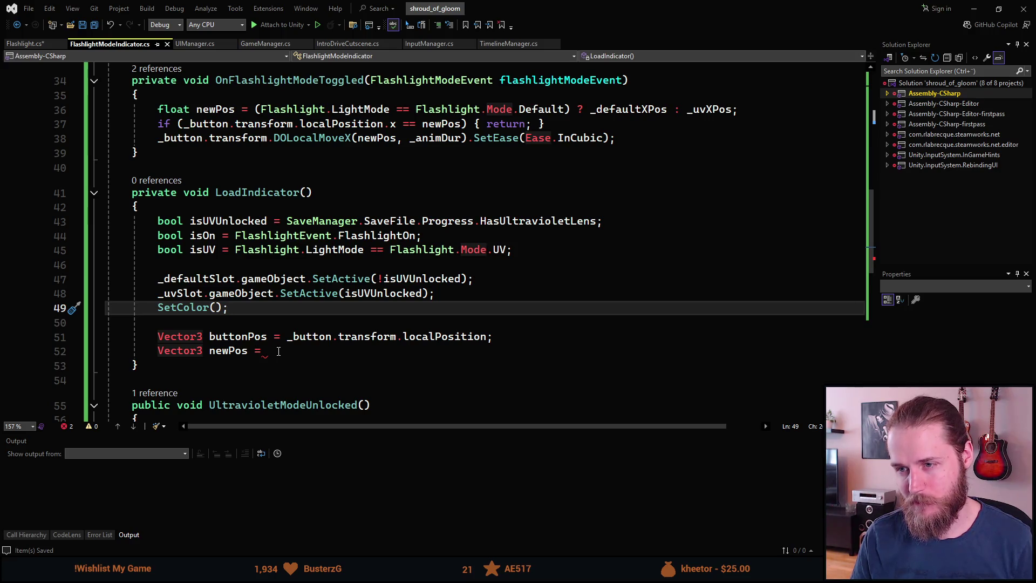
click(279, 352)
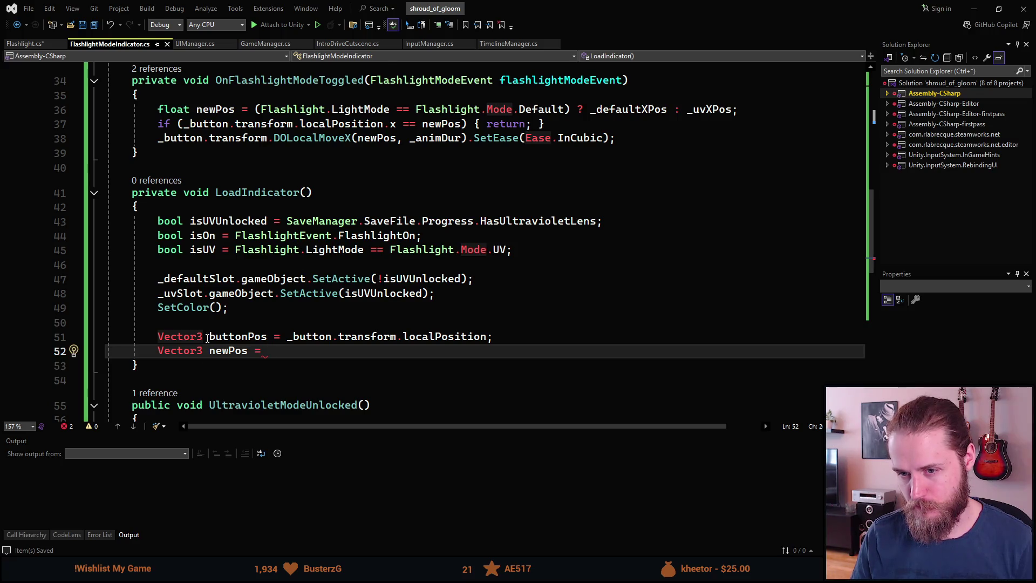
scroll(259, 324, down, 2)
scroll(300, 317, up, 1)
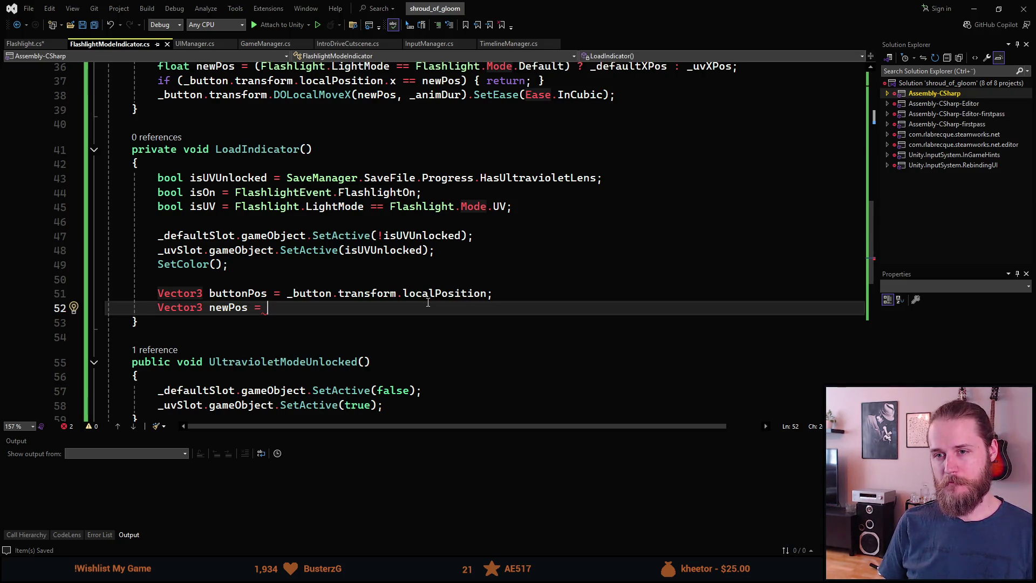
- Write the value as isOn ? _defaultXPos : _offXPos using the suggested branches
text(isOn)
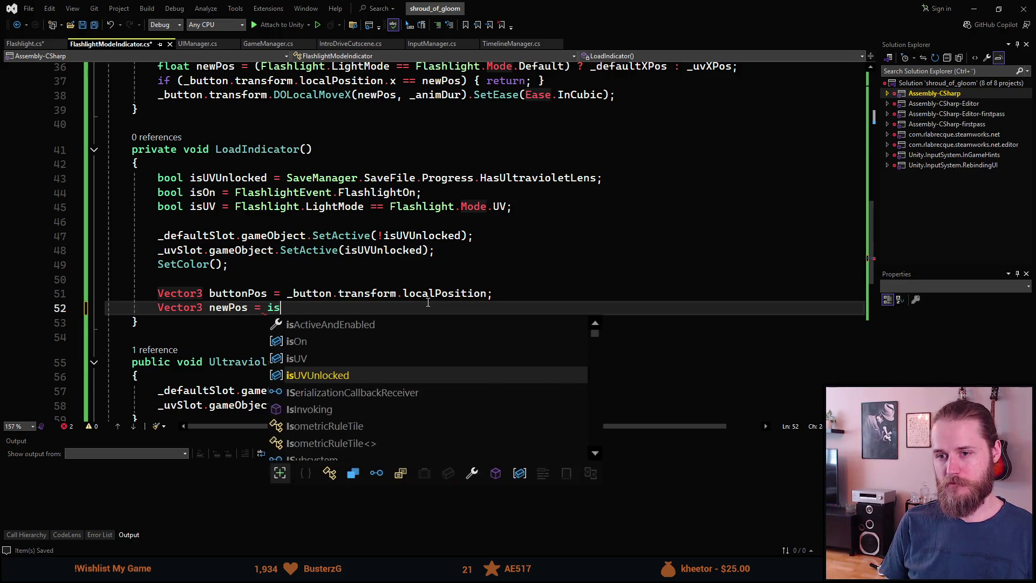
key(Escape)
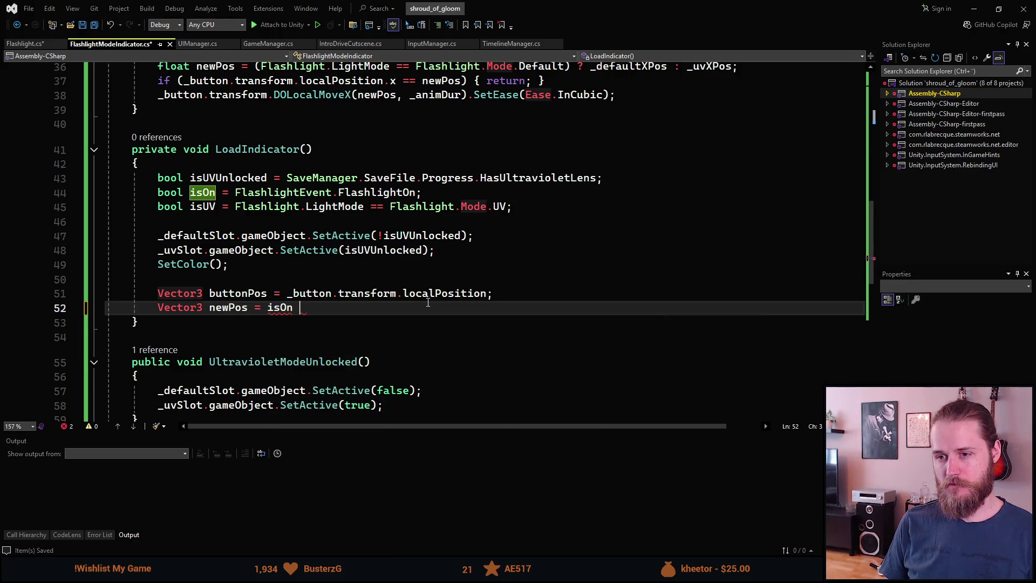
text(?)
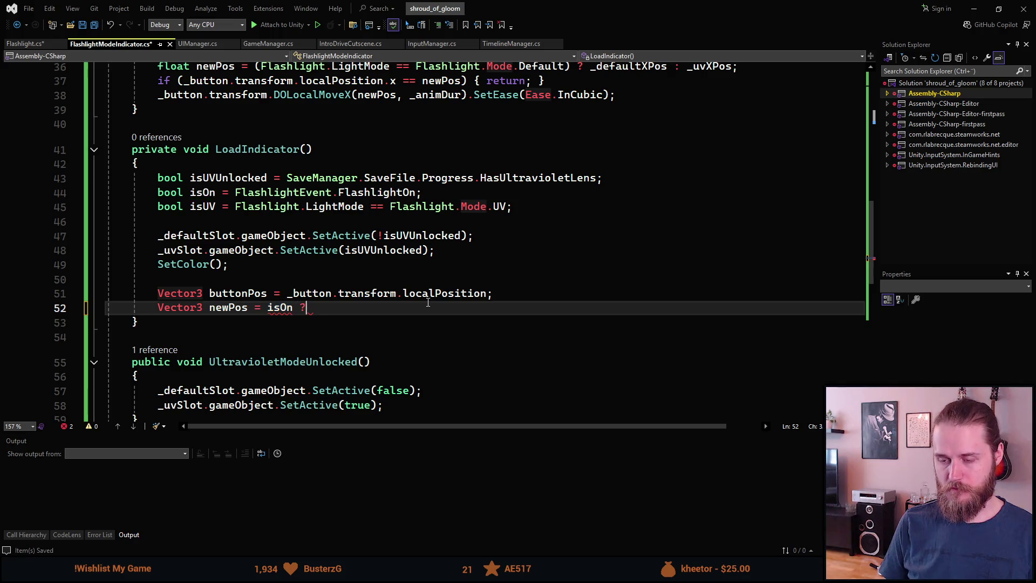
key(Tab)
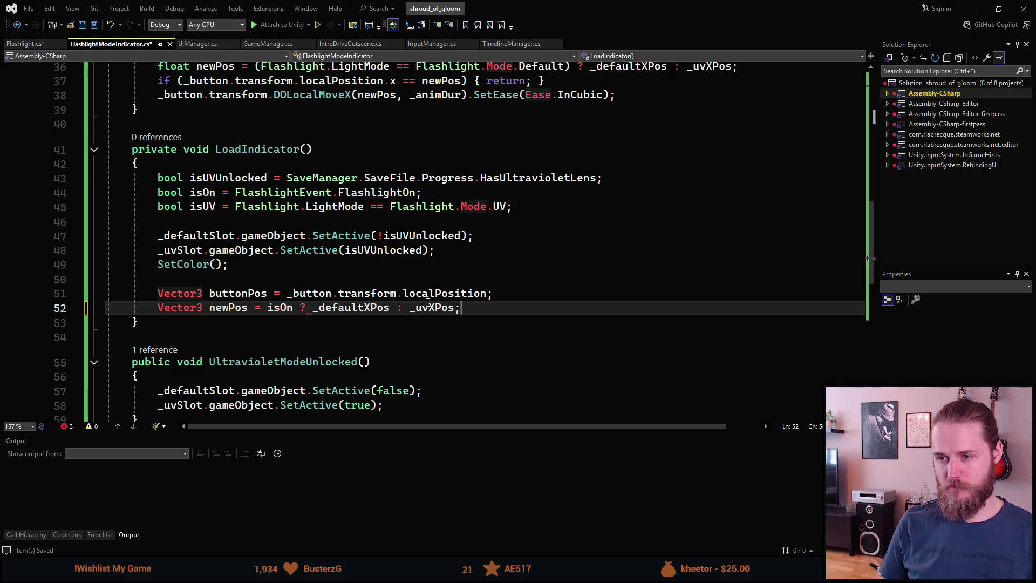
click(427, 306)
key(BackSpace)
key(BackSpace)
text(off)
key(End)
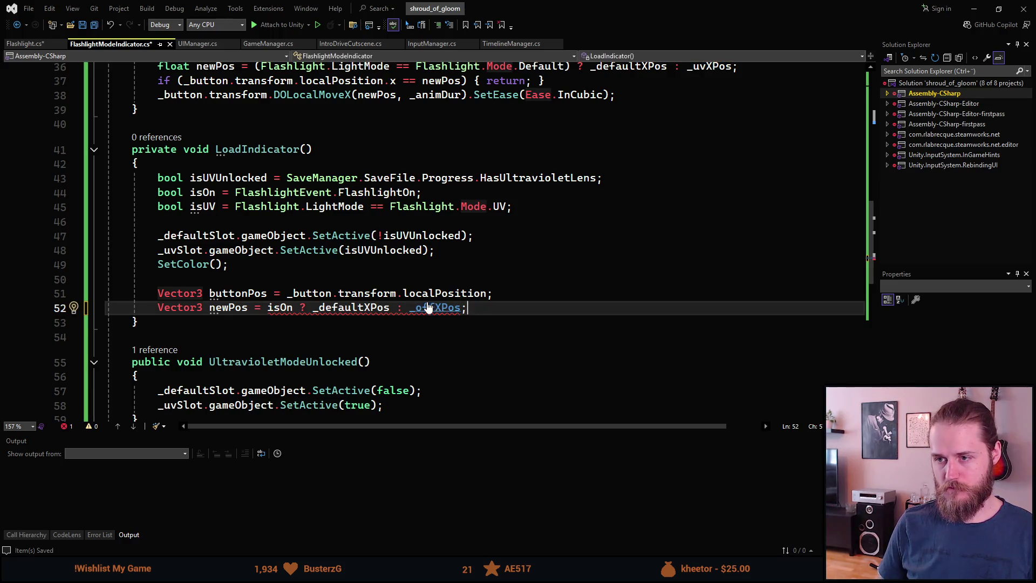
key(ctrl+Left)
key(ctrl+Left)
key(ctrl+Left)
key(ctrl+Left)
- Change the declaration to float xPos and delete its entire right-hand value
key(ctrl+BackSpace)
key(ctrl+BackSpace)
text(float xPos)
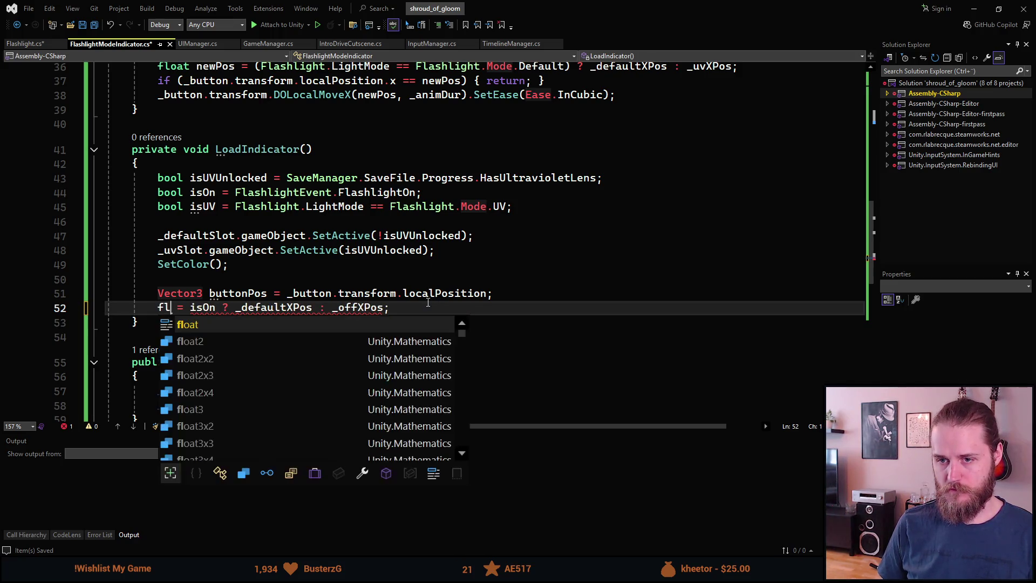
key(ctrl+Right)
key(ctrl+Right)
key(ctrl+Right)
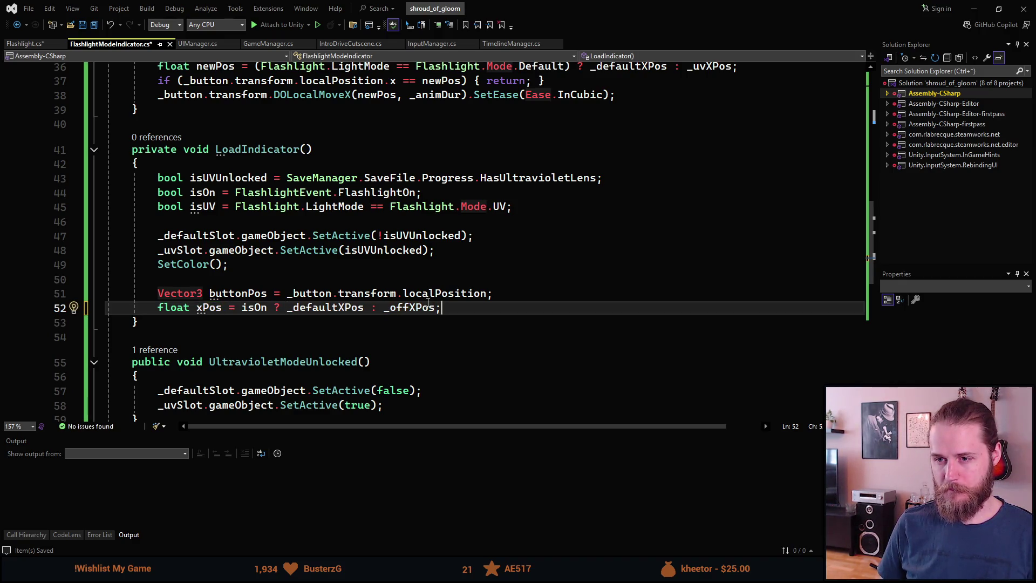
key(Left)
key(ctrl+shift+Left)
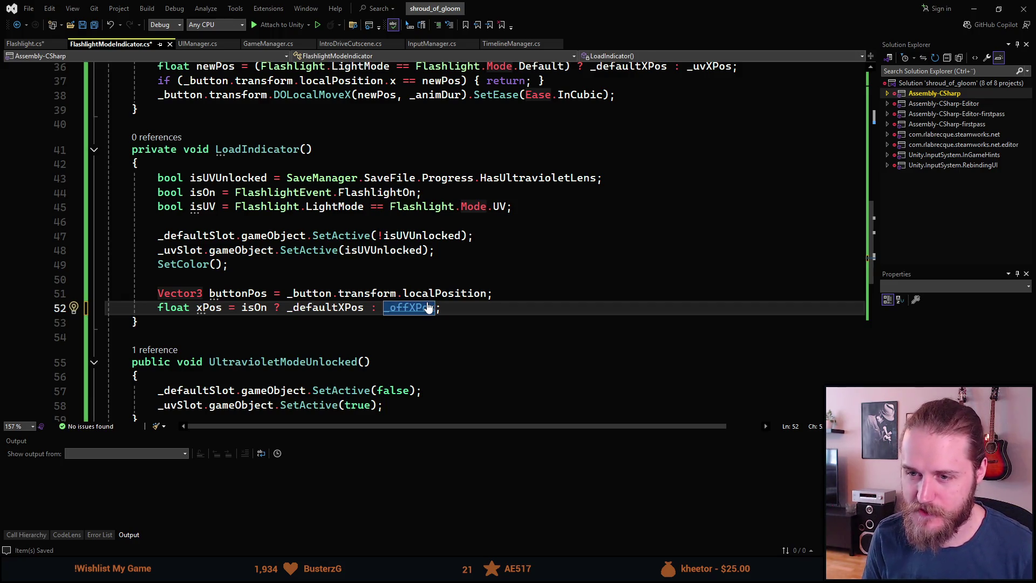
key(BackSpace)
key(BackSpace)
key(BackSpace)
key(ctrl+BackSpace)
key(BackSpace)
key(BackSpace)
key(ctrl+BackSpace)
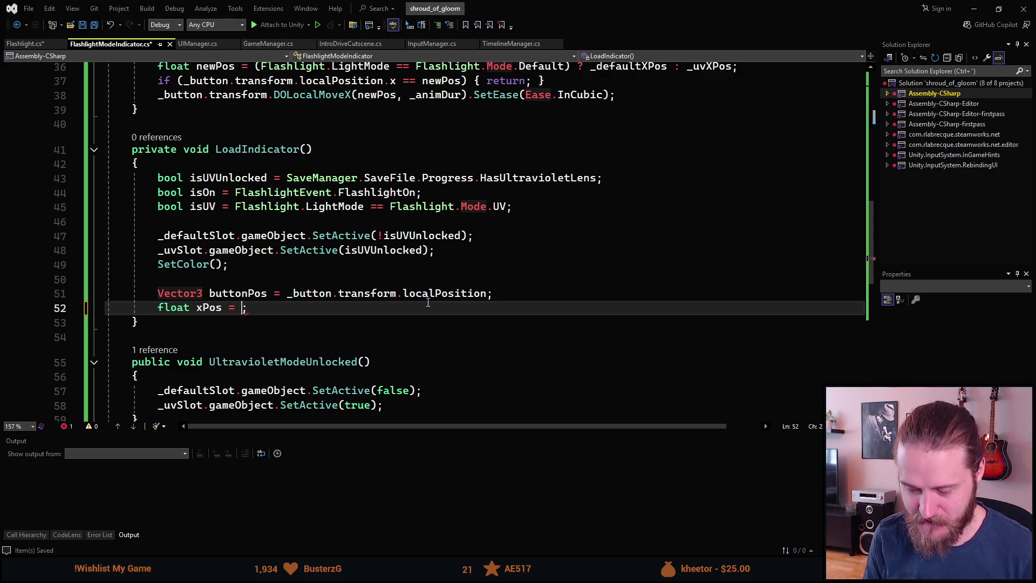
- Start the xPos value with the (!isOn) ? _offXPos off-state branch
text(!)
text(isO)
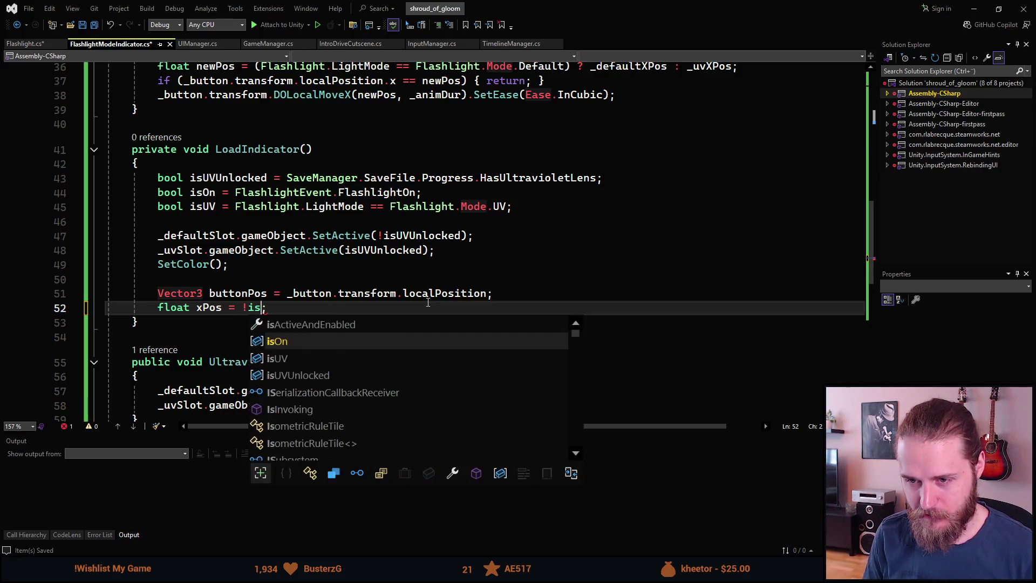
text(n ?)
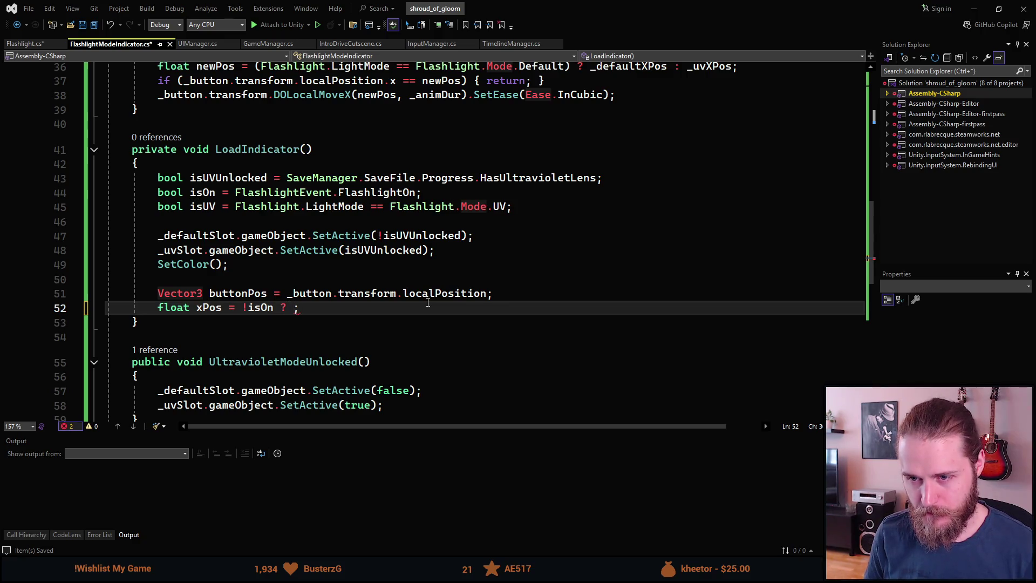
key(Left)
key(Left)
key(Left)
text())
key(Left)
key(Left)
key(Left)
text(()
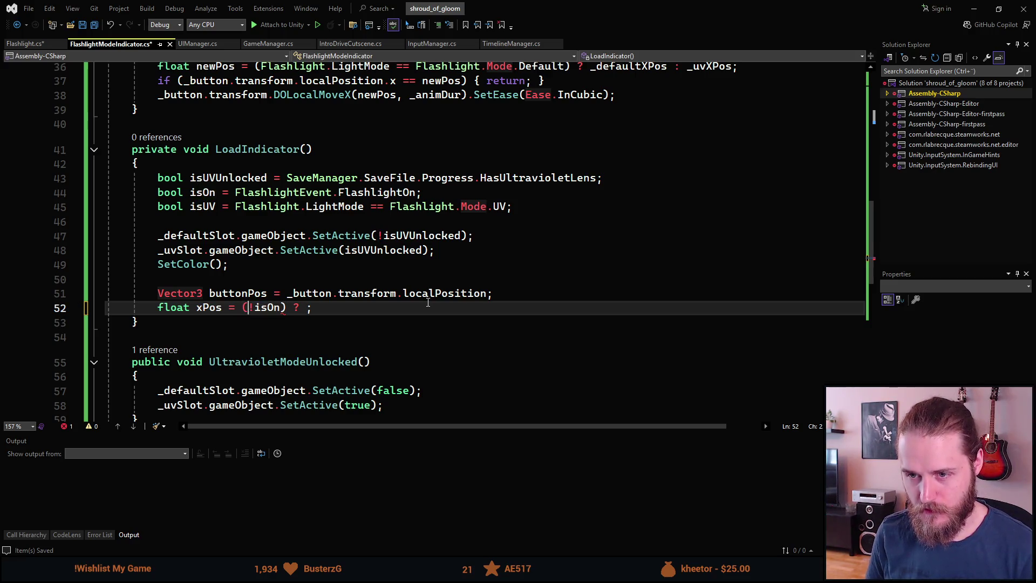
key(End)
key(Left)
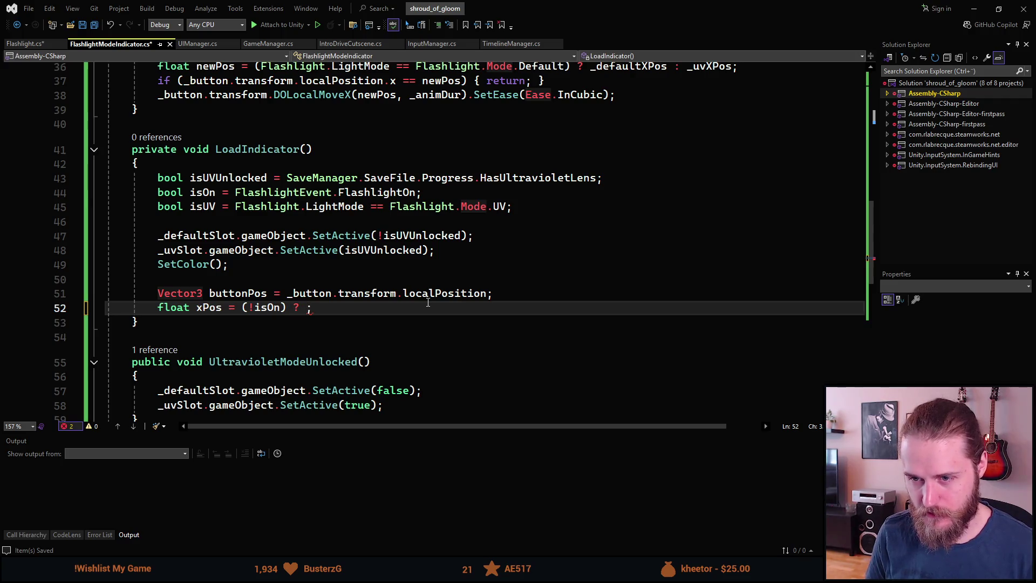
text(_)
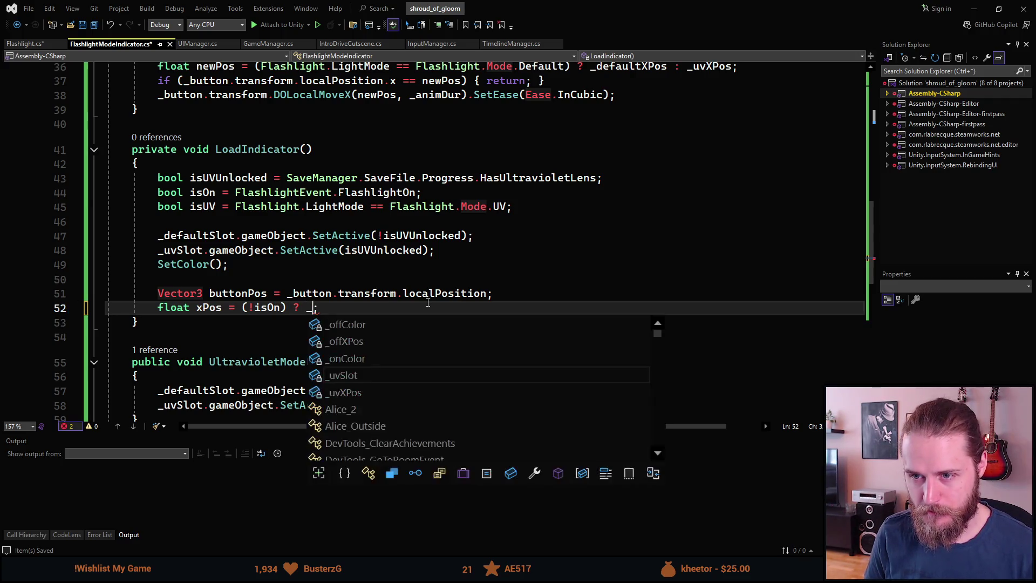
text(off)
key(Tab)
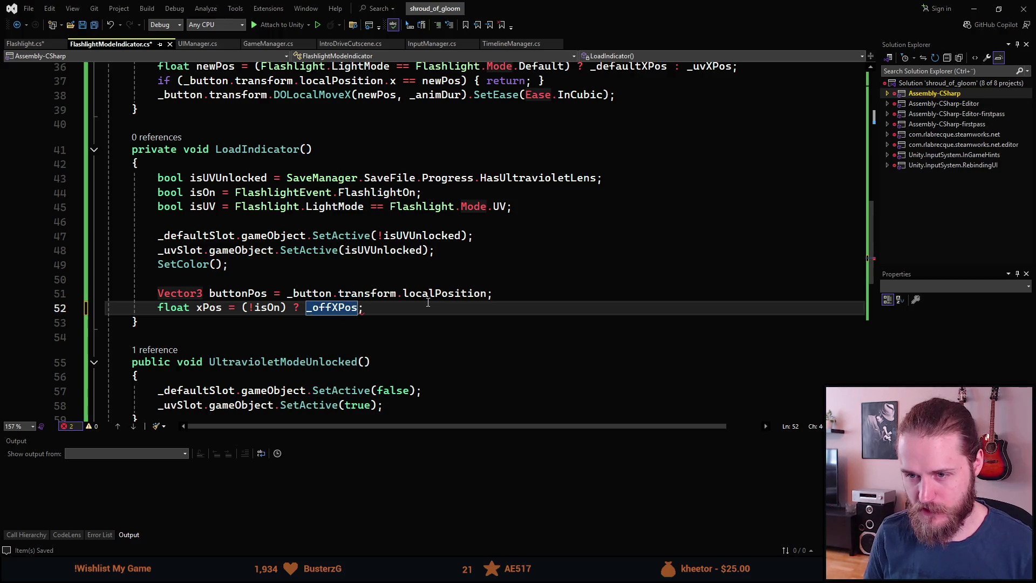
- Append the nested : (isUV) ? _uvXPos : _defaultXPos; branches and open a new line
text(: )
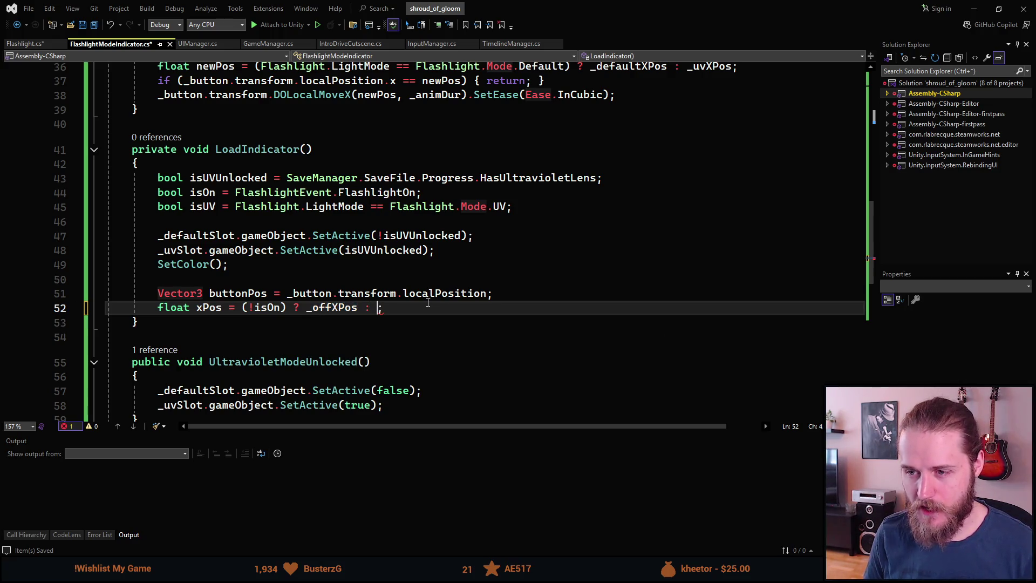
text(()
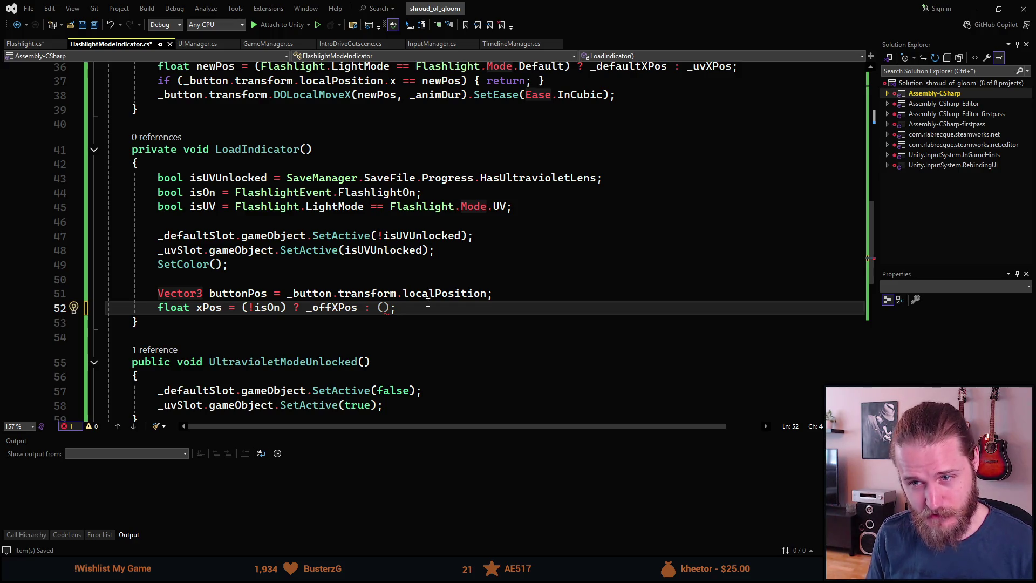
text(isI)
key(BackSpace)
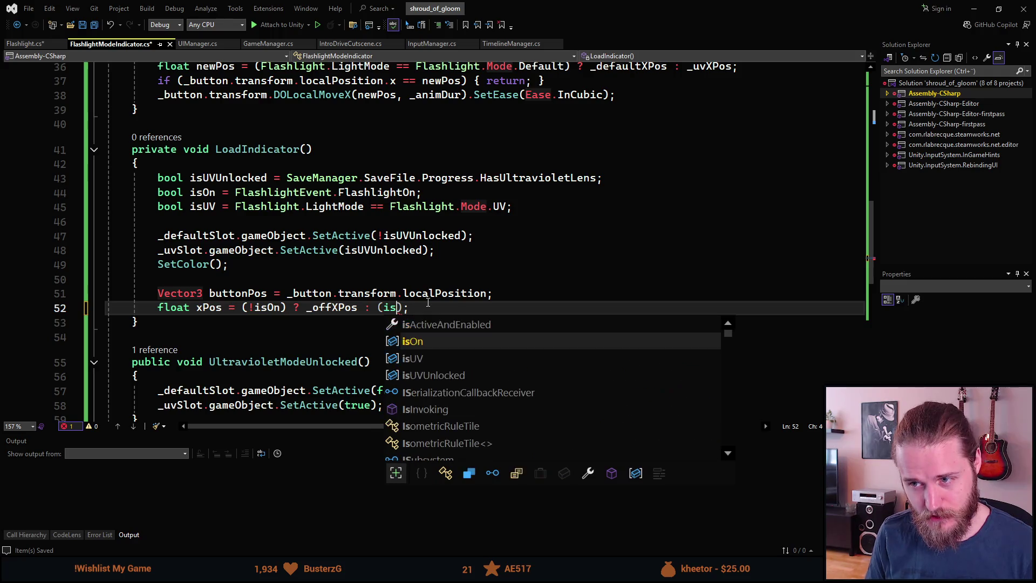
text(UV)
key(Escape)
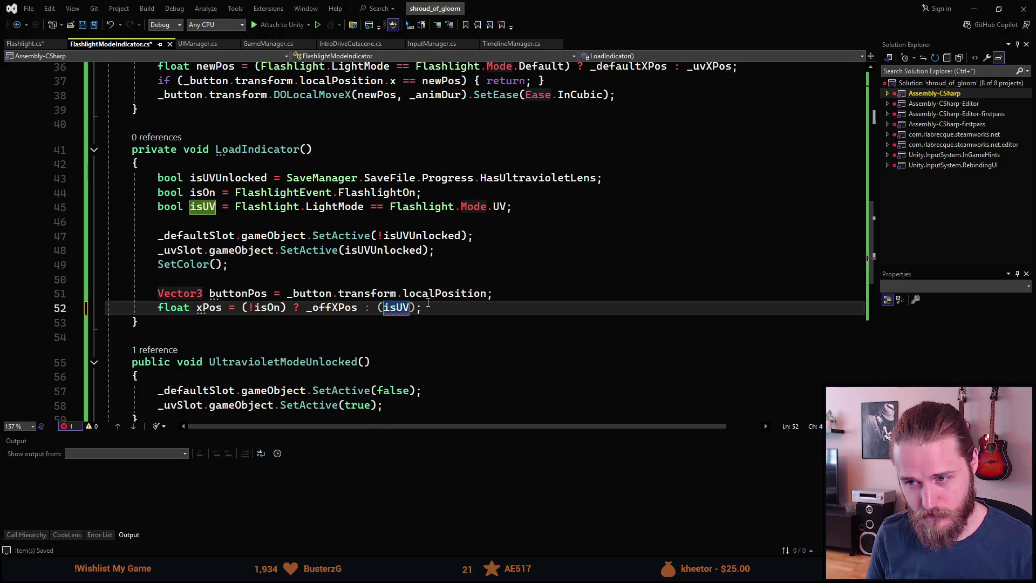
text() ?)
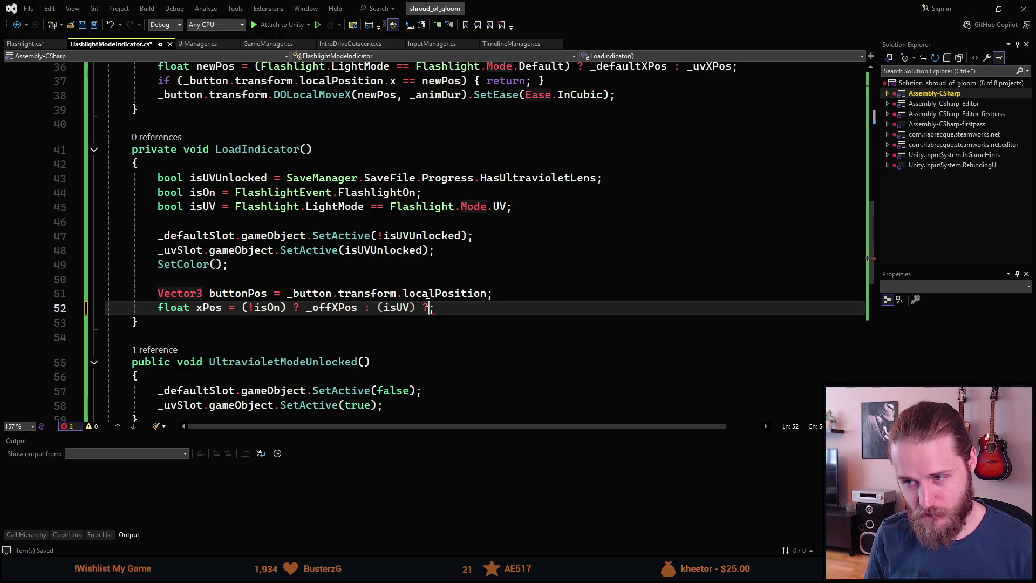
text( _uv)
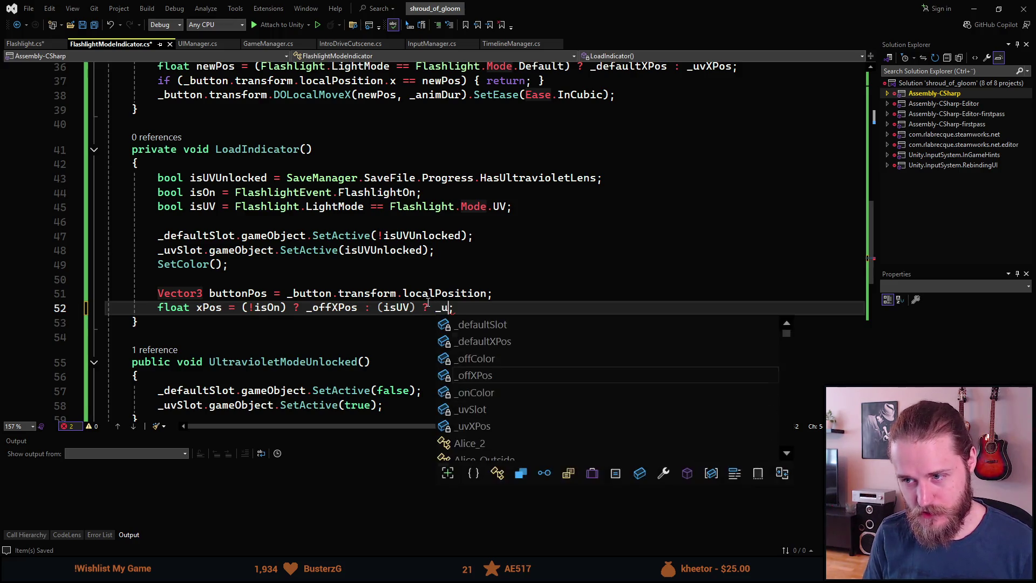
key(Tab)
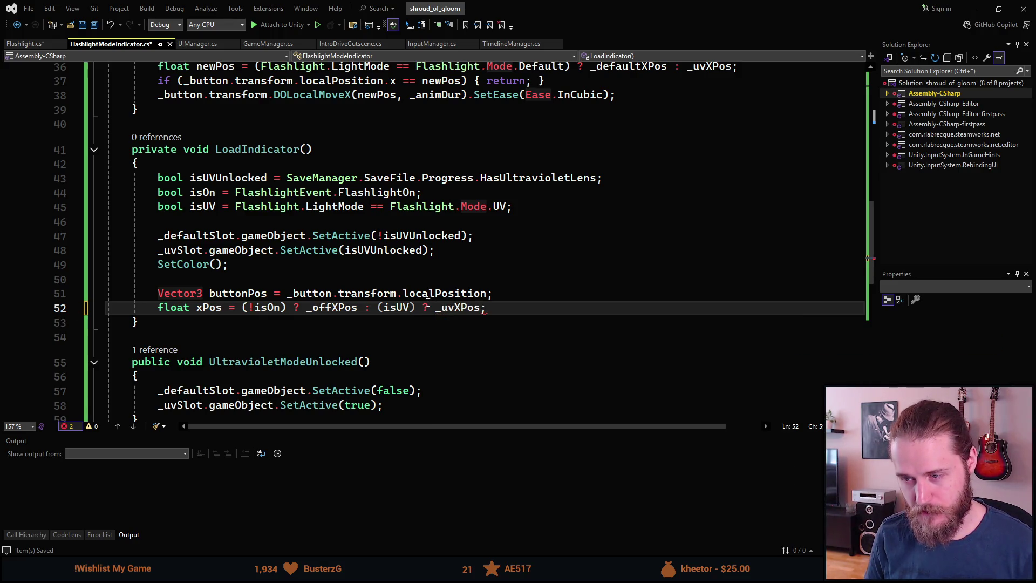
text(: _def)
key(Down)
key(Tab)
key(End)
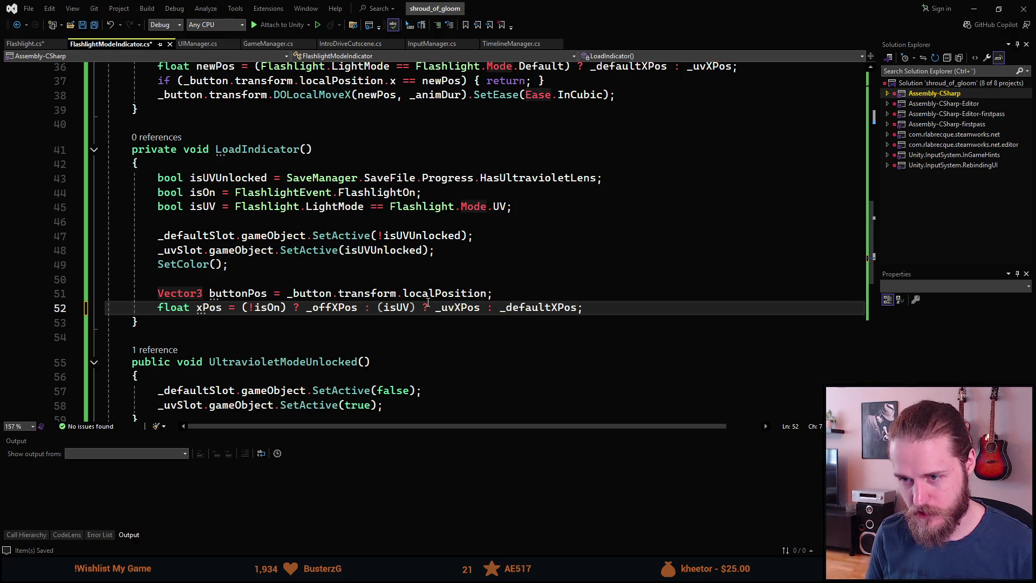
key(Return)
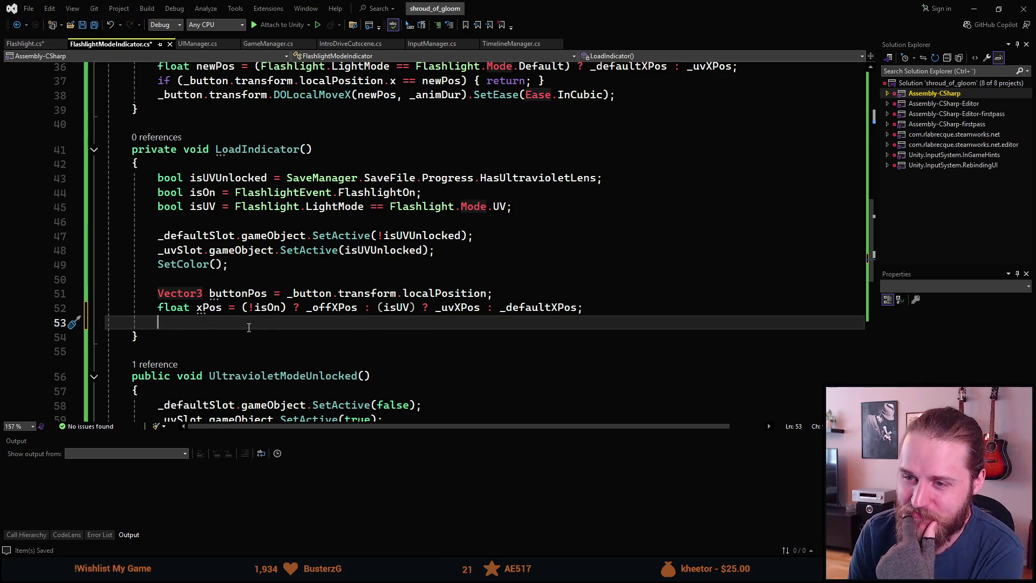
click(235, 307)
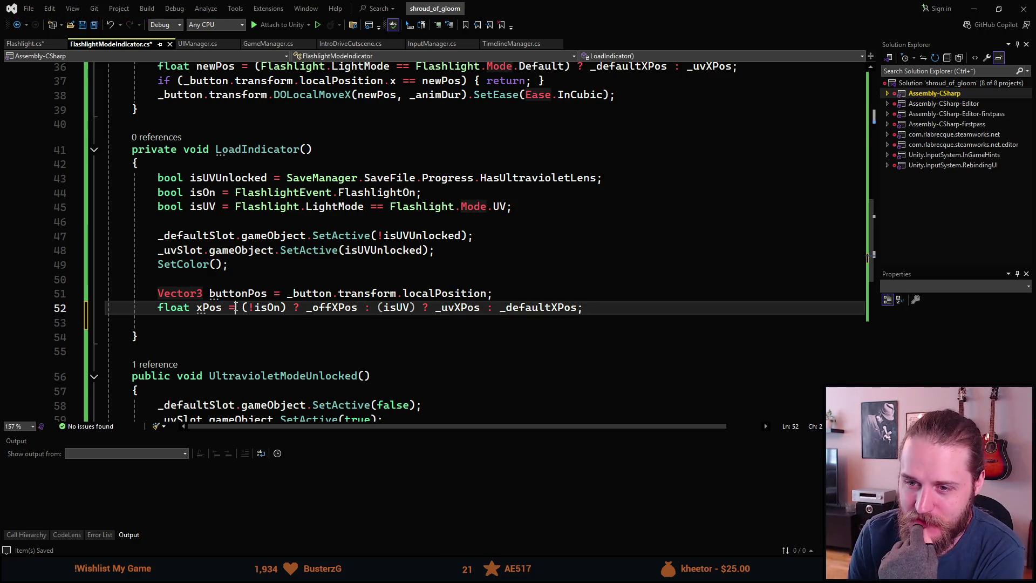
drag(241, 307, 288, 308)
click(299, 296)
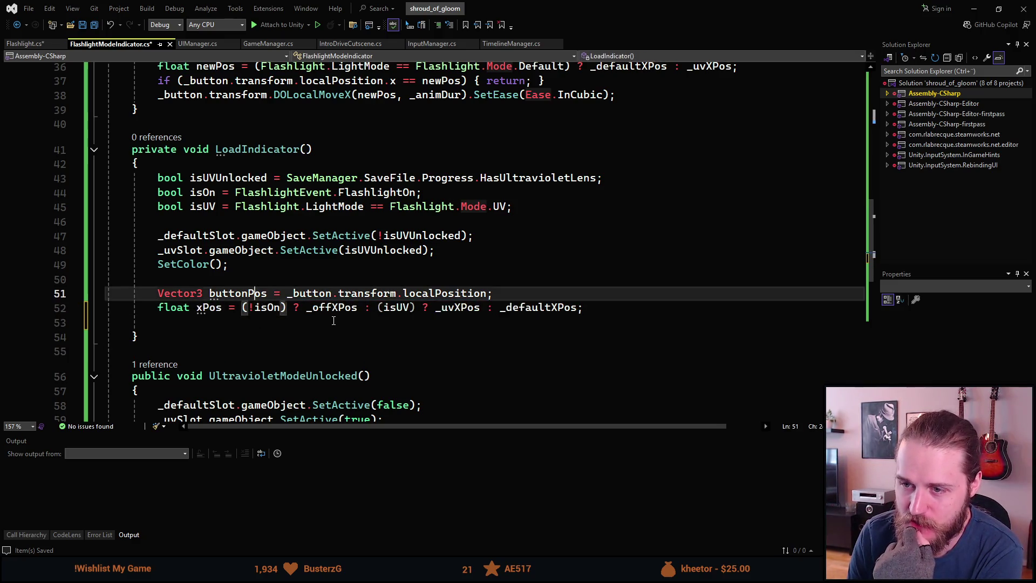
double_click(350, 308)
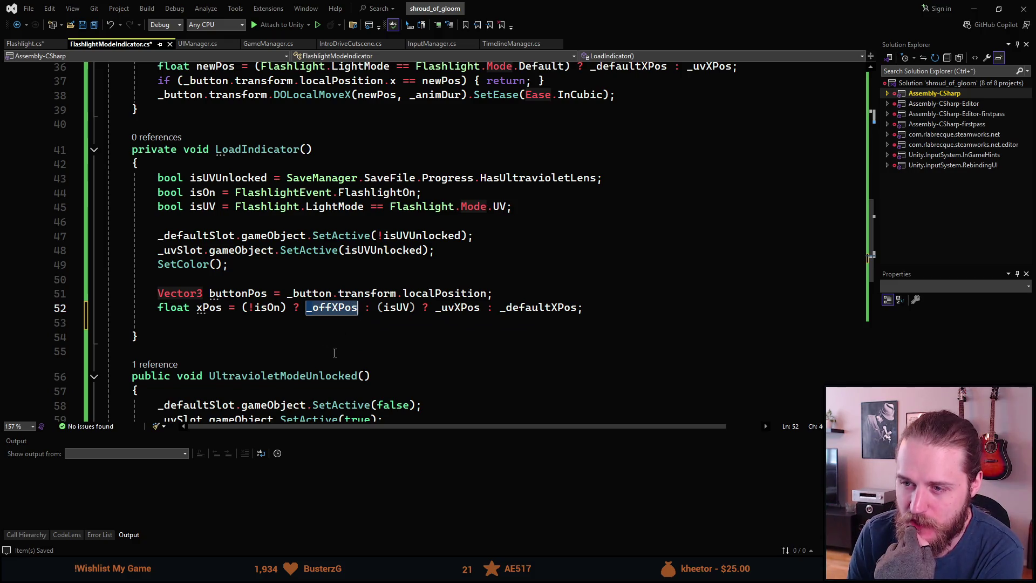
click(379, 309)
shift+click(587, 310)
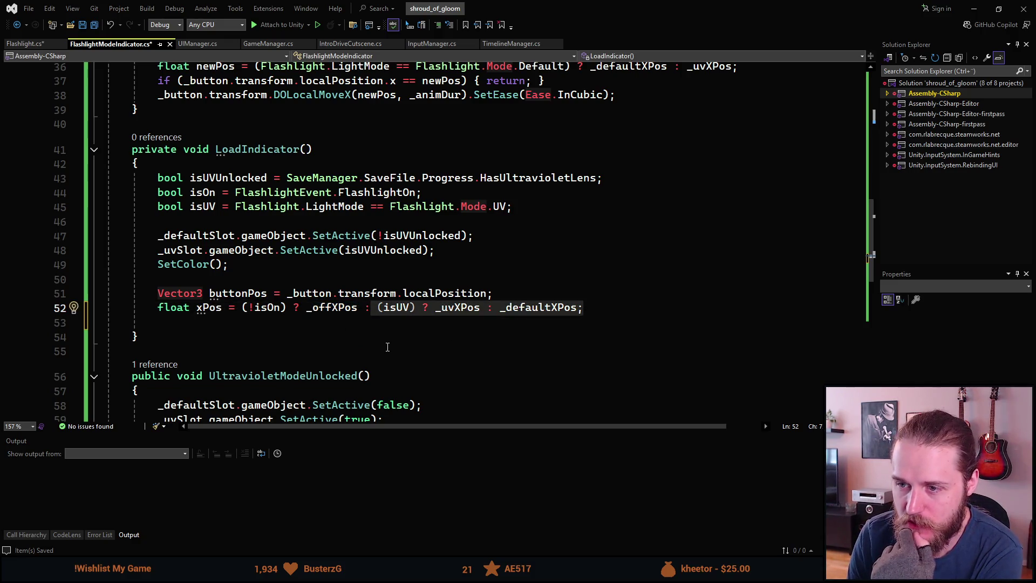
click(418, 308)
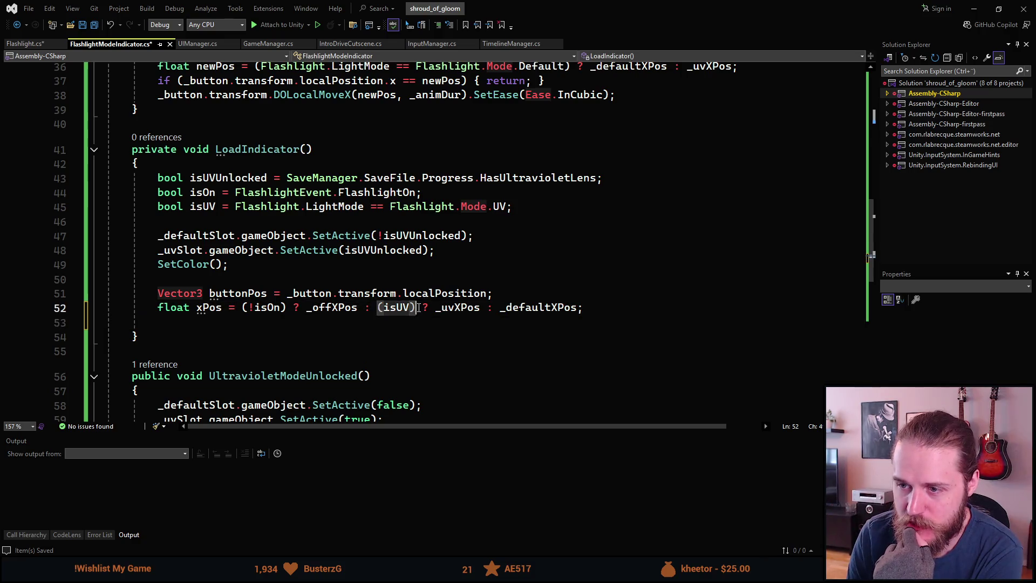
click(442, 329)
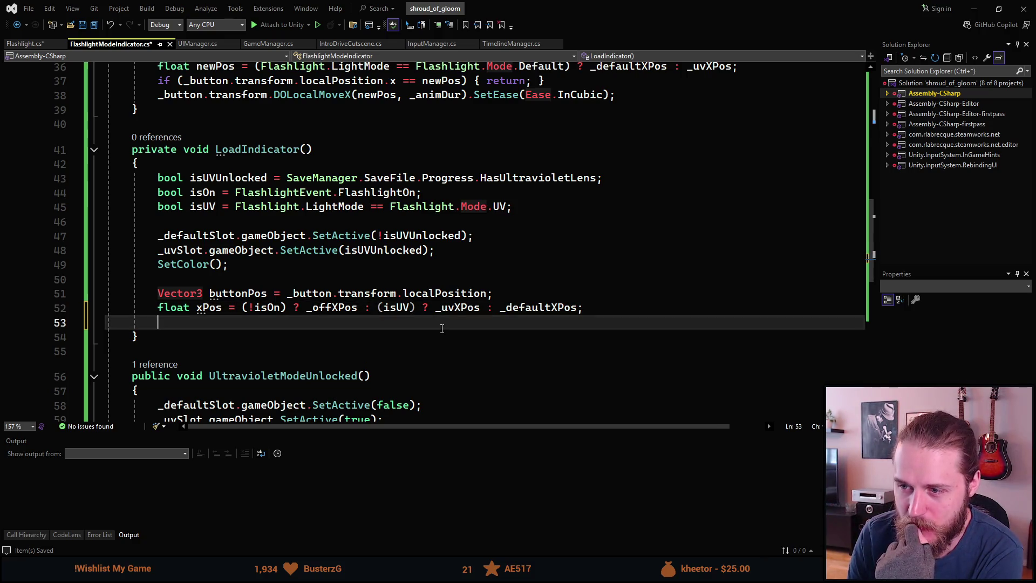
double_click(475, 309)
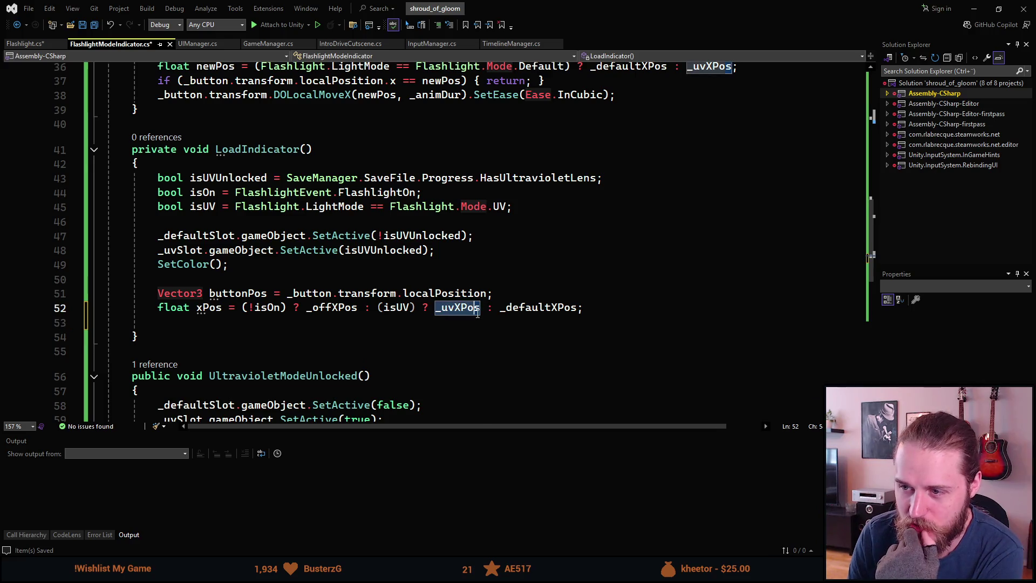
double_click(537, 309)
scroll(361, 359, up, 2)
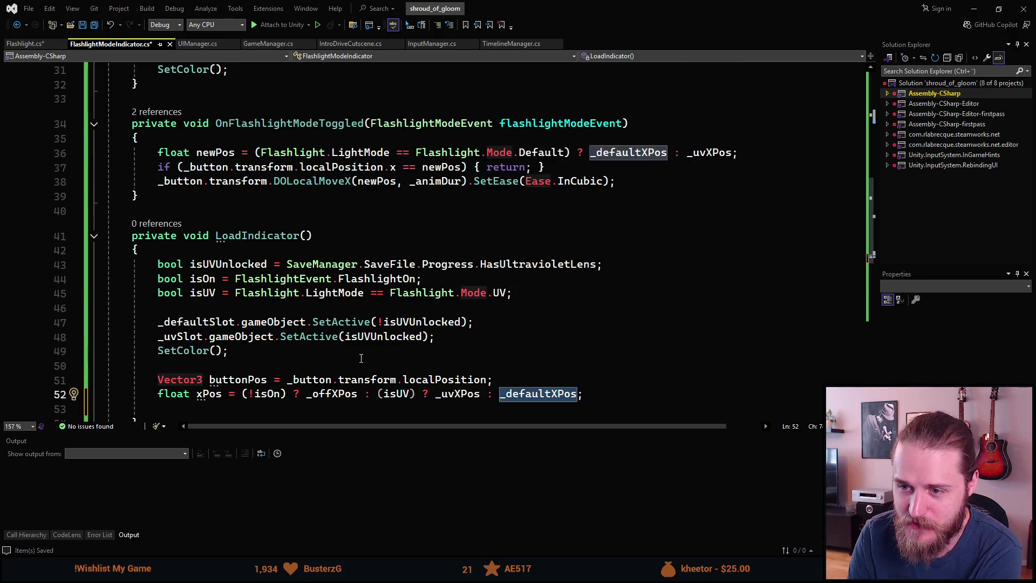
scroll(361, 358, down, 3)
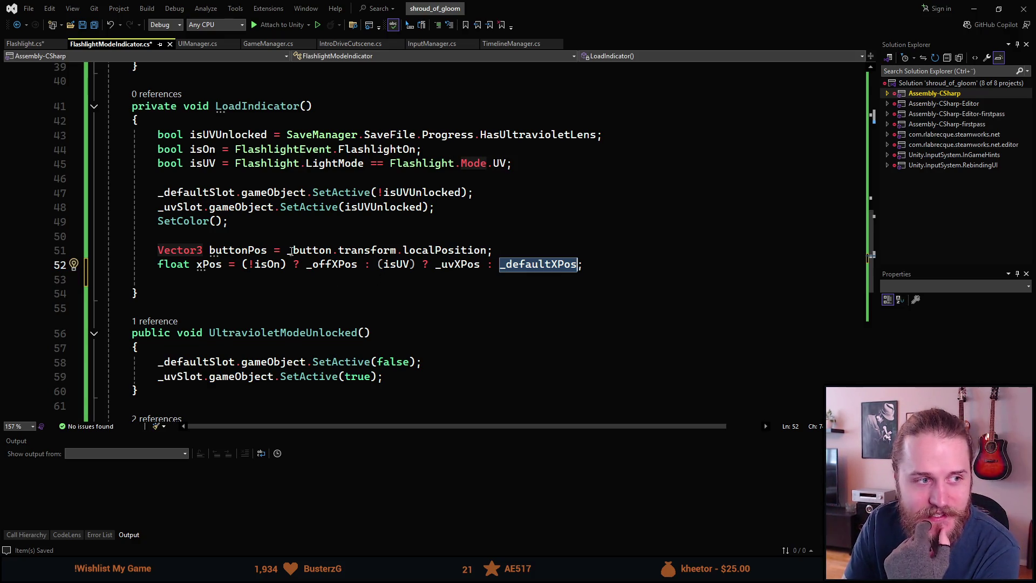
drag(247, 264, 561, 263)
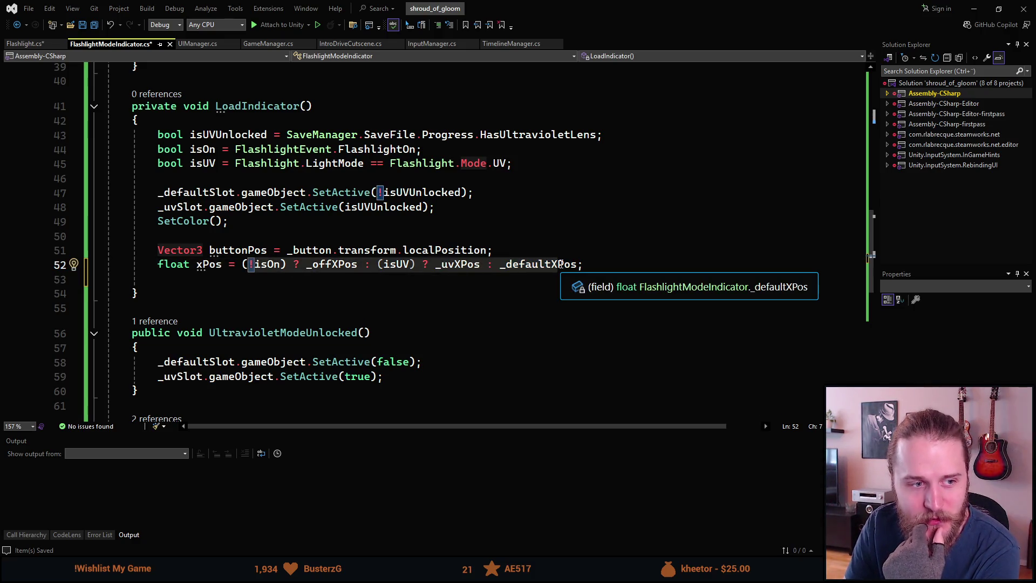
click(325, 279)
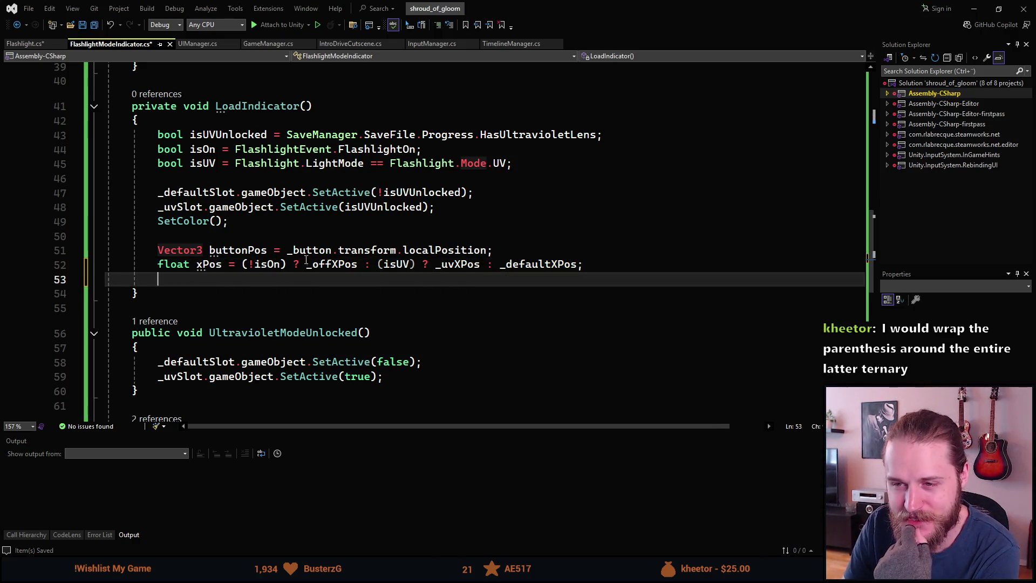
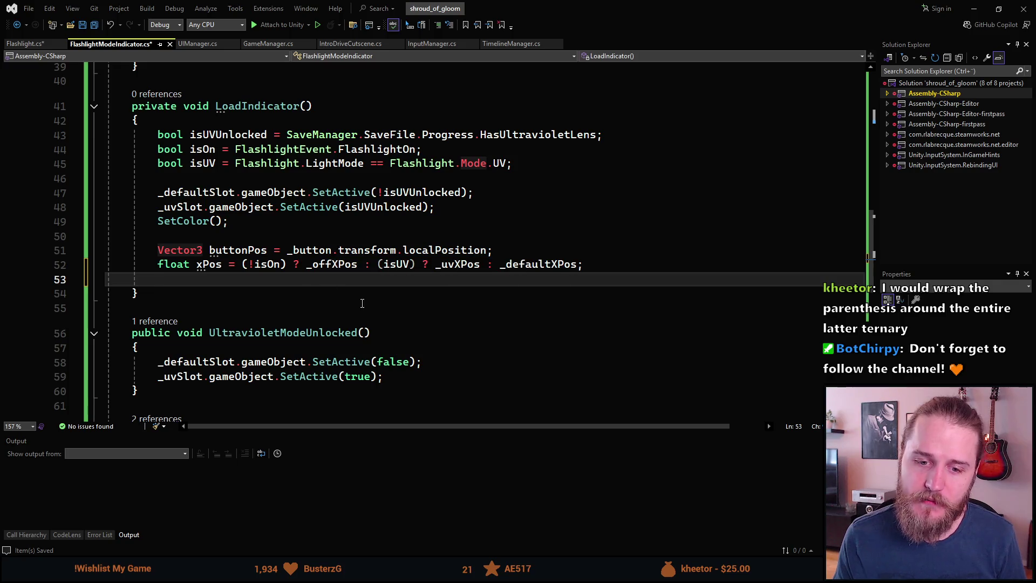
- On line 52, wrap the isUV ? _uvXPos : _defaultXPos ternary in parentheses
click(378, 267)
text(()
click(506, 264)
key(ctrl+Right)
text(=)
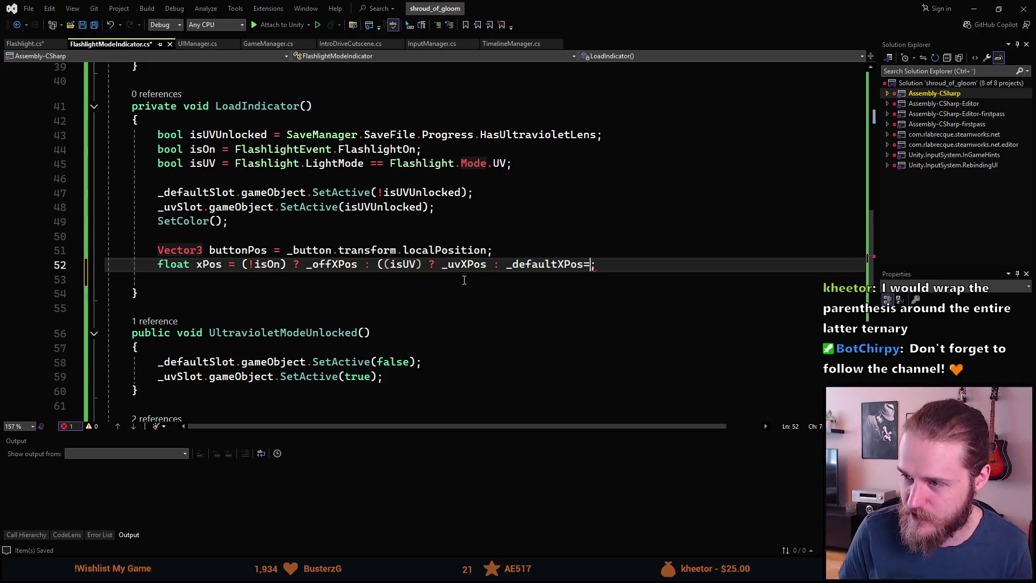
key(BackSpace)
text())
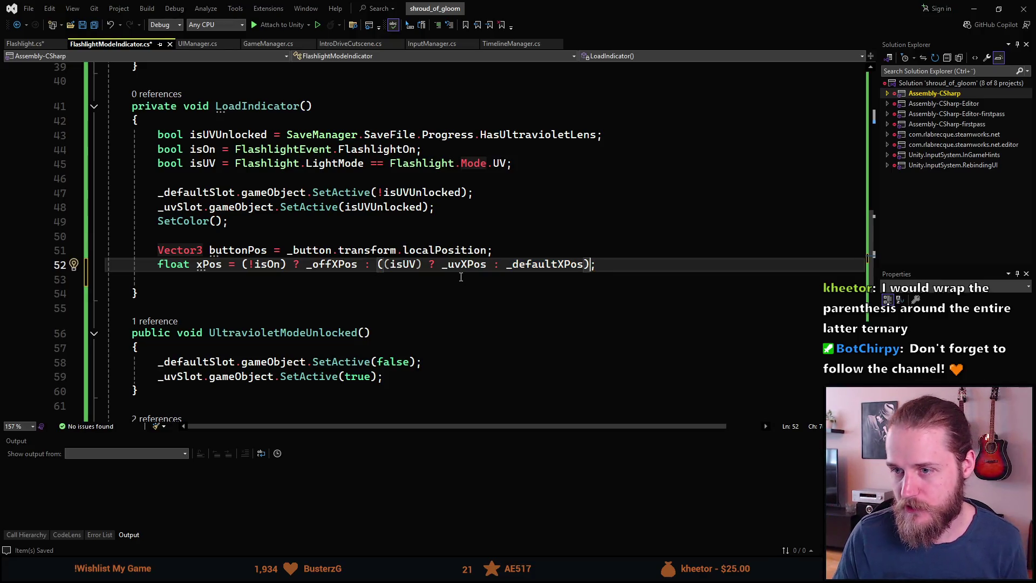
click(435, 298)
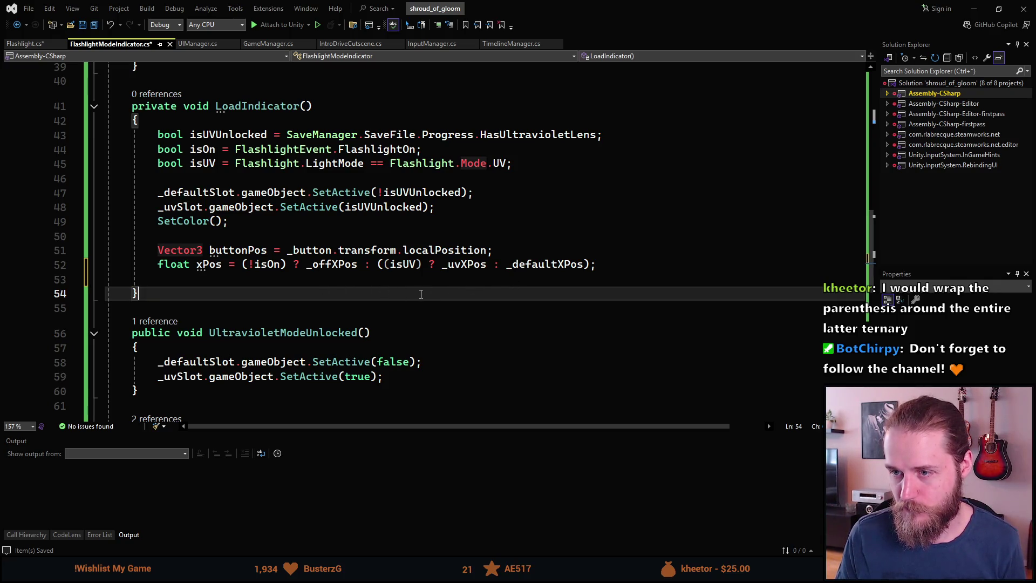
- Remove the brackets around !isOn and isUV in the xPos line
click(248, 264)
key(BackSpace)
key(BackSpace)
click(371, 264)
key(BackSpace)
click(403, 264)
key(BackSpace)
click(461, 331)
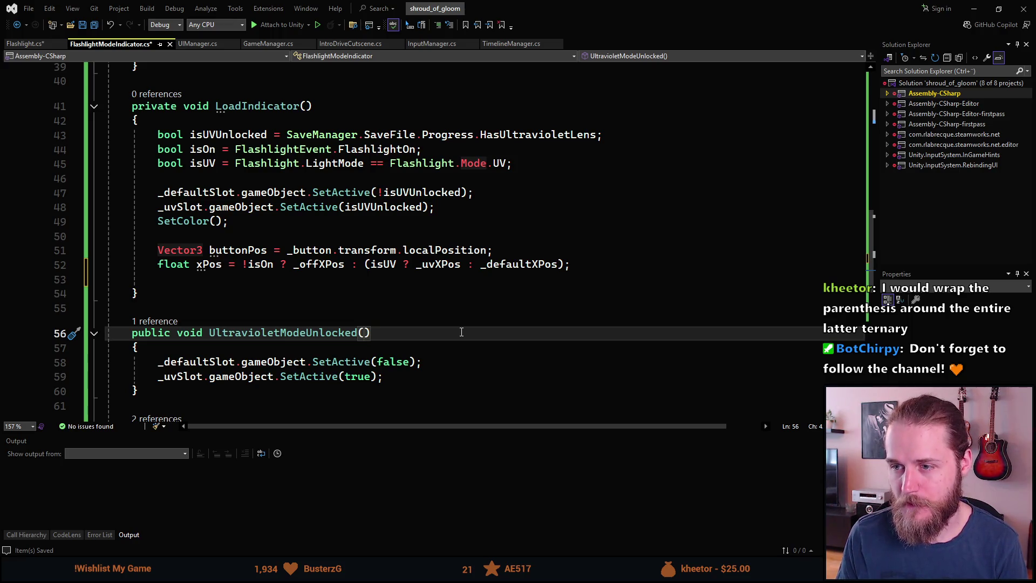
click(353, 283)
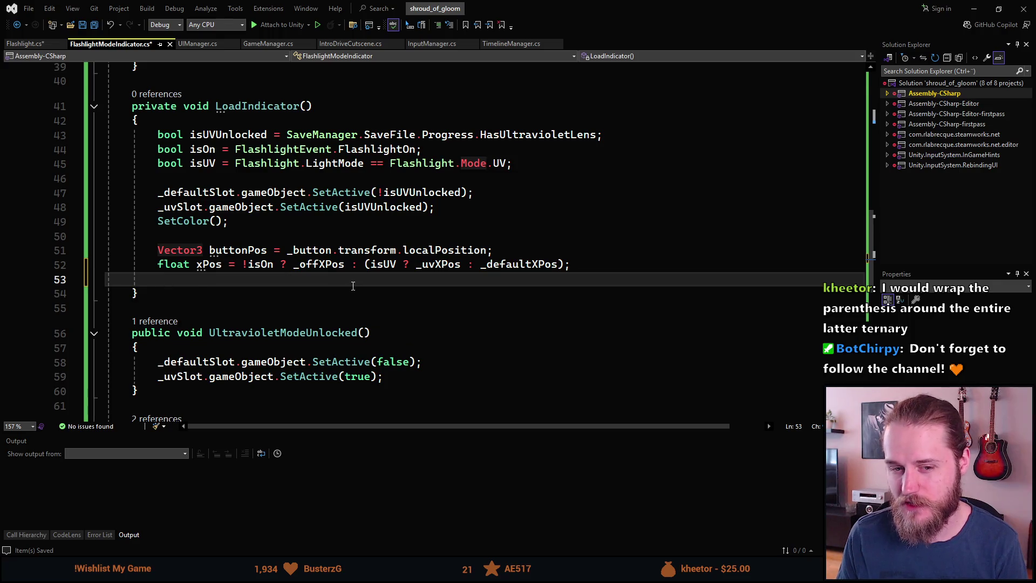
- On a new line 54, start _button.transform.localPosition = new Vector3(...); using completions
key(Return)
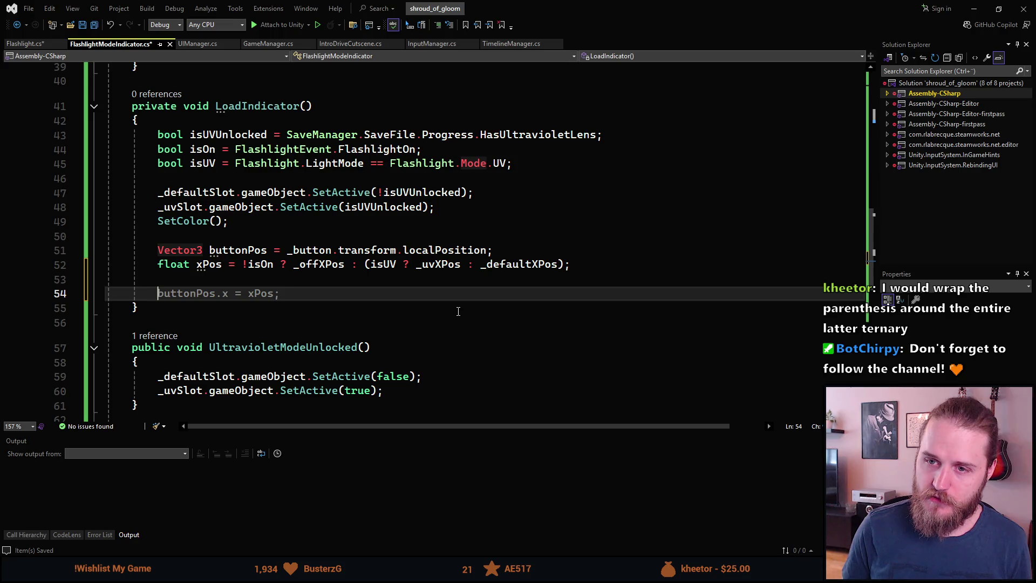
text(_button.)
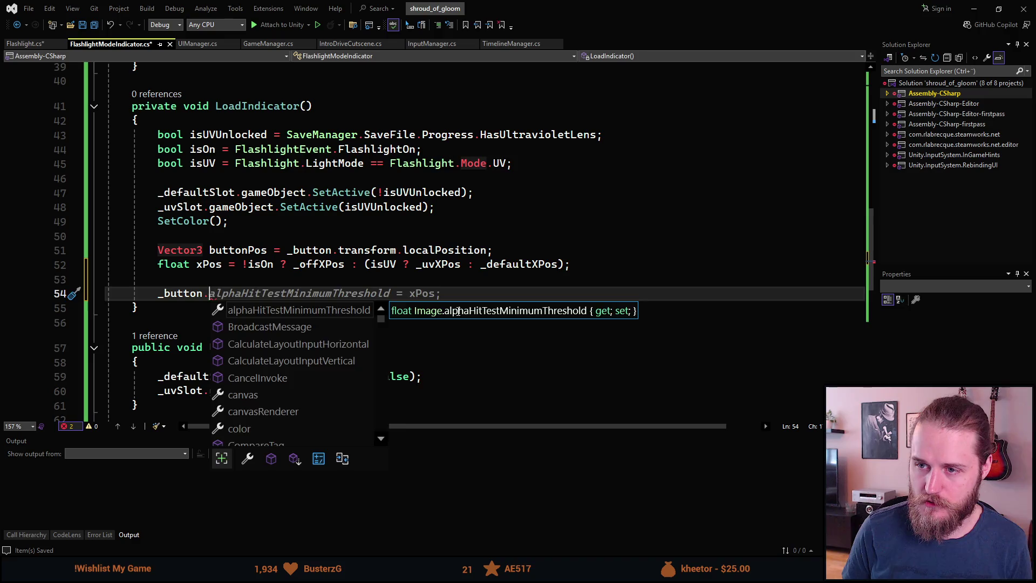
text(transform.localPosition)
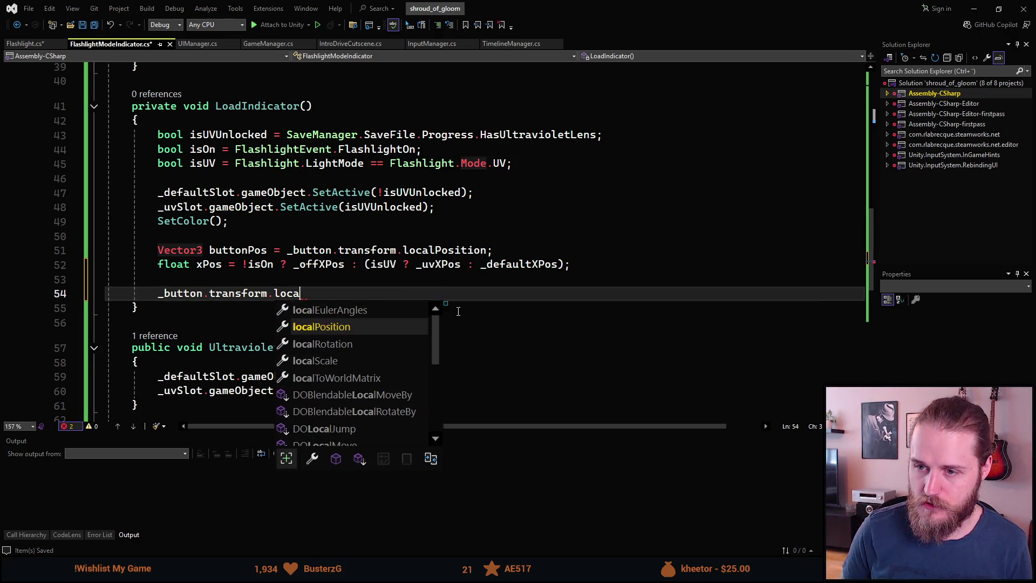
key(Tab)
text(= new Vector)
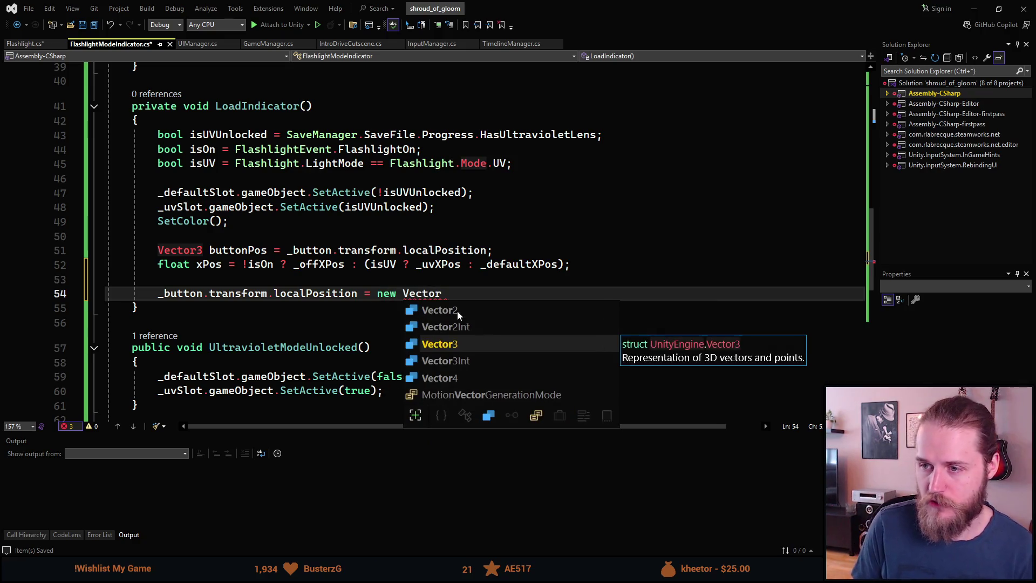
key(Tab)
text((_))
text(;)
key(Left)
key(Left)
- Fill the Vector3 arguments with xPos, buttonPos.y and buttonPos.z
text(_)
key(BackSpace)
text(but)
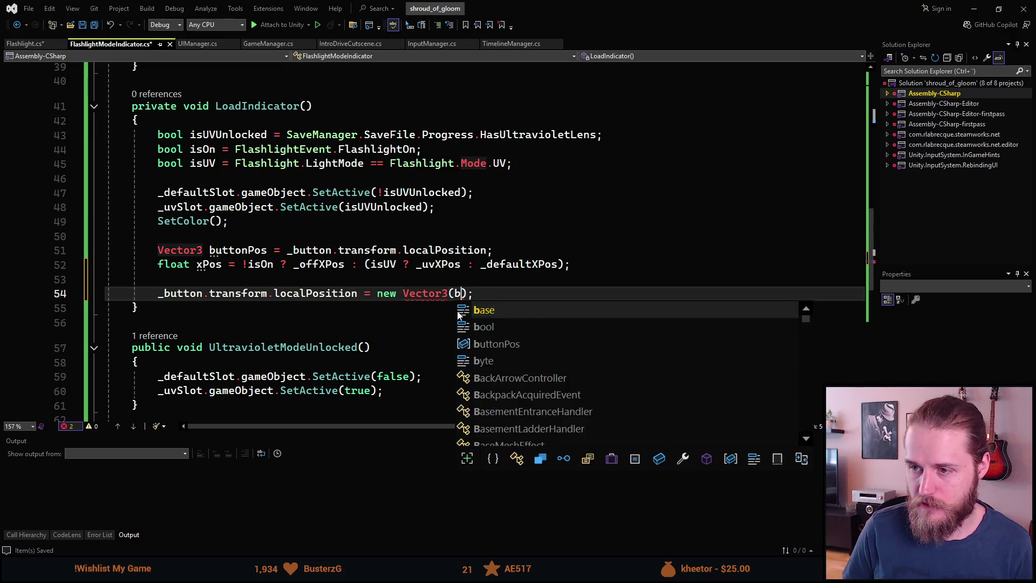
key(BackSpace)
key(BackSpace)
key(BackSpace)
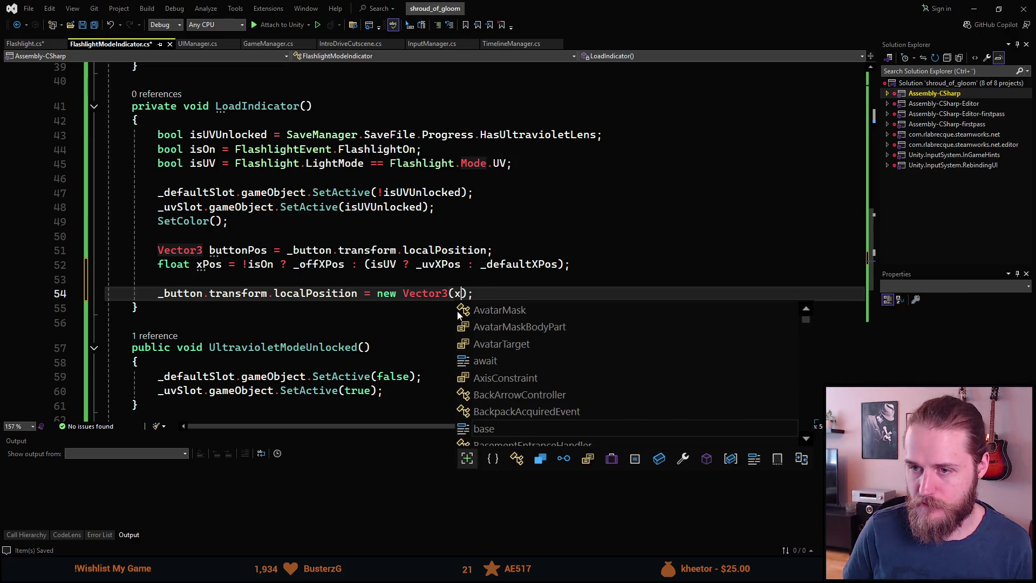
text(xPos, _button.y)
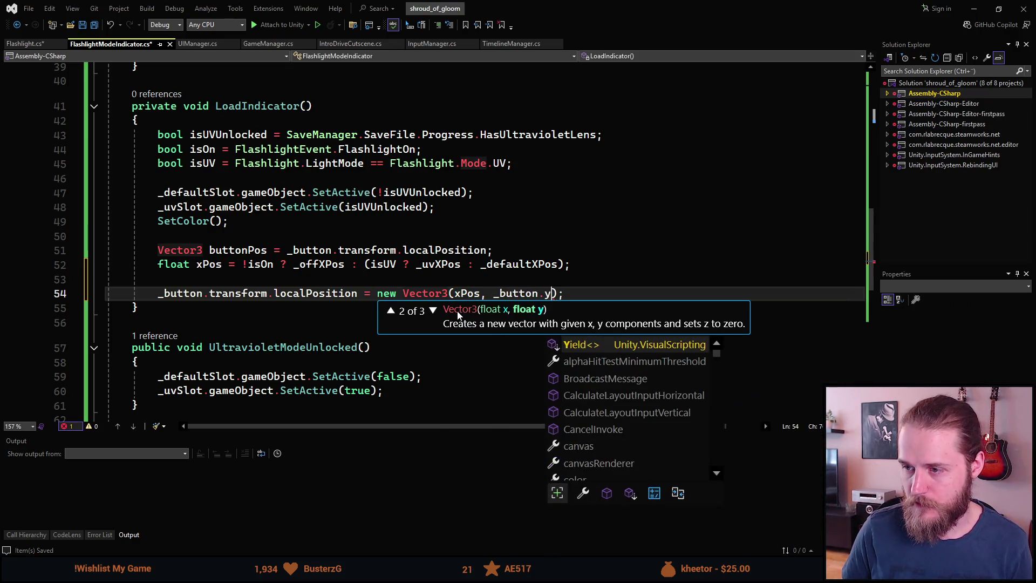
key(BackSpace)
key(BackSpace)
key(BackSpace)
key(BackSpace)
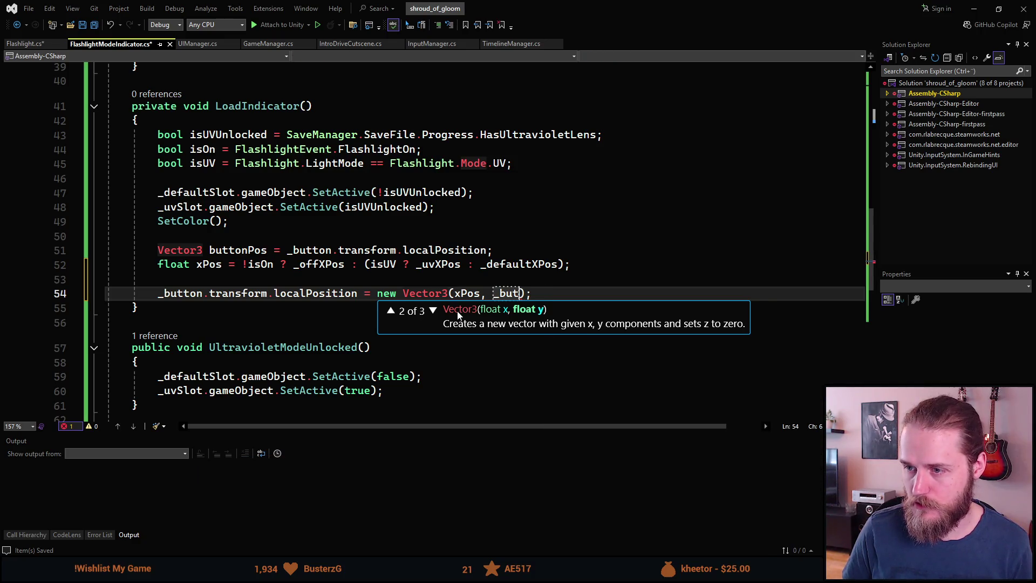
text(buttonP)
key(Tab)
text(.y, button)
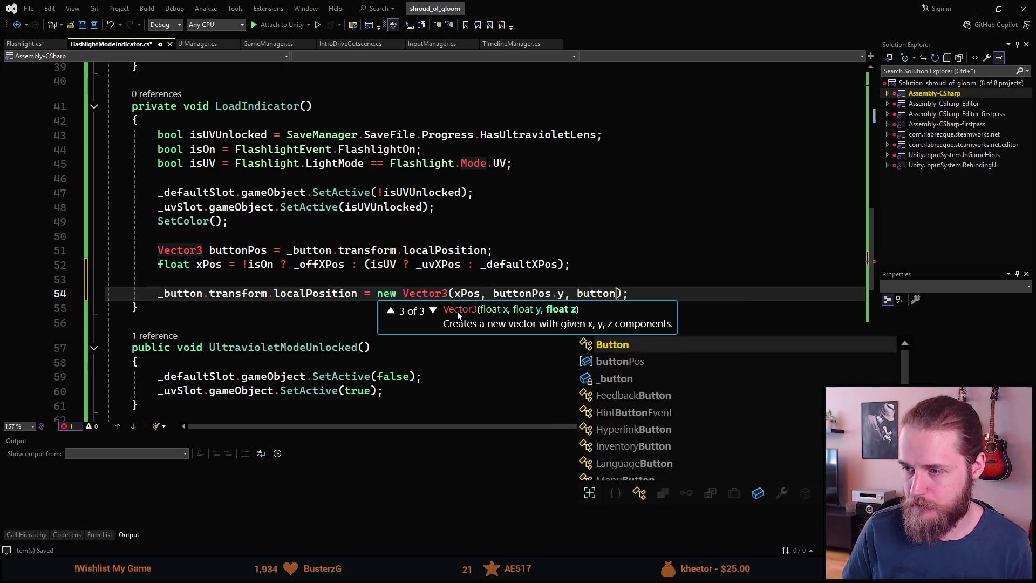
text(P)
key(Tab)
text(.z)
key(End)
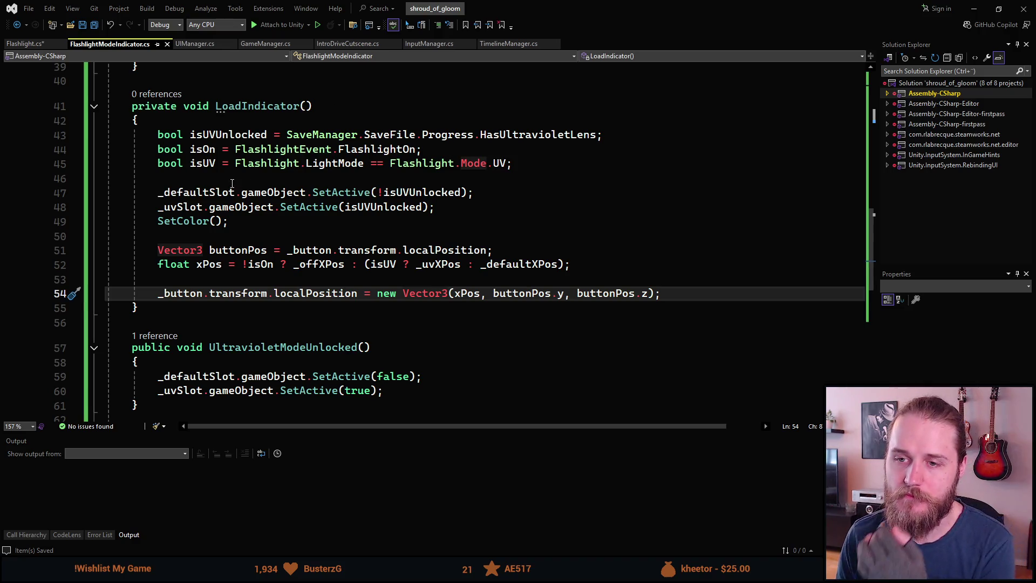
- Insert a blank line after line 48, before the SetColor() call
click(273, 207)
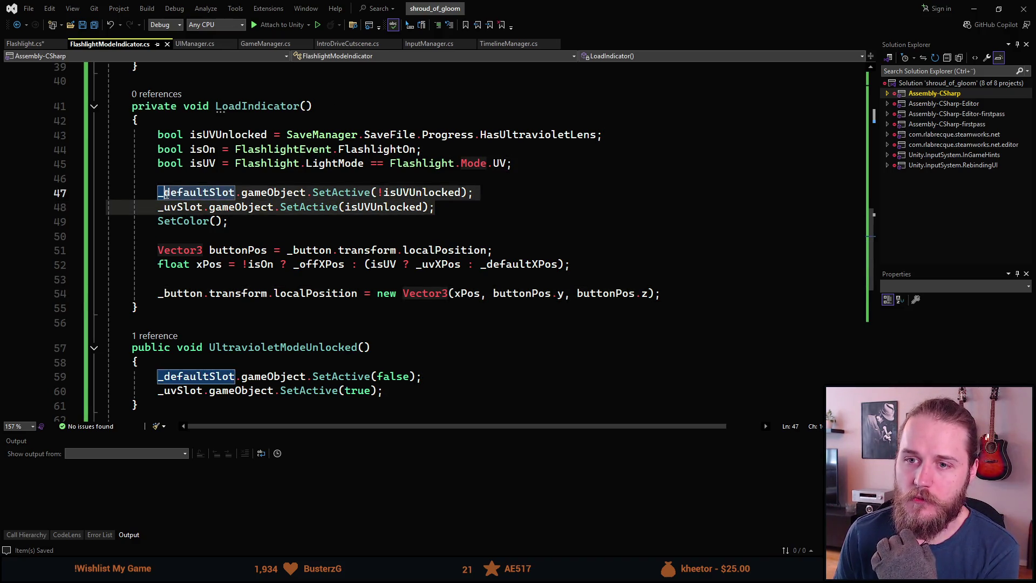
click(450, 204)
key(Return)
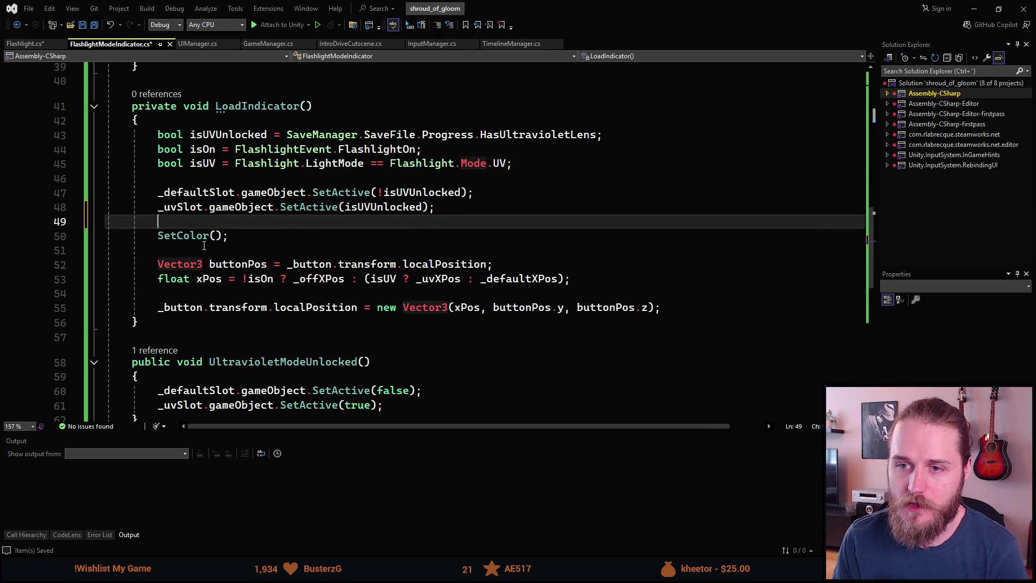
double_click(189, 233)
drag(159, 264, 455, 307)
click(162, 336)
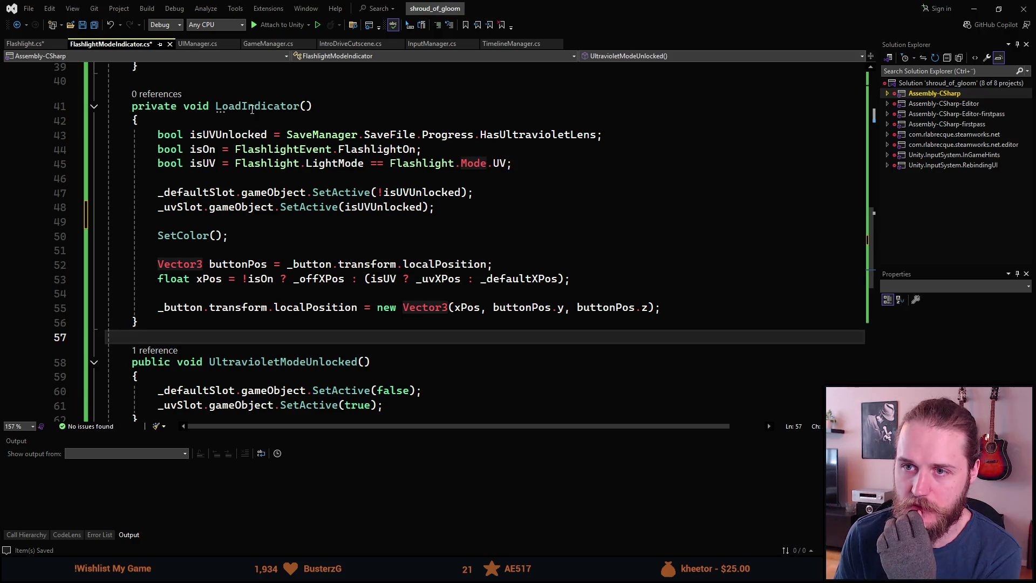
- Highlight references to UltravioletModeUnlocked, _defaultSlot and _uvSlot
scroll(328, 278, down, 4)
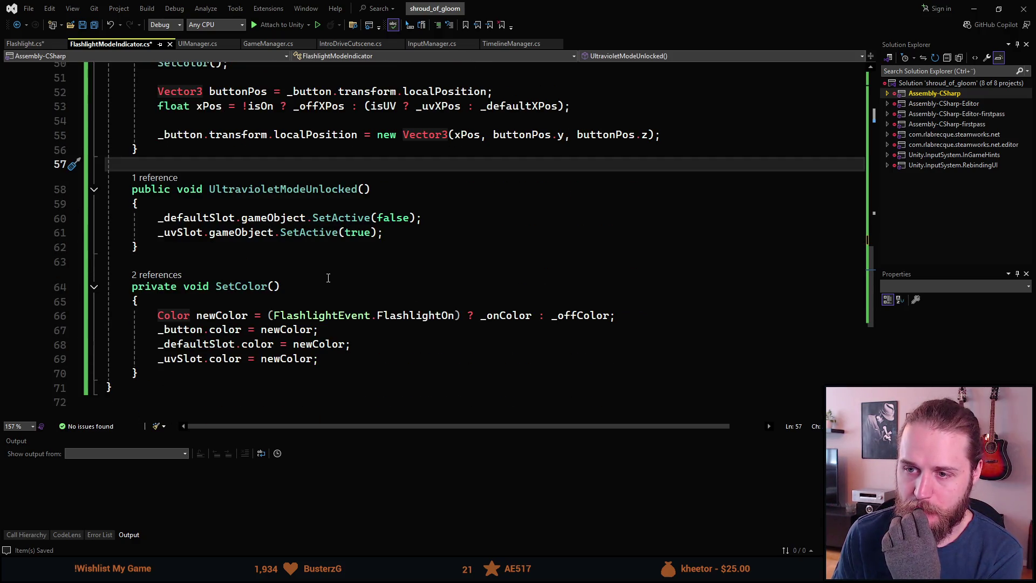
double_click(272, 189)
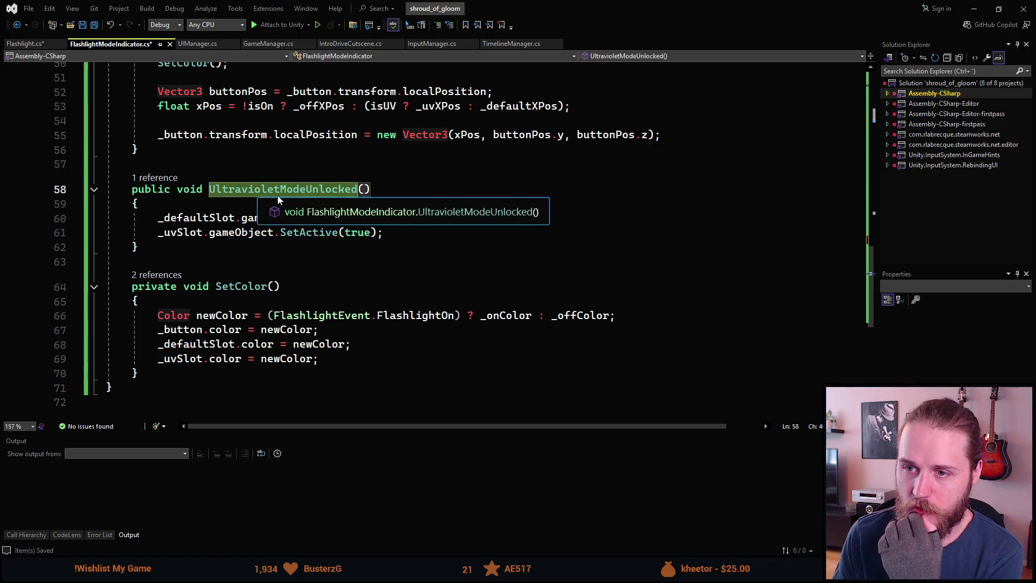
click(235, 218)
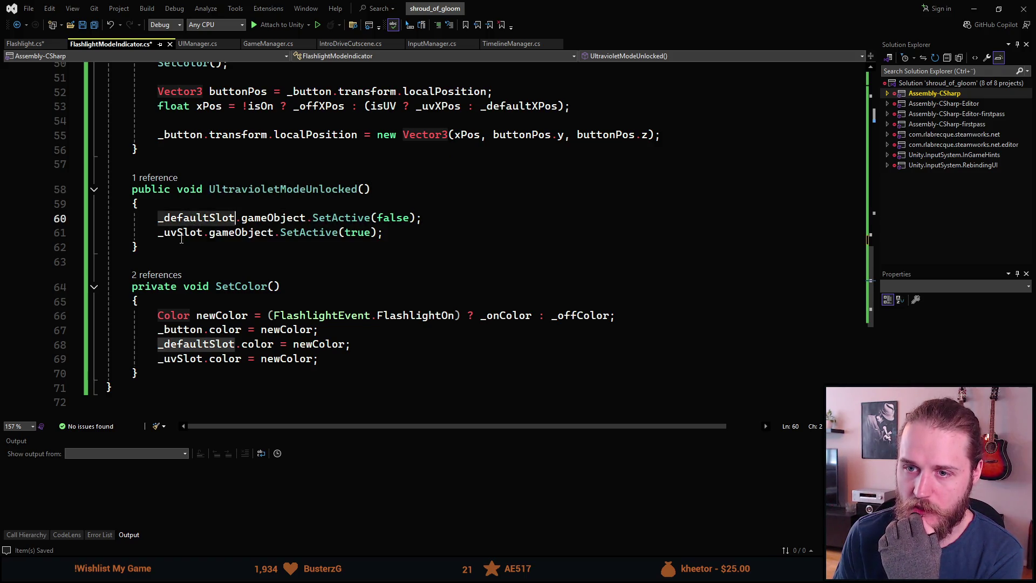
click(182, 236)
scroll(234, 276, down, 2)
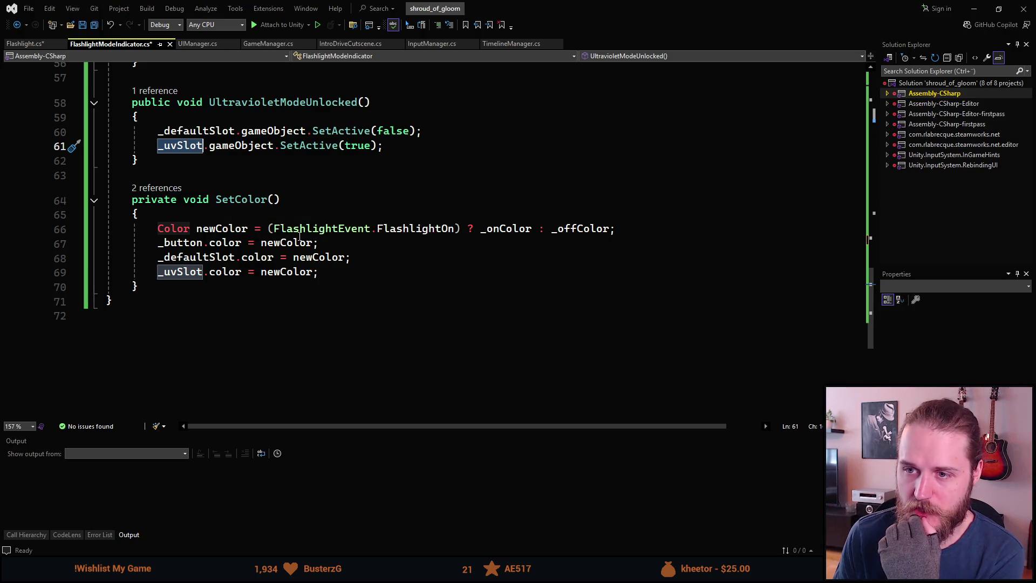
- Check references to FlashlightOn, _onColor and _offColor, then inspect OnFlashlightToggled
click(411, 228)
click(520, 229)
click(578, 229)
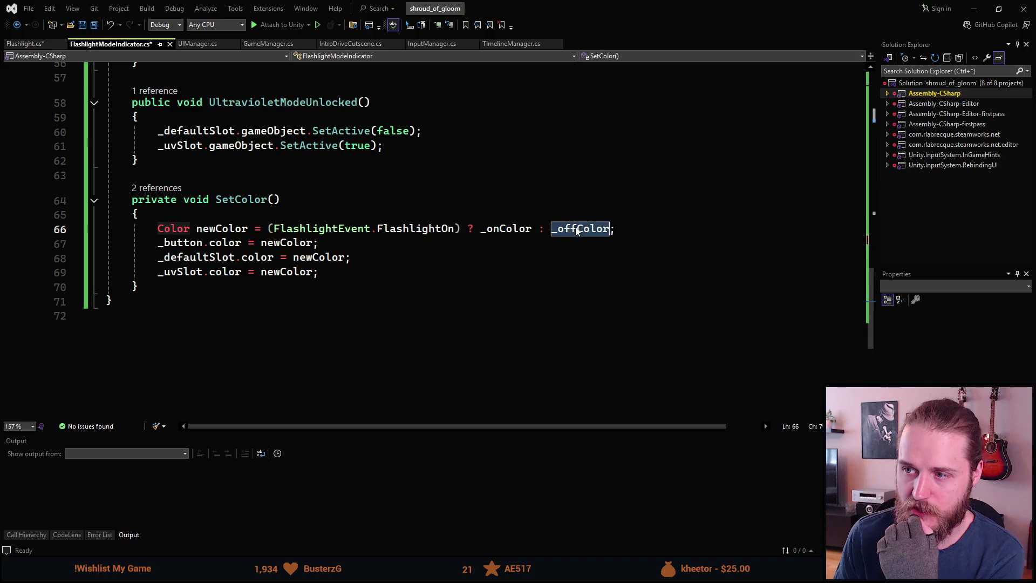
click(451, 228)
scroll(451, 232, up, 4)
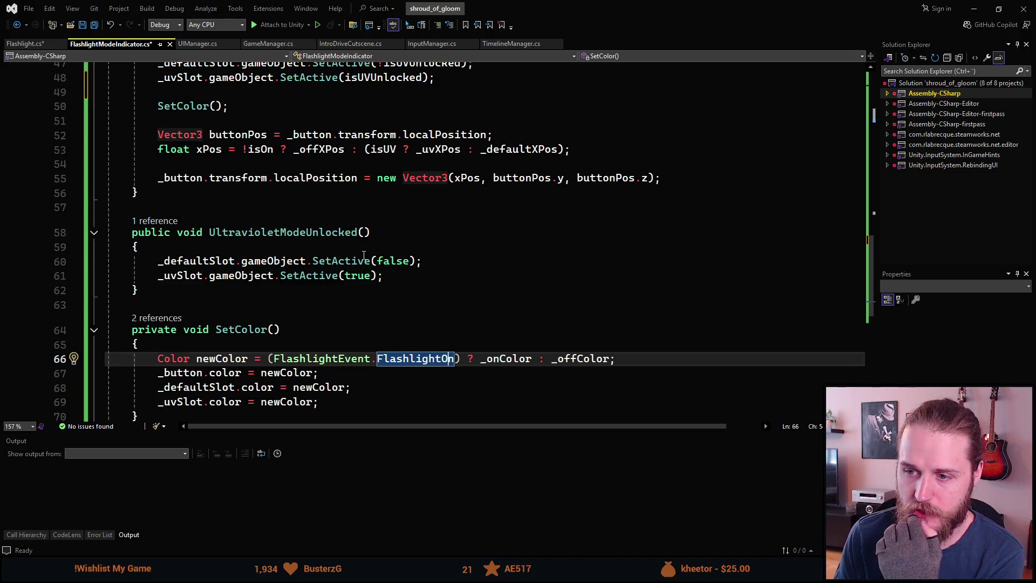
scroll(298, 311, up, 7)
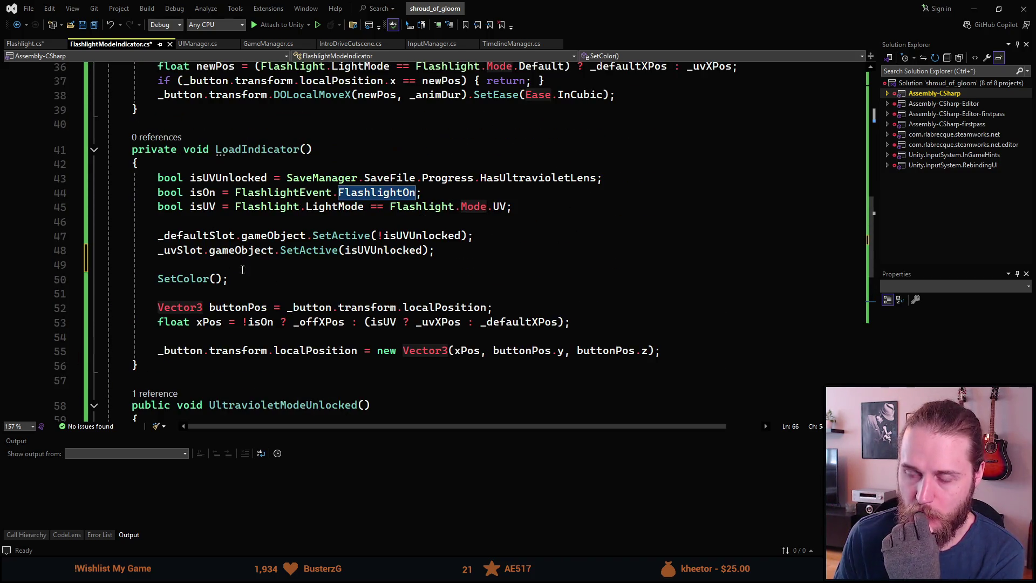
click(302, 171)
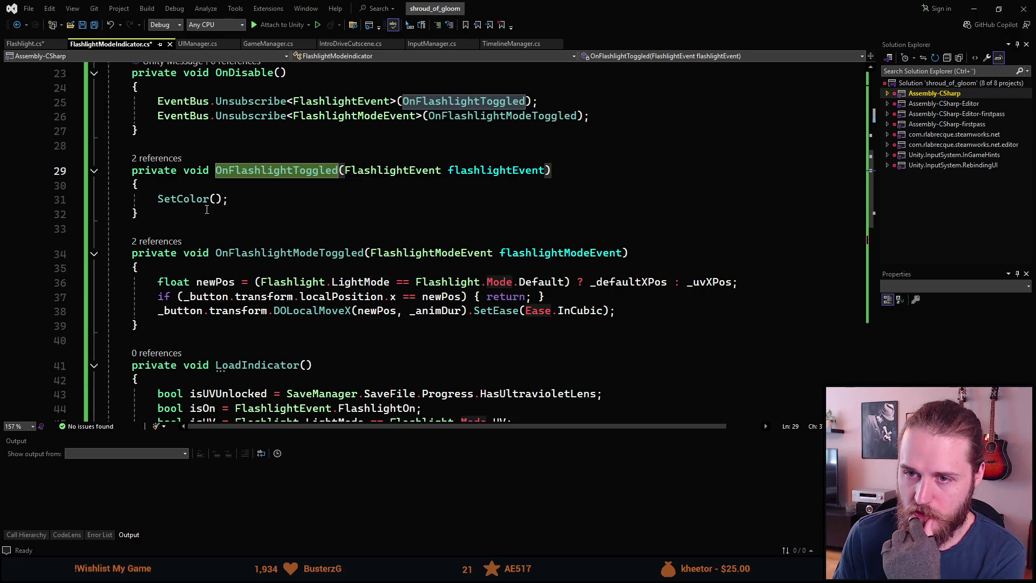
double_click(178, 200)
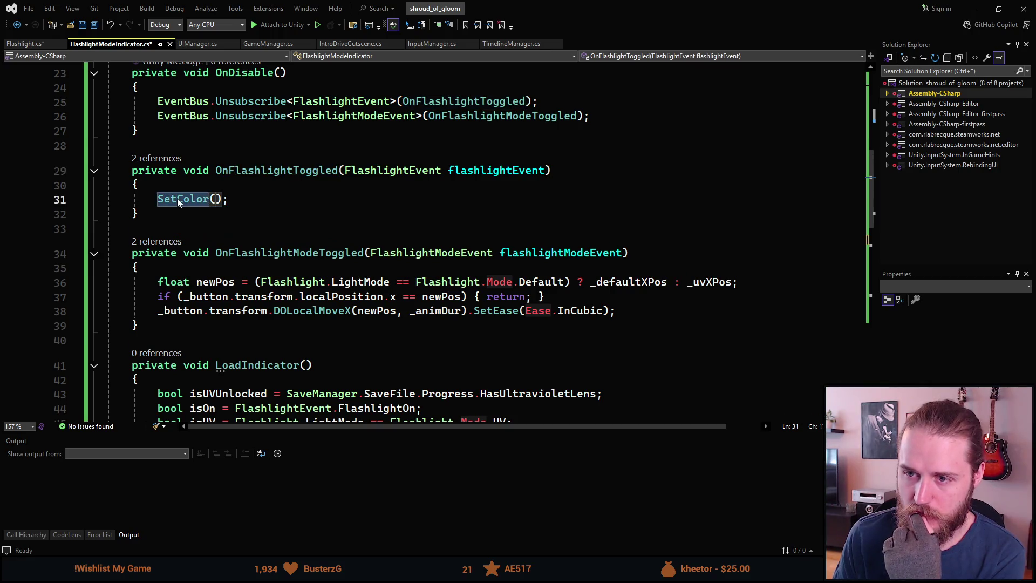
click(240, 199)
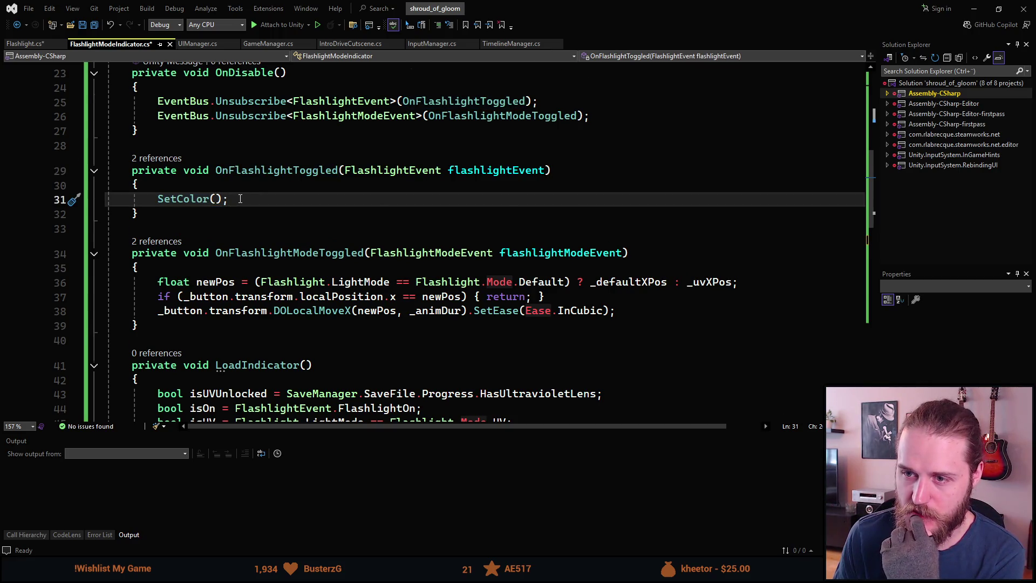
scroll(274, 232, down, 1)
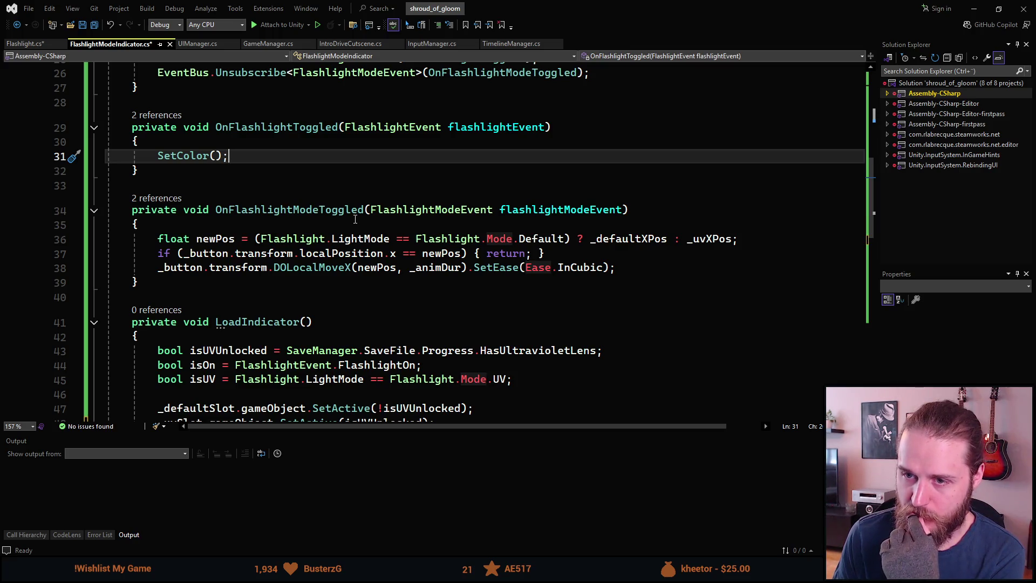
scroll(355, 219, down, 2)
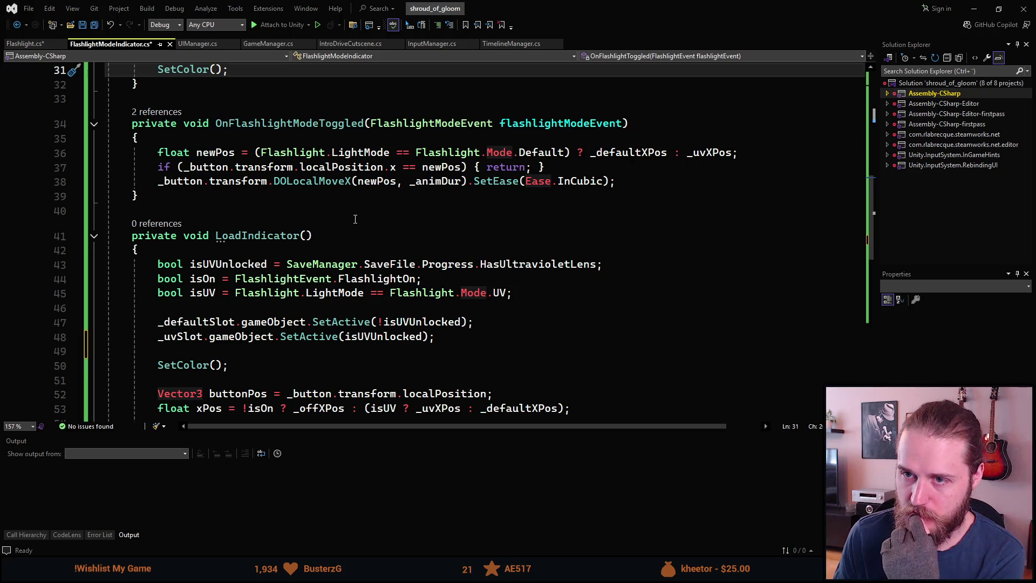
scroll(356, 219, up, 2)
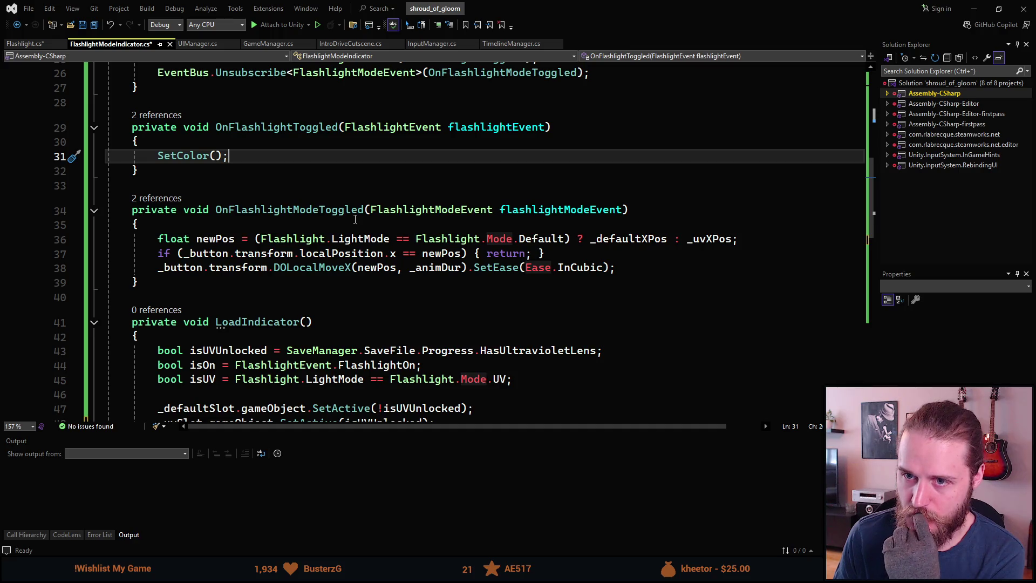
scroll(355, 219, down, 9)
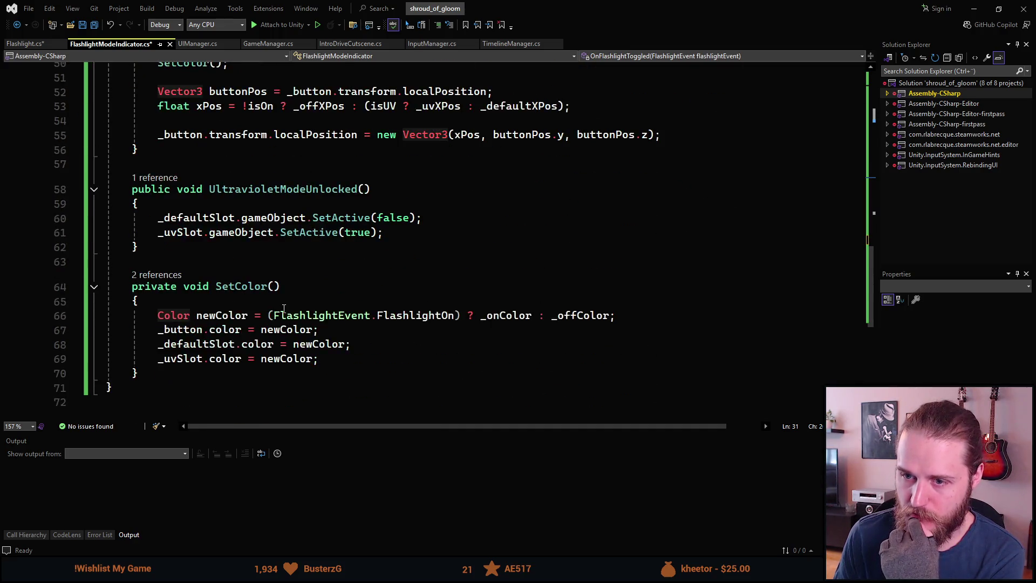
scroll(187, 275, up, 8)
click(203, 246)
- Add a private void MoveButton(float xPos) method with an empty body
key(Return)
key(Return)
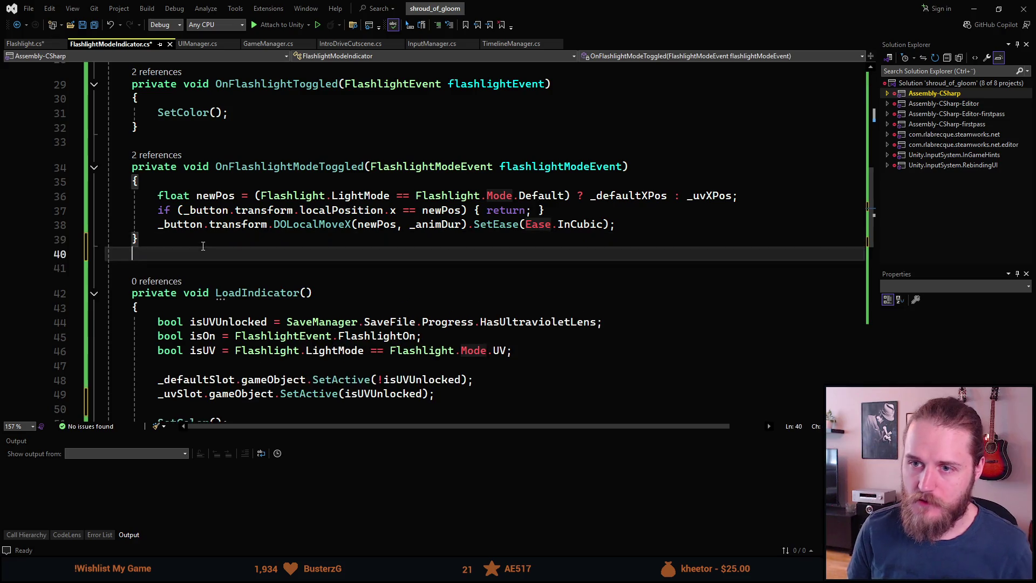
text(private void )
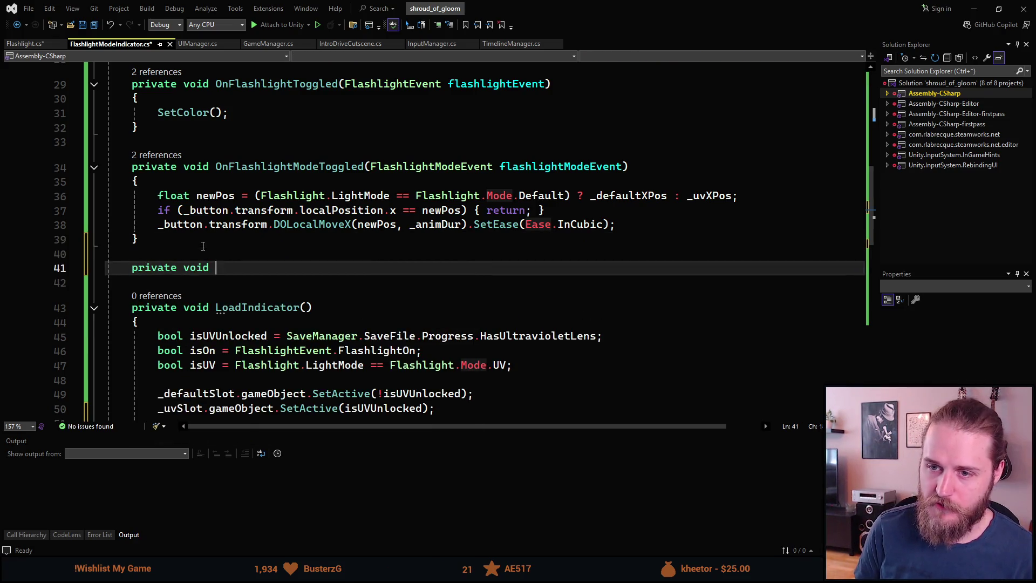
text(MoveButton())
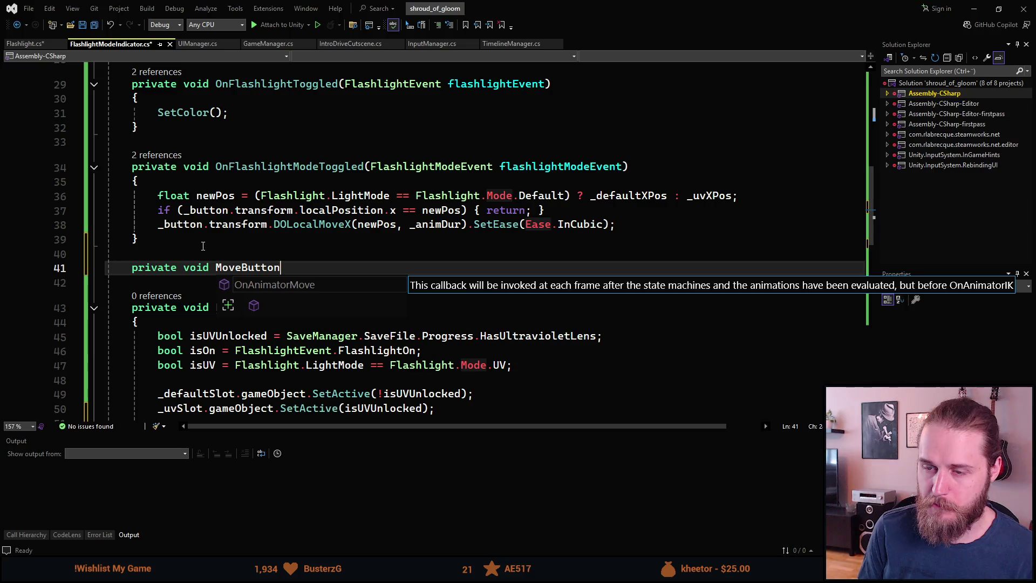
key(Return)
text({)
key(Return)
scroll(241, 249, down, 1)
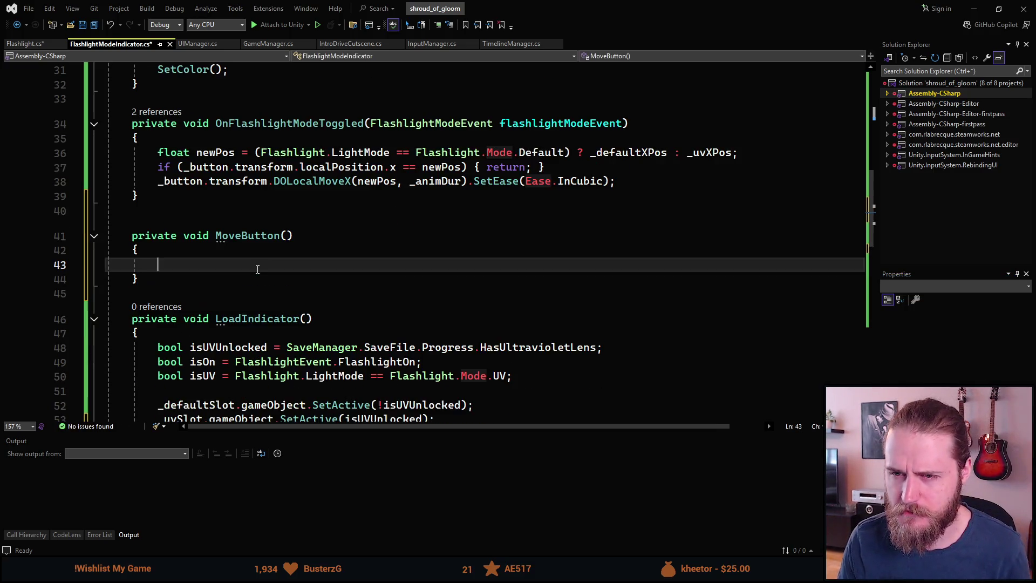
click(288, 236)
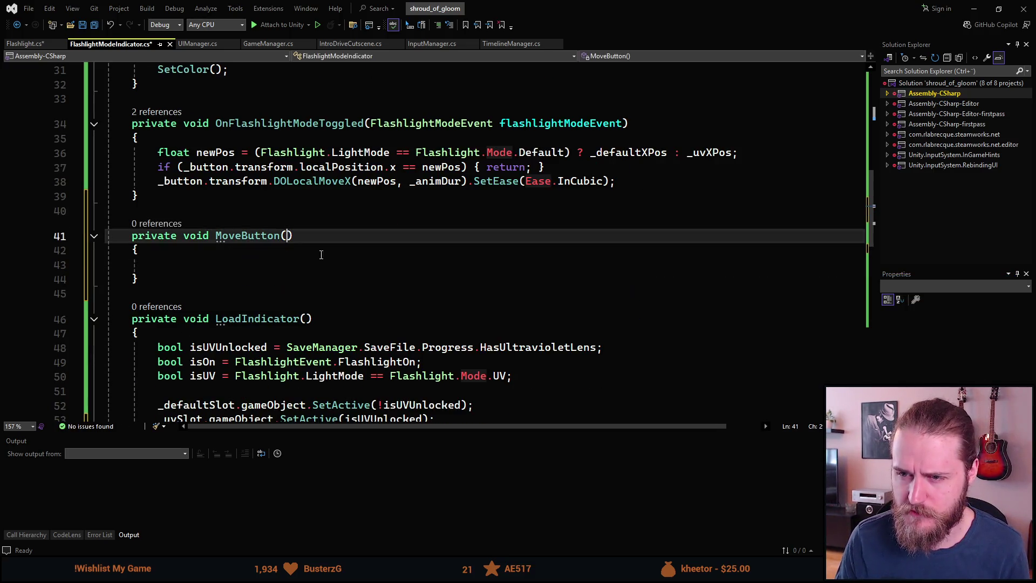
text(float new)
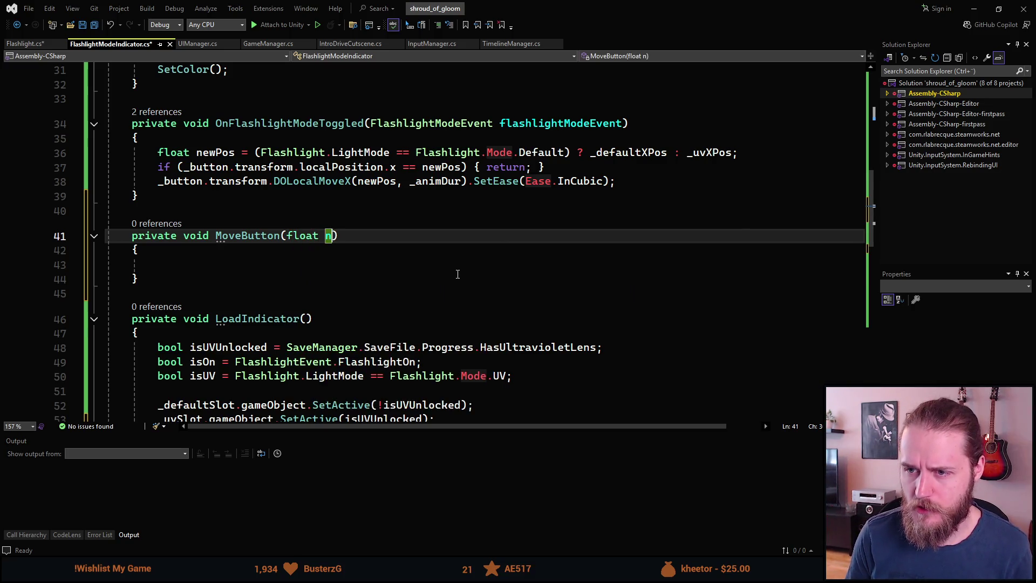
key(BackSpace)
key(BackSpace)
key(BackSpace)
text(xPos)
key(Down)
key(Down)
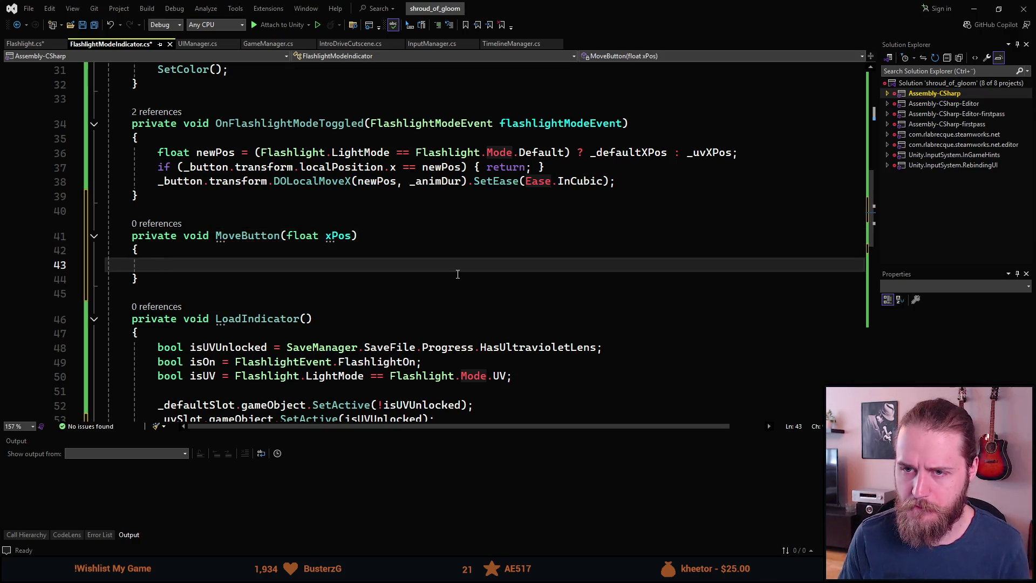
- Paste the three button-moving lines into MoveButton and remove its float xPos parameter
mouse_move(629, 181)
mouse_down()
mouse_move(184, 167)
mouse_move(157, 153)
mouse_up()
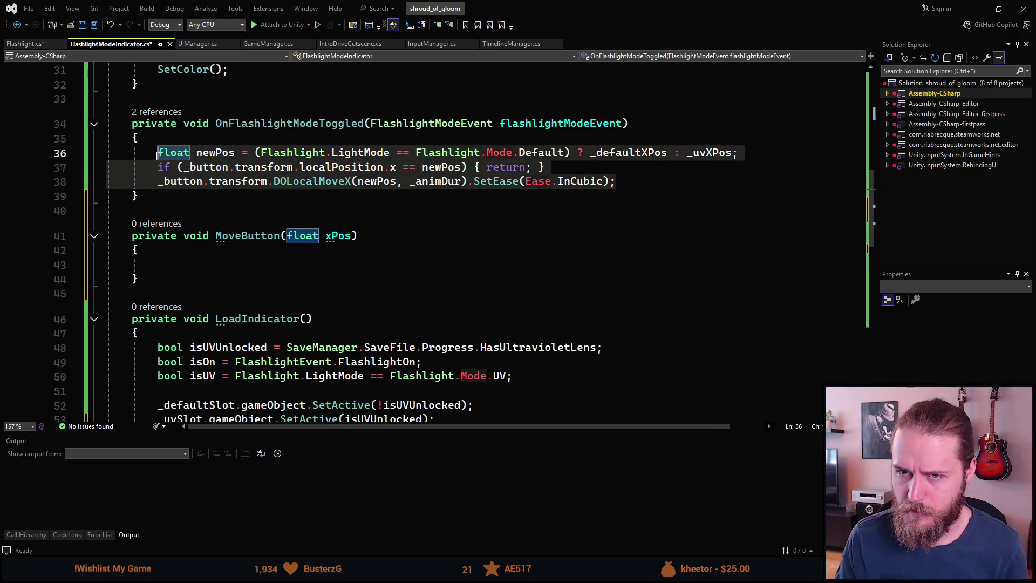
key(ctrl+c)
click(186, 264)
key(ctrl+v)
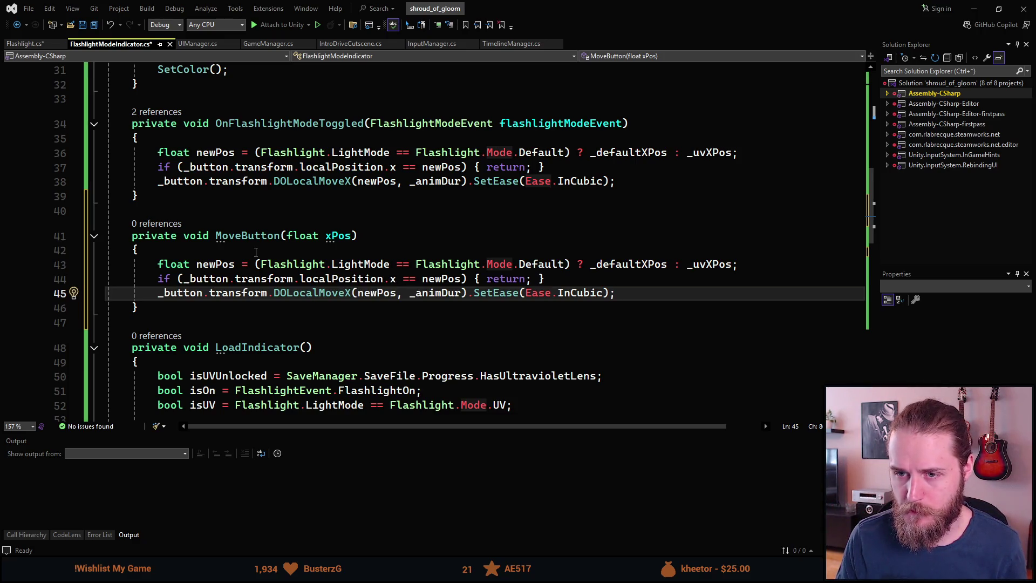
double_click(328, 235)
key(BackSpace)
key(BackSpace)
key(BackSpace)
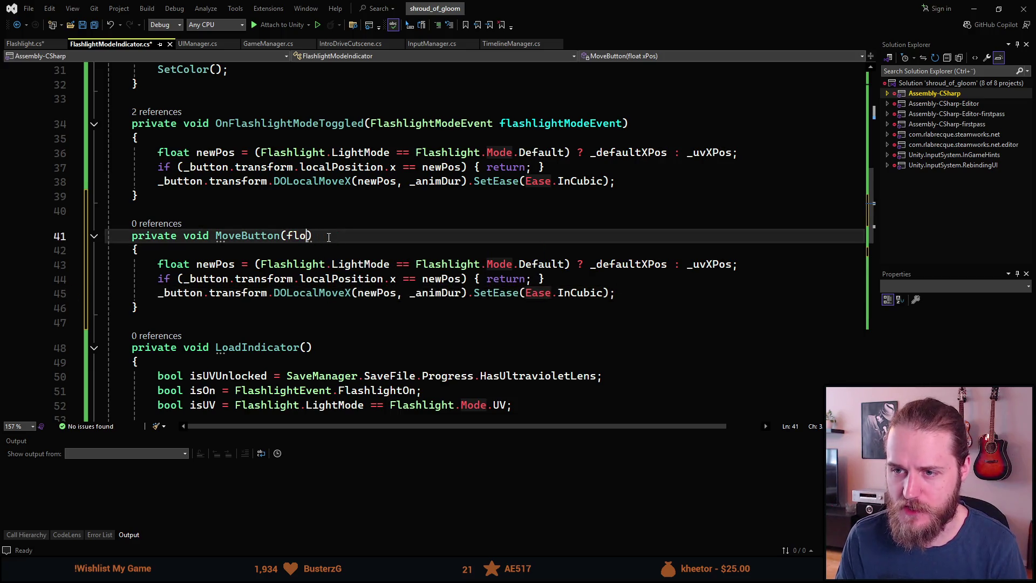
key(BackSpace)
key(Down)
- Check uses of LightMode, Default and _uvXPos, then add a blank line after line 43
scroll(222, 269, down, 1)
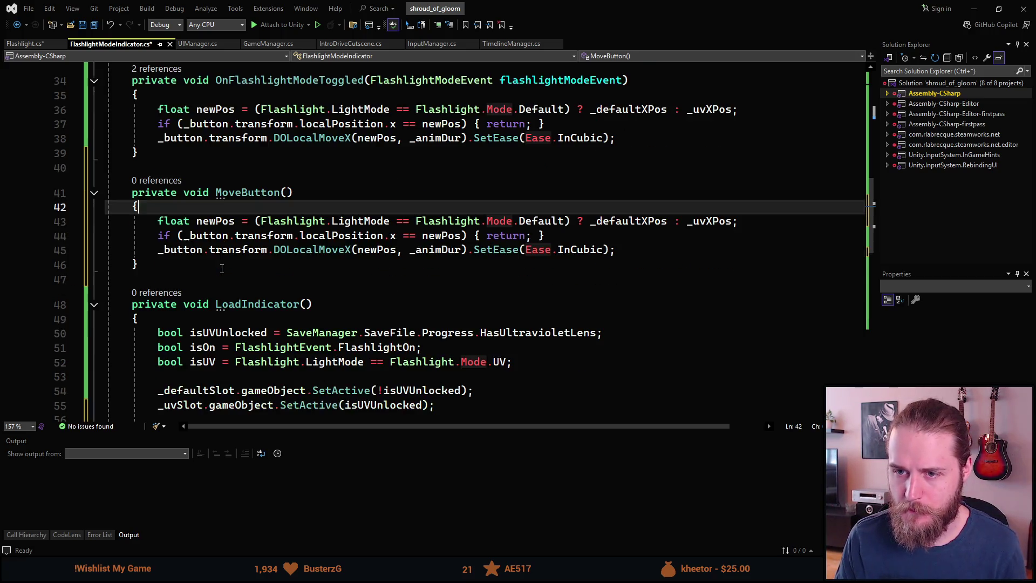
scroll(268, 290, up, 1)
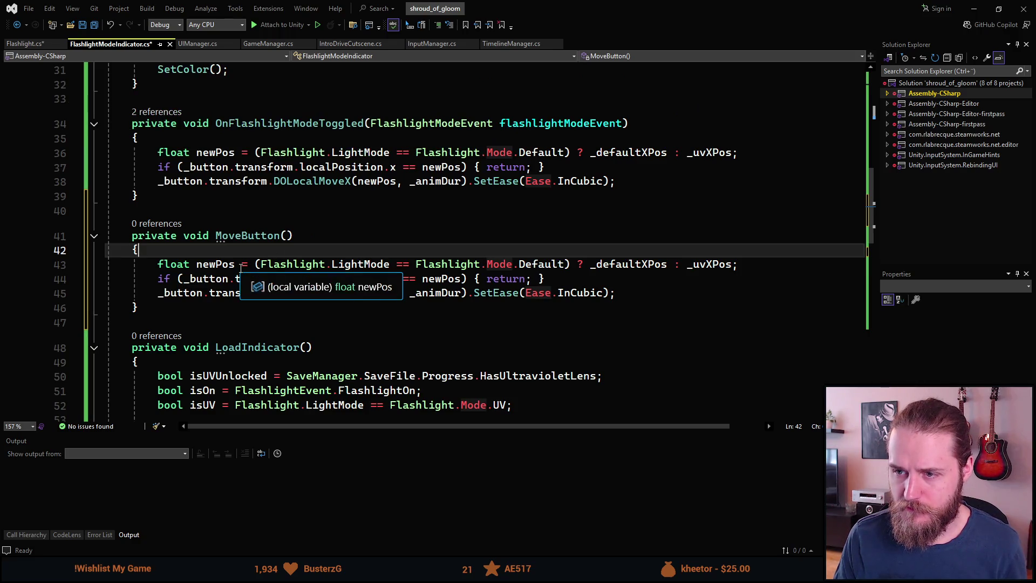
click(390, 266)
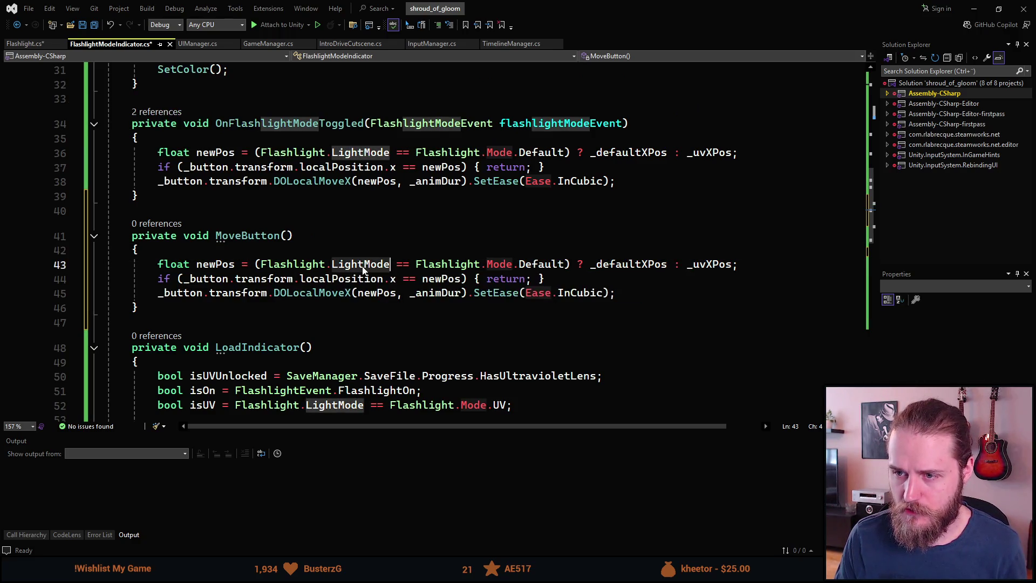
key(ctrl+Right)
key(ctrl+Right)
key(ctrl+Right)
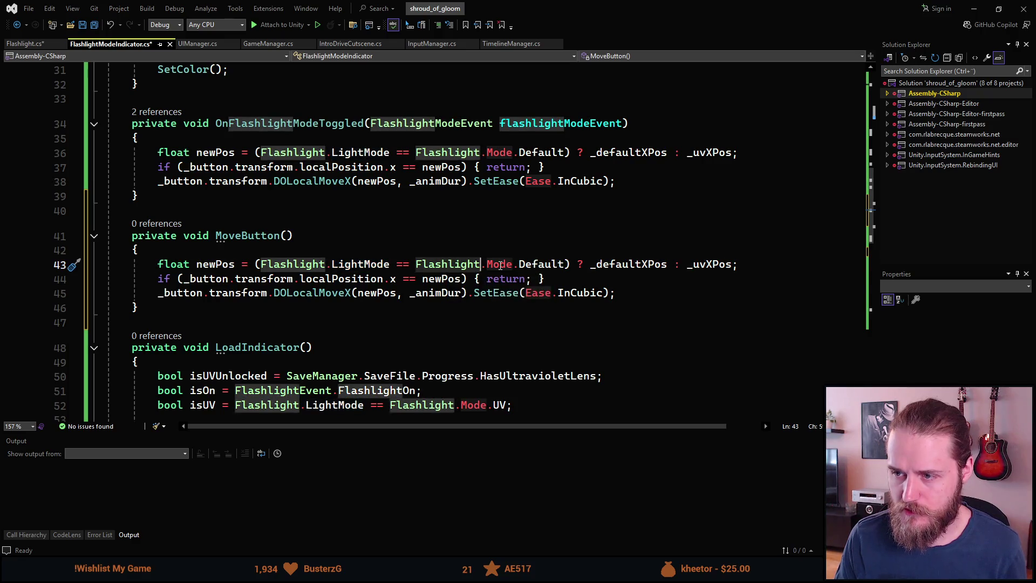
double_click(532, 265)
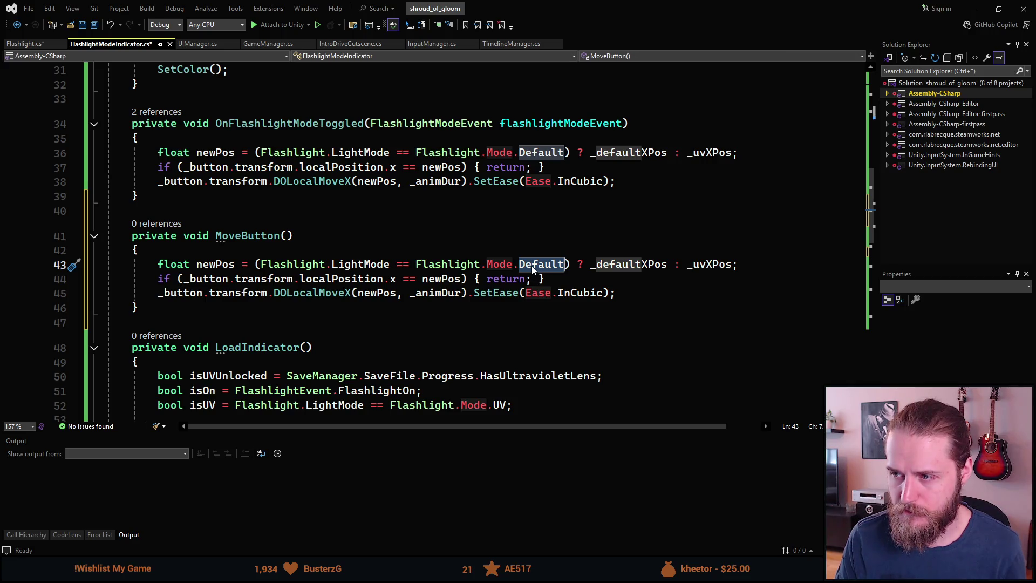
click(635, 266)
double_click(704, 268)
click(751, 263)
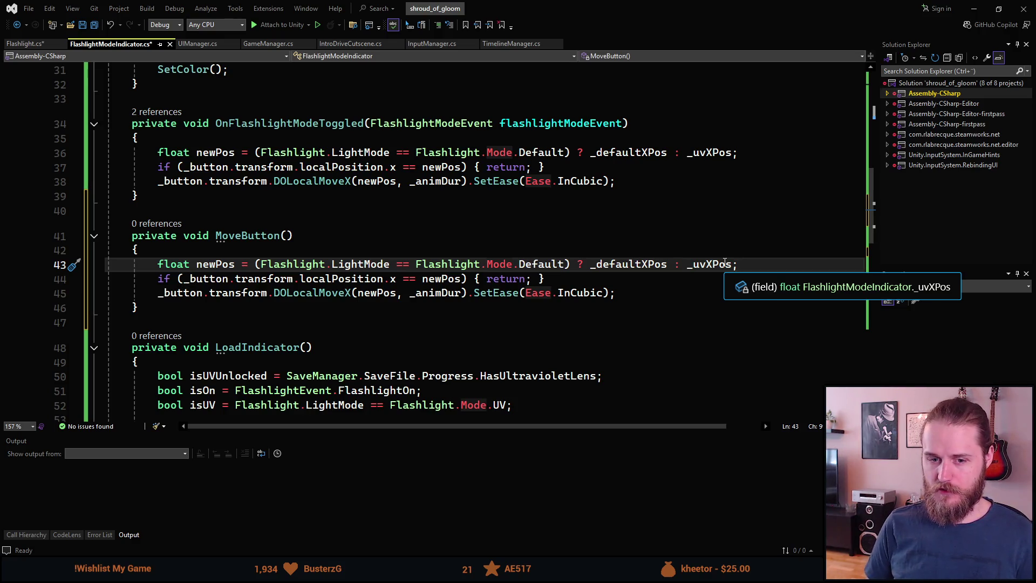
key(Return)
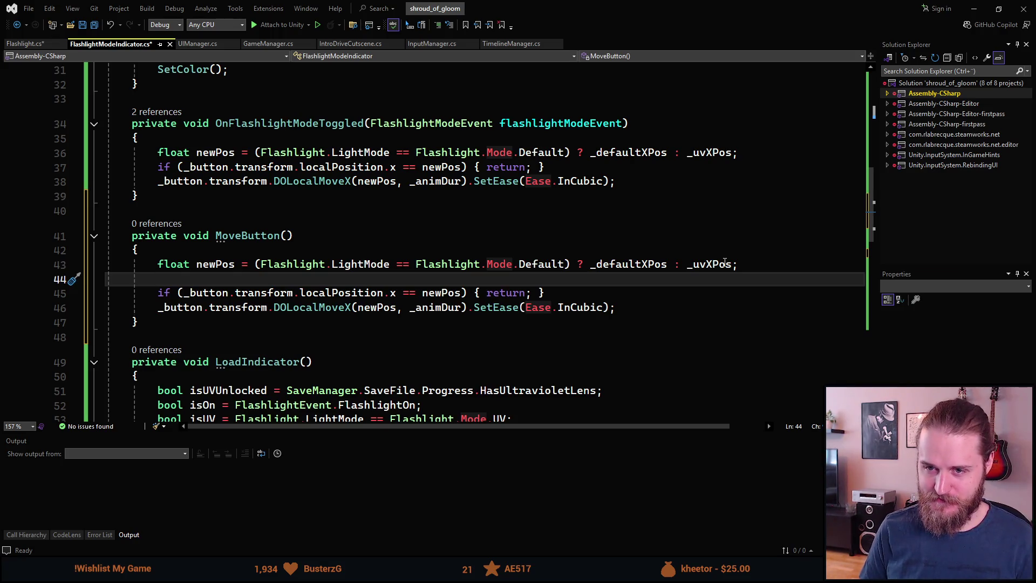
- Add an if (FlashlightEvent.FlashlightOn) block after line 43
key(Return)
key(Return)
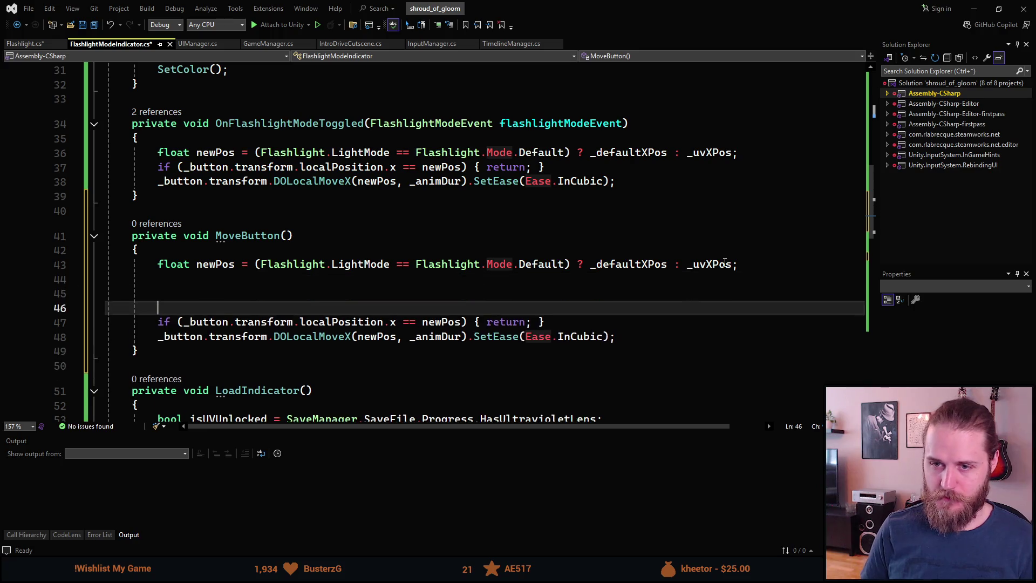
key(Up)
text(if (F)
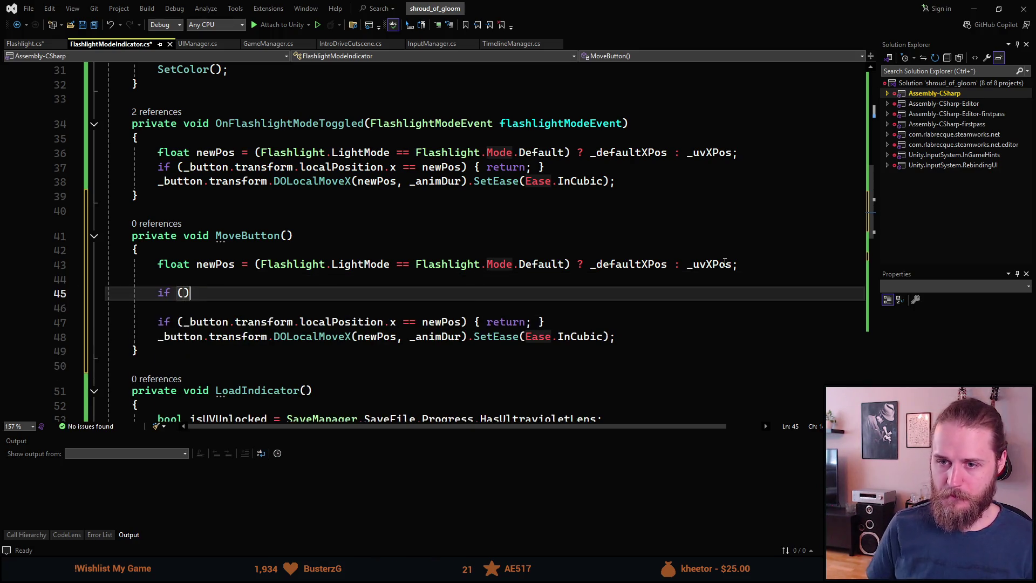
text(lashl)
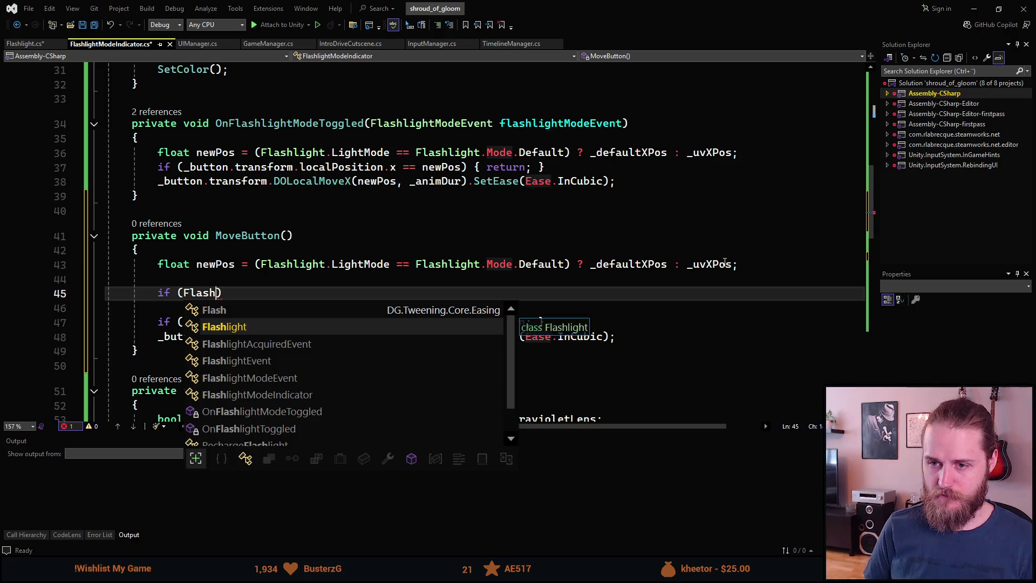
text(.l ==)
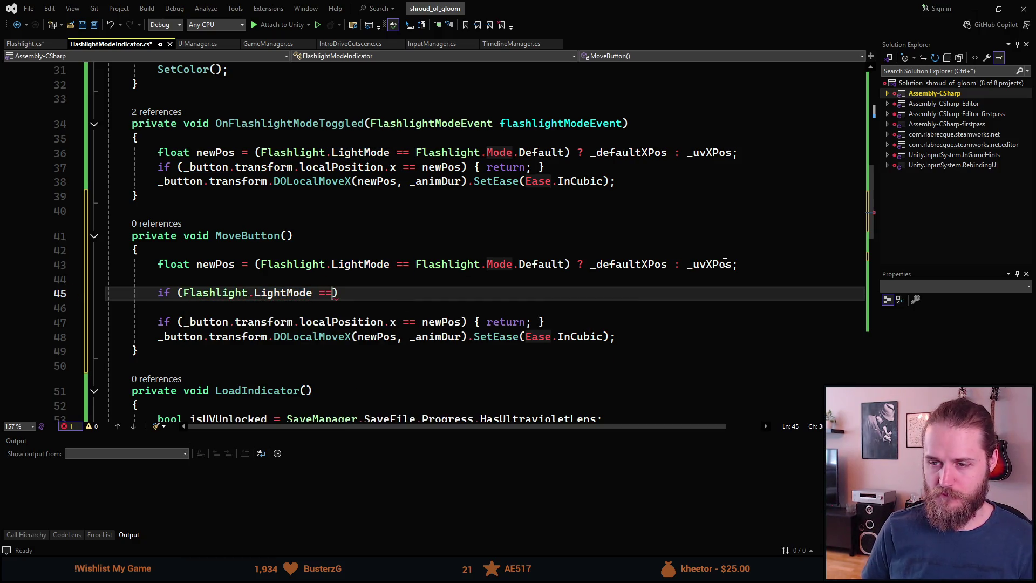
key(BackSpace)
key(BackSpace)
key(ctrl+BackSpace)
key(ctrl+BackSpace)
key(ctrl+BackSpace)
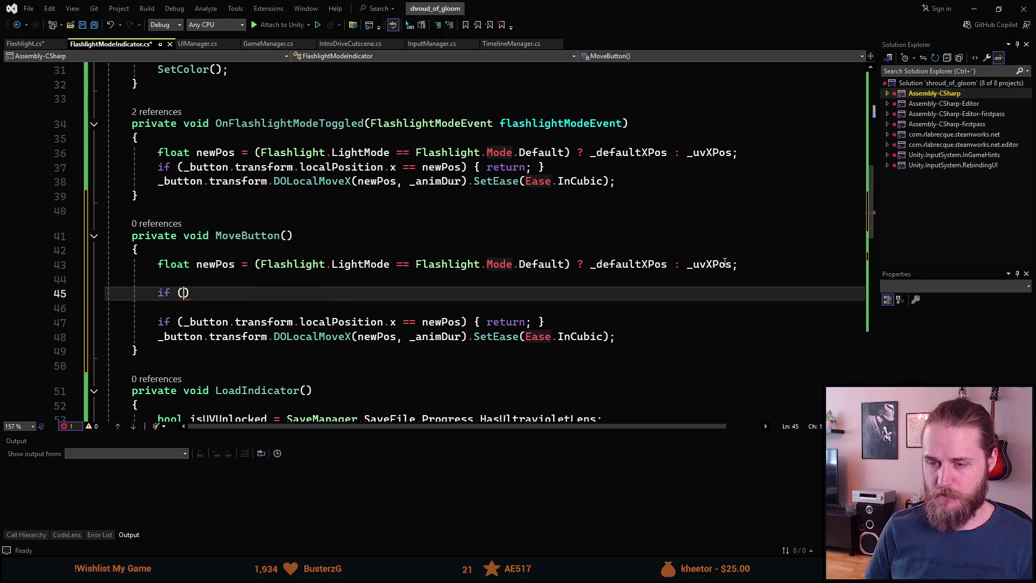
text(FlashlightE)
key(Tab)
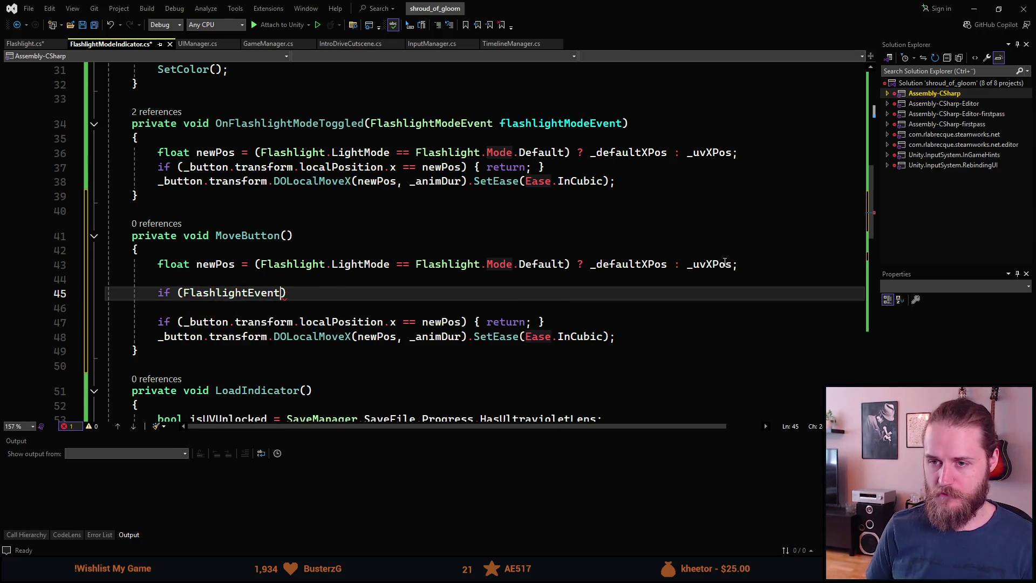
text(.F)
key(Tab)
key(End)
key(Return)
text({)
key(Return)
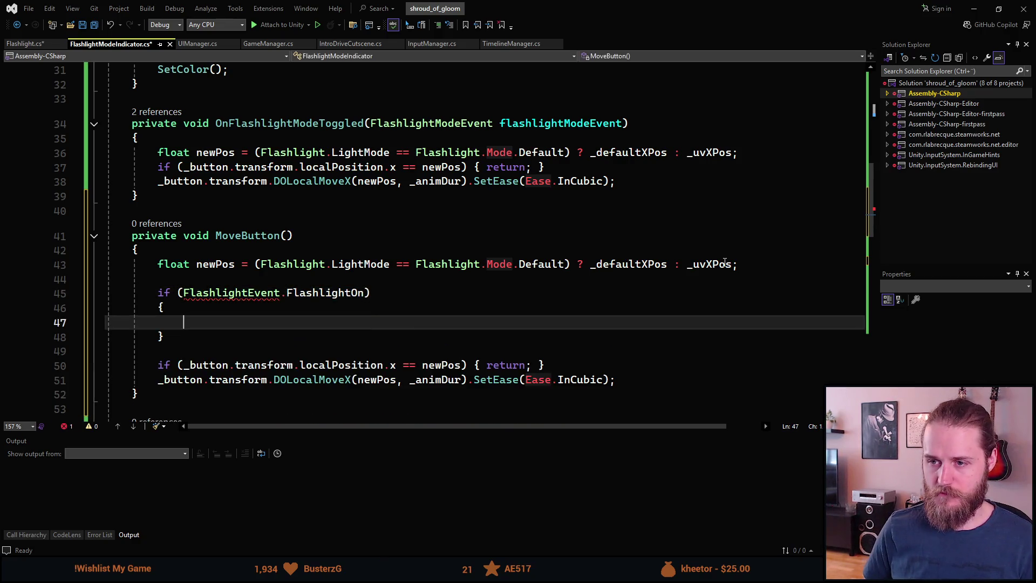
- Copy the newPos mode-ternary assignment from line 43 into the if block
scroll(377, 343, down, 1)
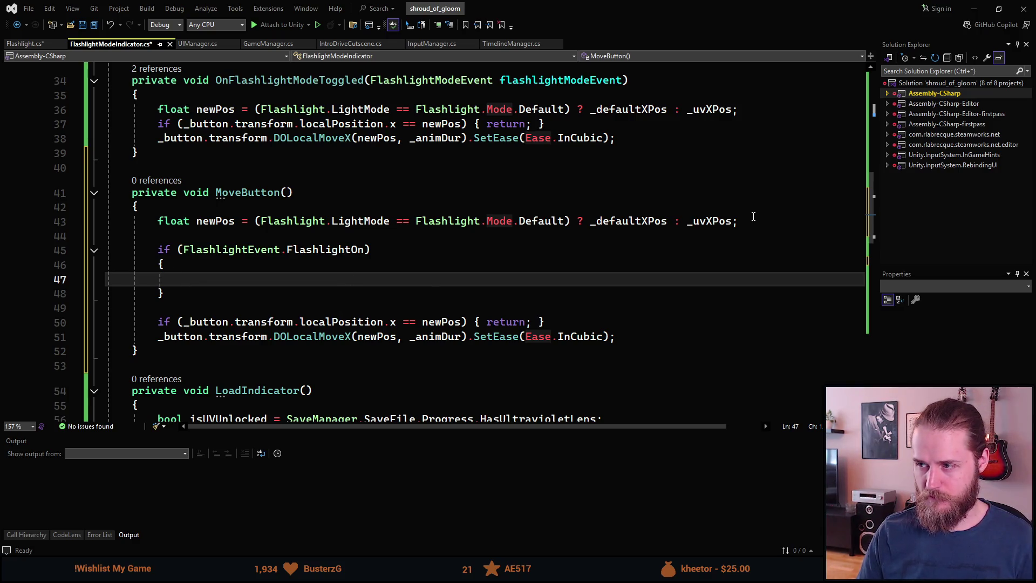
drag(750, 221, 197, 221)
key(ctrl+c)
click(214, 278)
key(ctrl+v)
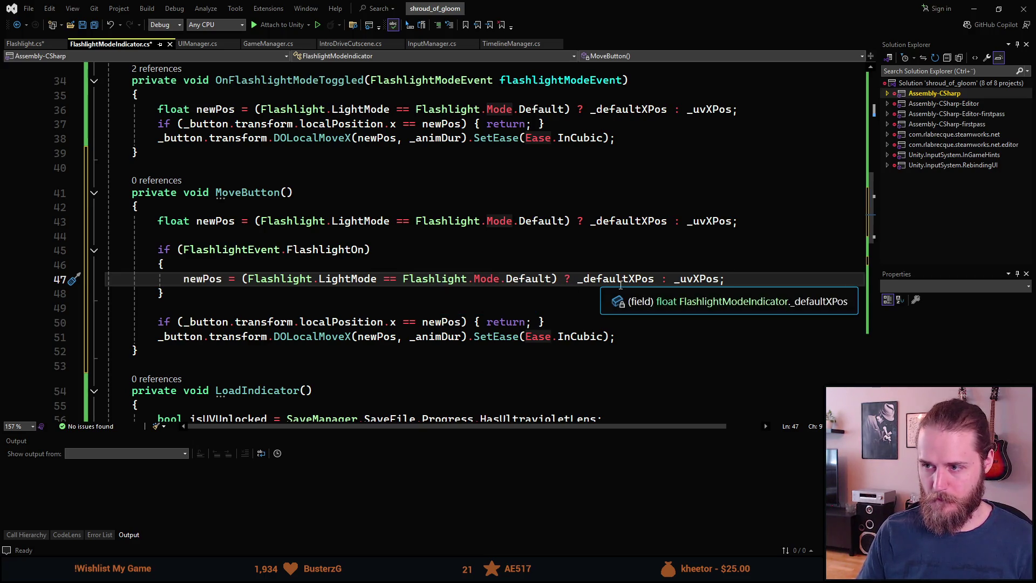
- Add an else block setting newPos = _offXPos
click(225, 296)
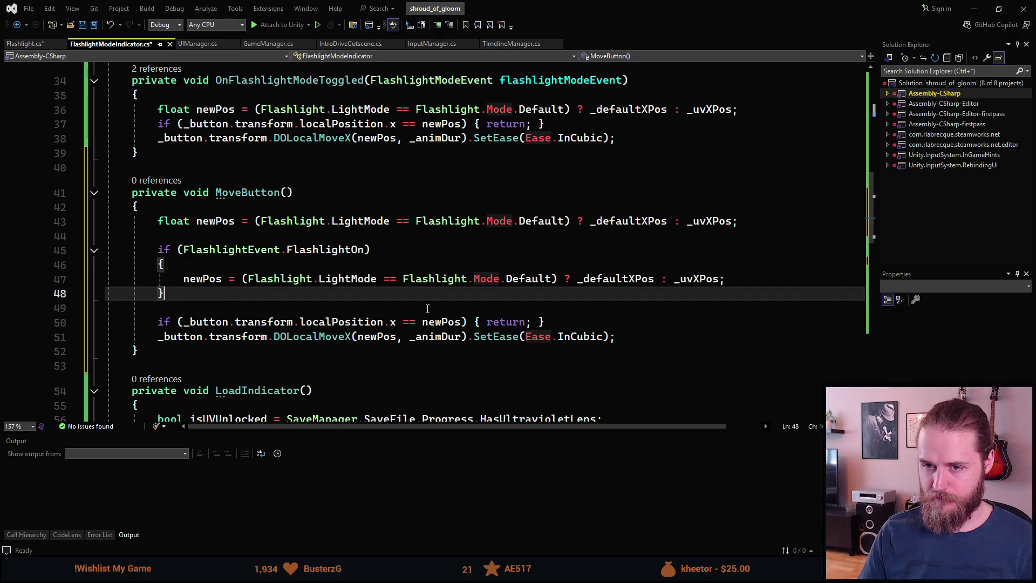
key(Return)
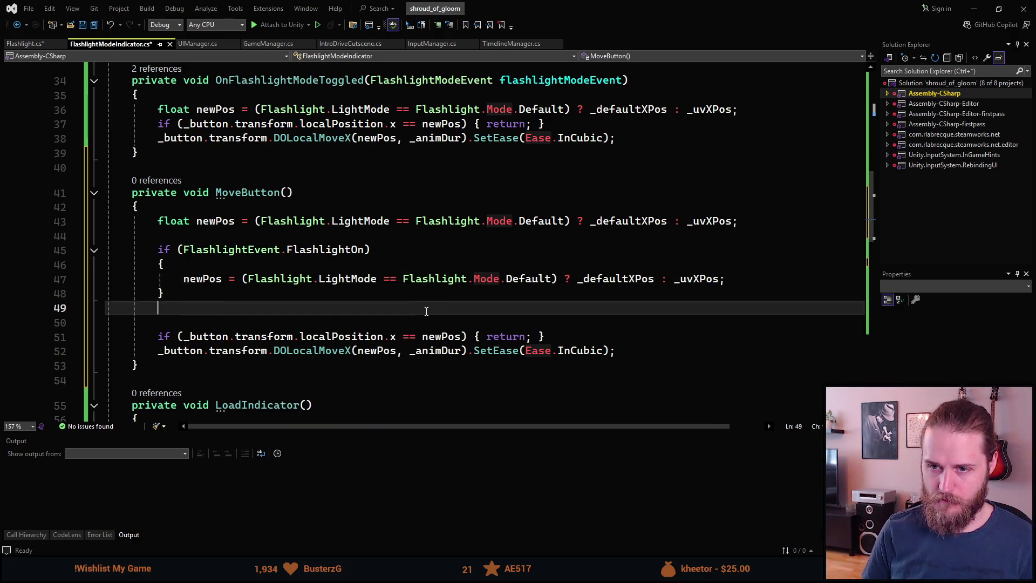
text(else)
key(Return)
text({)
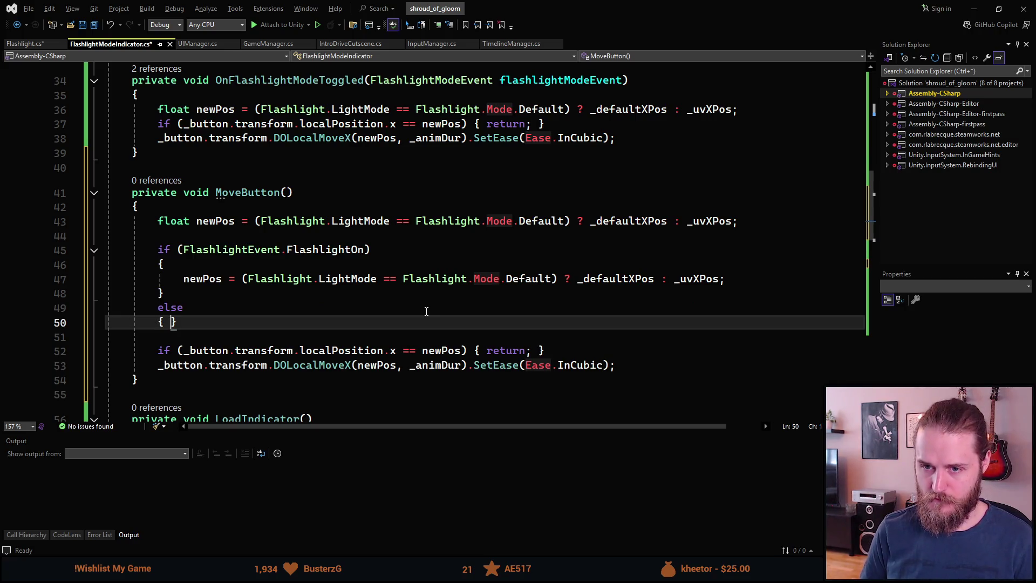
key(Return)
text(newPos)
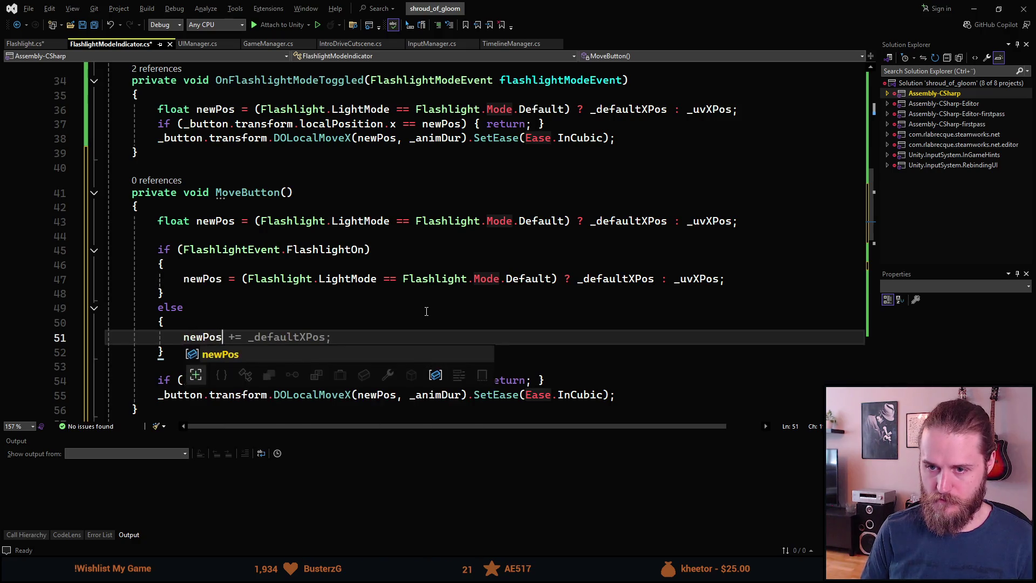
text( = _of)
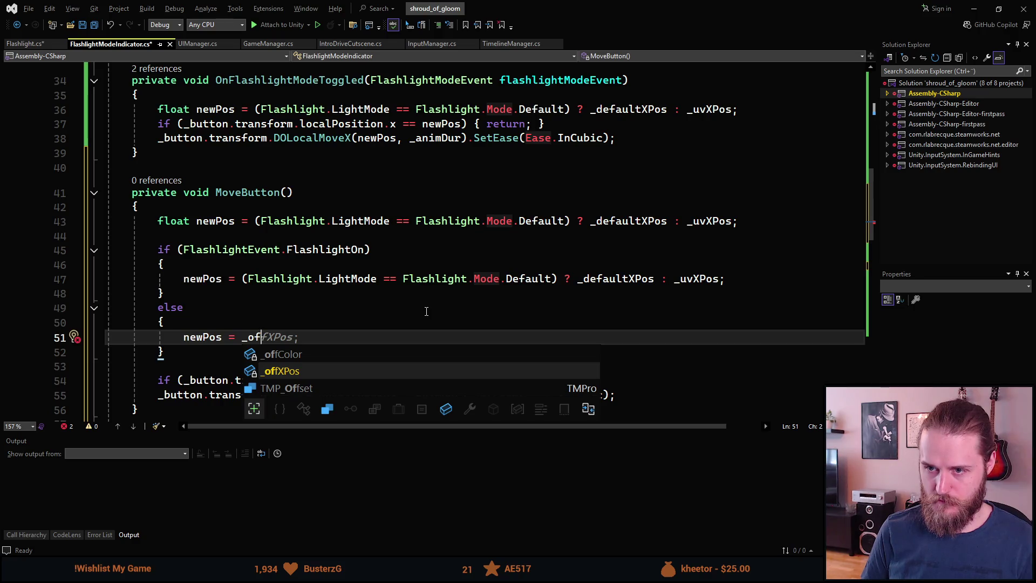
key(Tab)
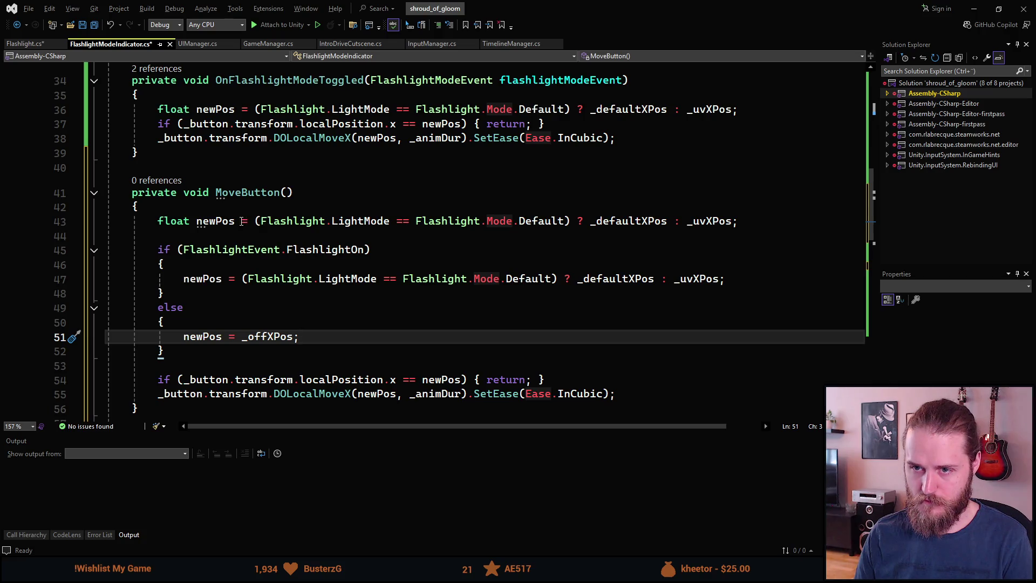
click(263, 220)
key(Up)
- Replace the ternary on line 43 so newPos starts as _offXPos
mouse_move(571, 220)
mouse_down()
mouse_move(256, 220)
mouse_move(732, 220)
mouse_up()
click(261, 221)
key(Delete)
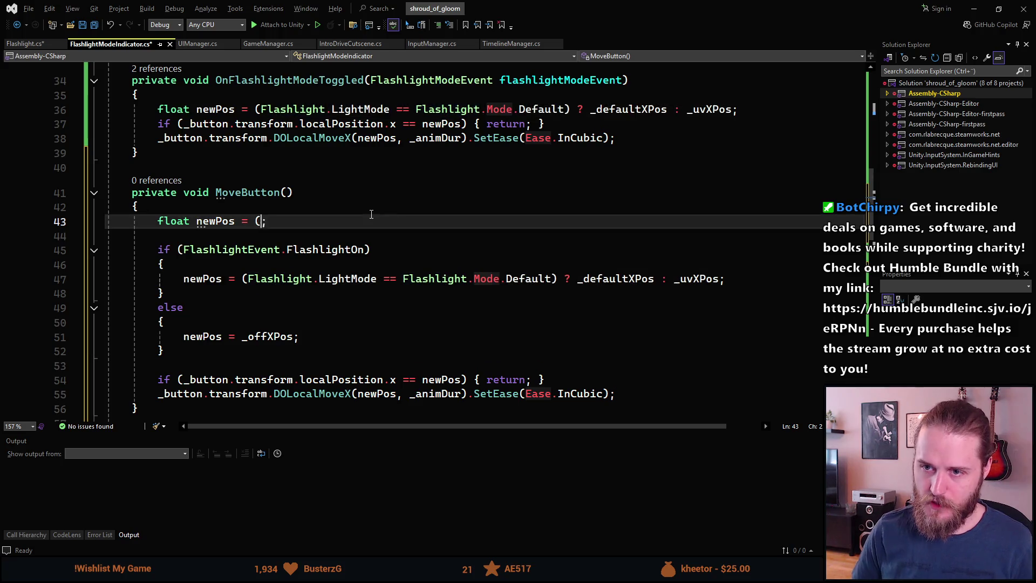
text(_off)
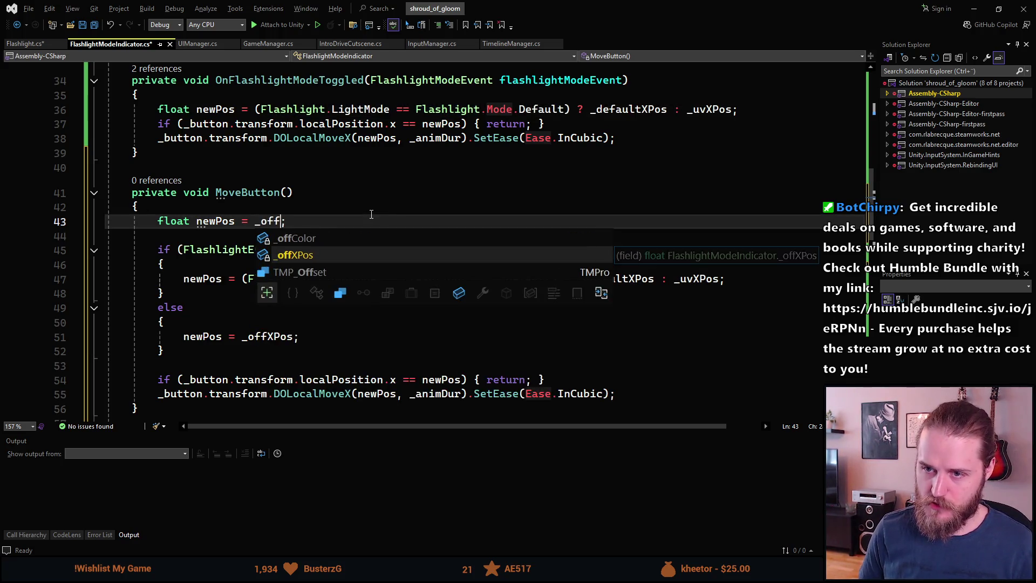
key(Tab)
- Delete the redundant else block and save FlashlightModeIndicator.cs
drag(216, 352, 216, 289)
key(Delete)
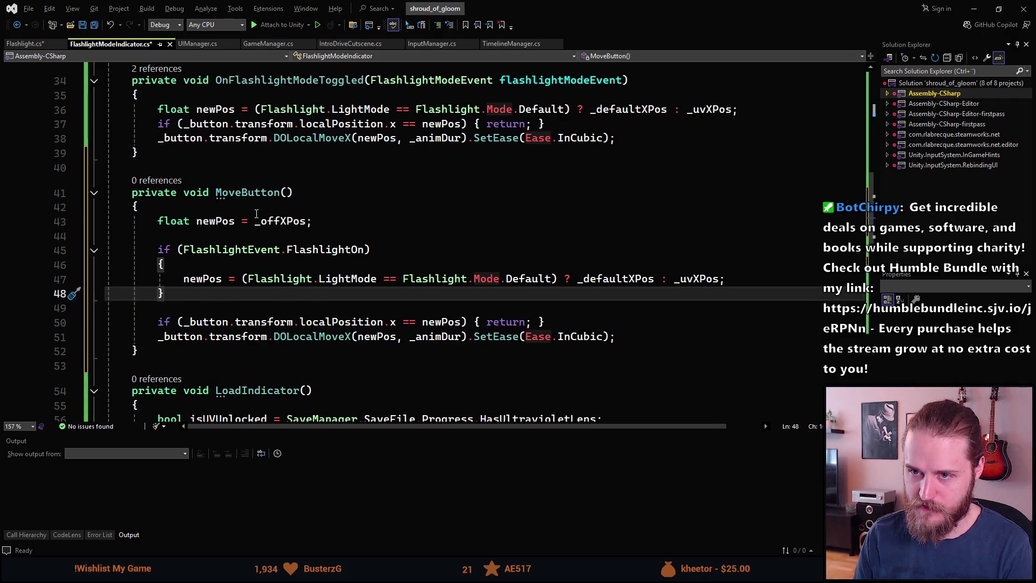
key(ctrl+s)
key(ctrl+Tab)
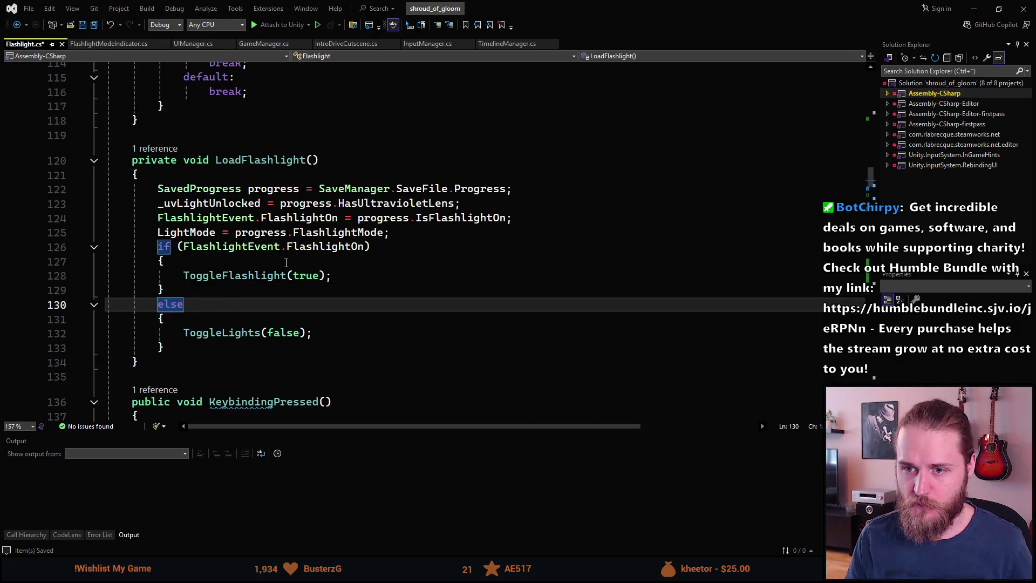
- Save Flashlight.cs and begin an _indicator.Load call at the end of LoadFlashlight
key(ctrl+s)
scroll(286, 263, up, 6)
scroll(286, 205, down, 5)
scroll(286, 205, down, 2)
click(192, 306)
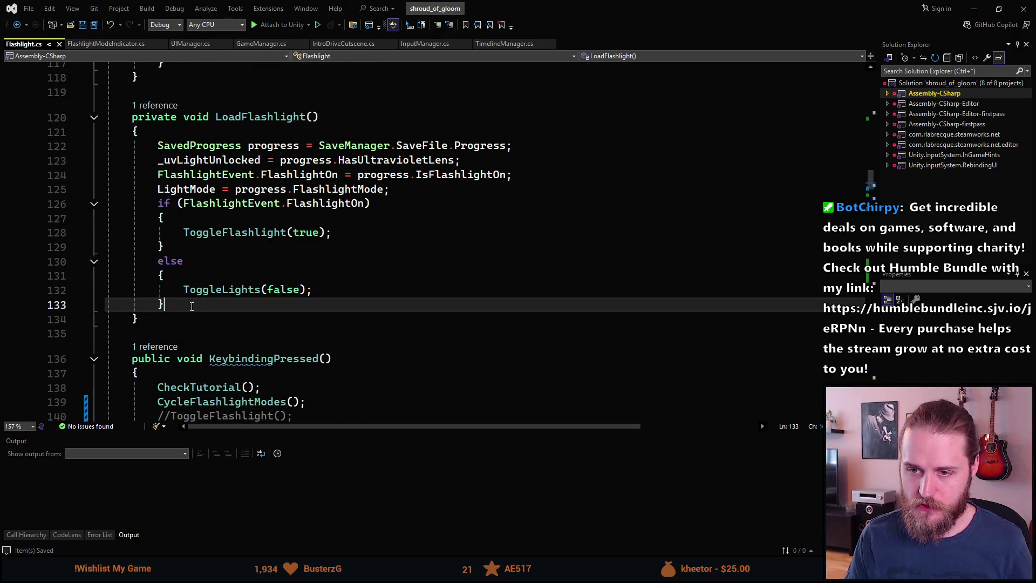
key(Return)
key(Return)
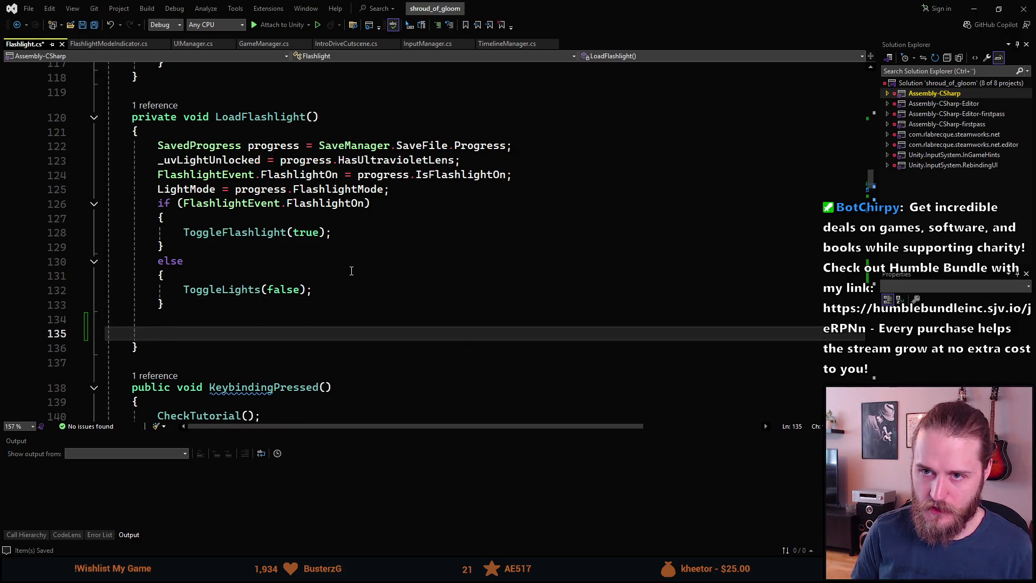
text(_indi)
key(Tab)
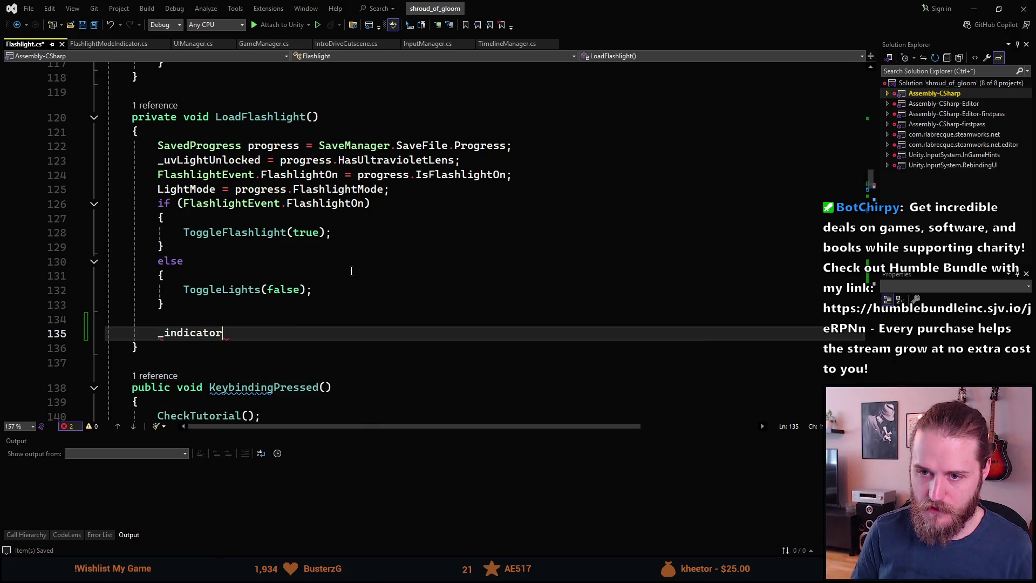
text(.Load)
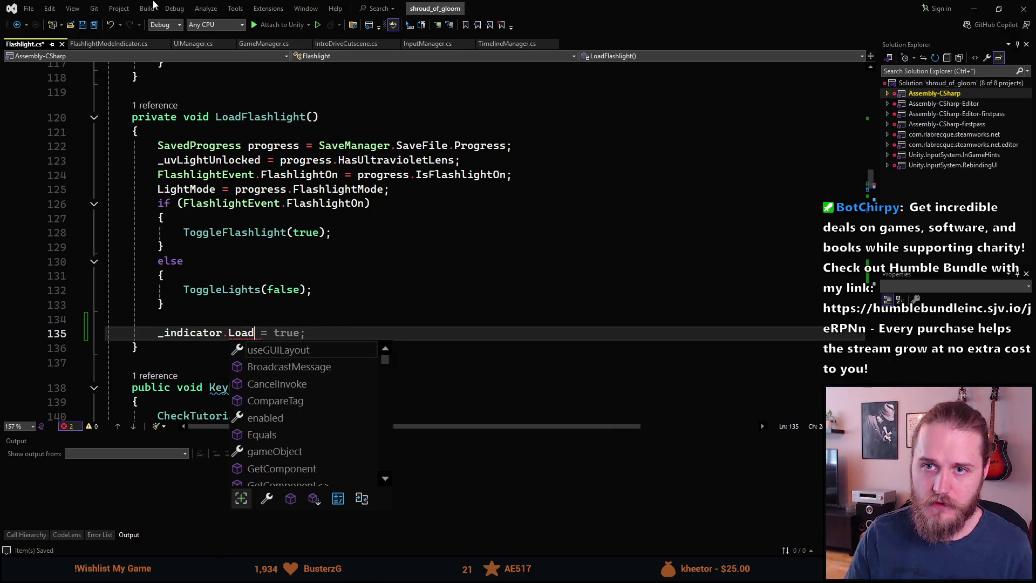
- Change LoadIndicator from private to public and save FlashlightModeIndicator.cs
click(108, 43)
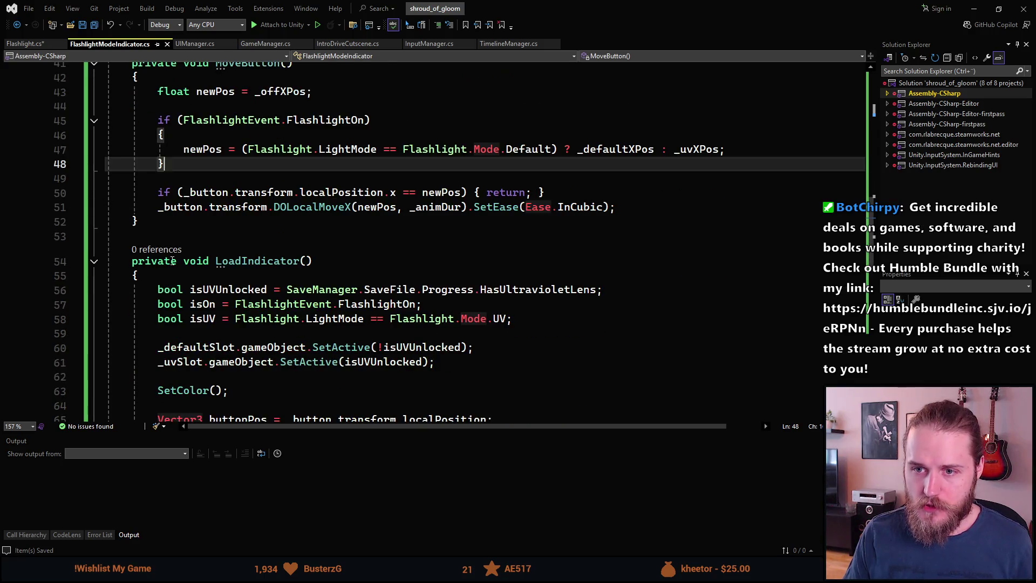
double_click(171, 261)
text(public)
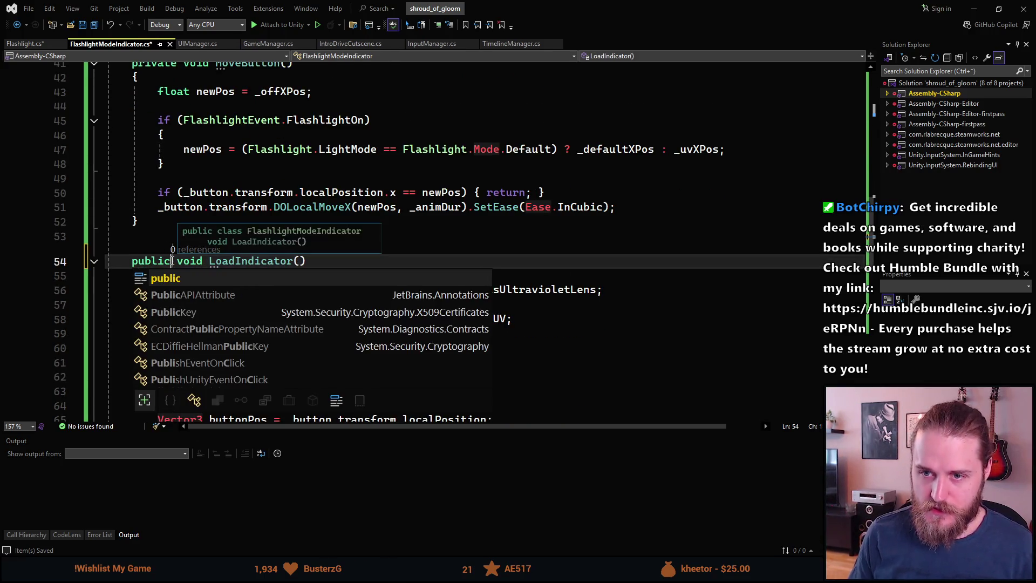
key(Escape)
key(ctrl+s)
- Complete the call as _indicator.LoadIndicator(); and save Flashlight.cs
key(ctrl+Tab)
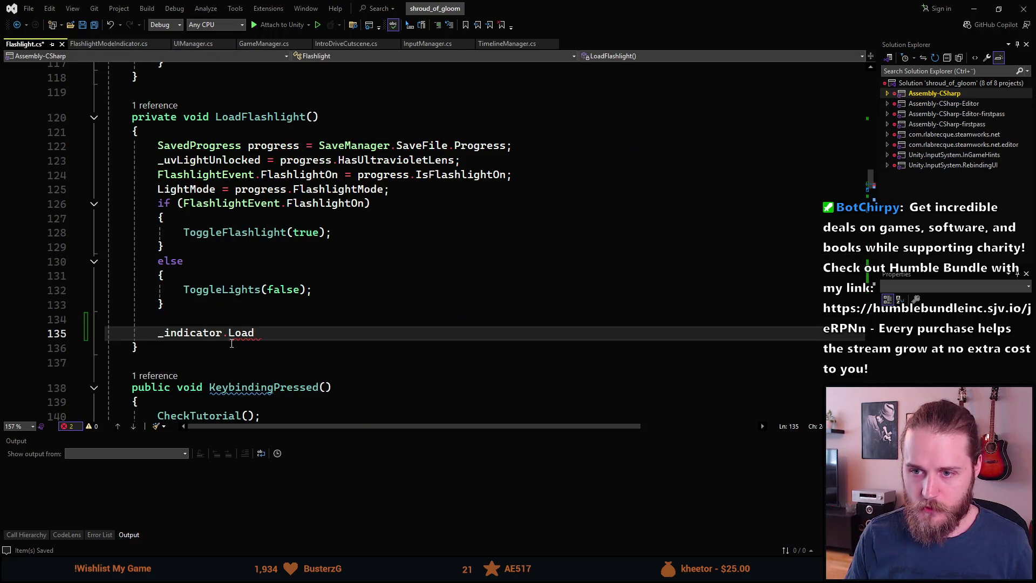
key(BackSpace)
key(BackSpace)
key(BackSpace)
text(Lo)
key(Tab)
text(();)
key(ctrl+s)
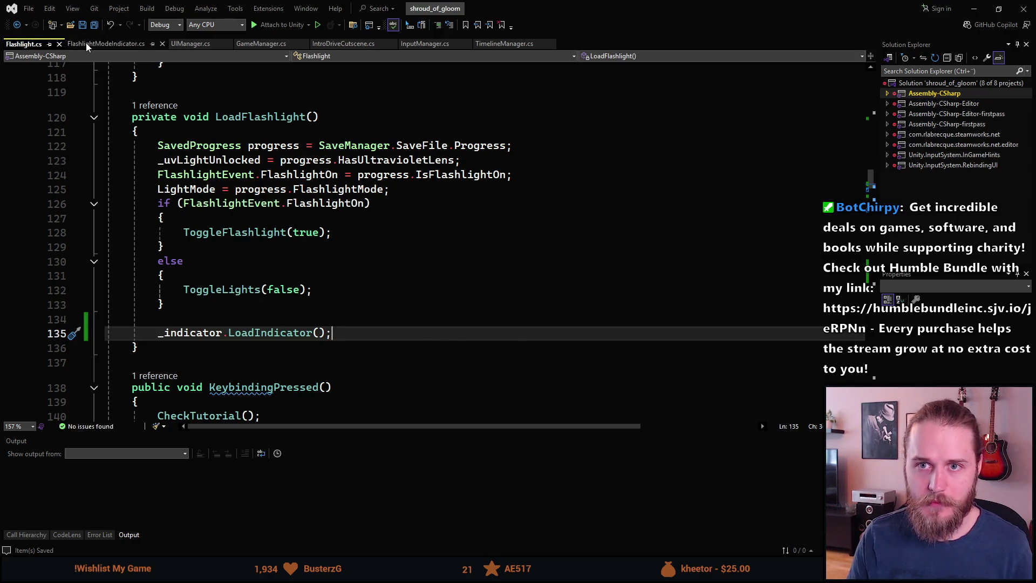
click(89, 44)
scroll(199, 195, down, 2)
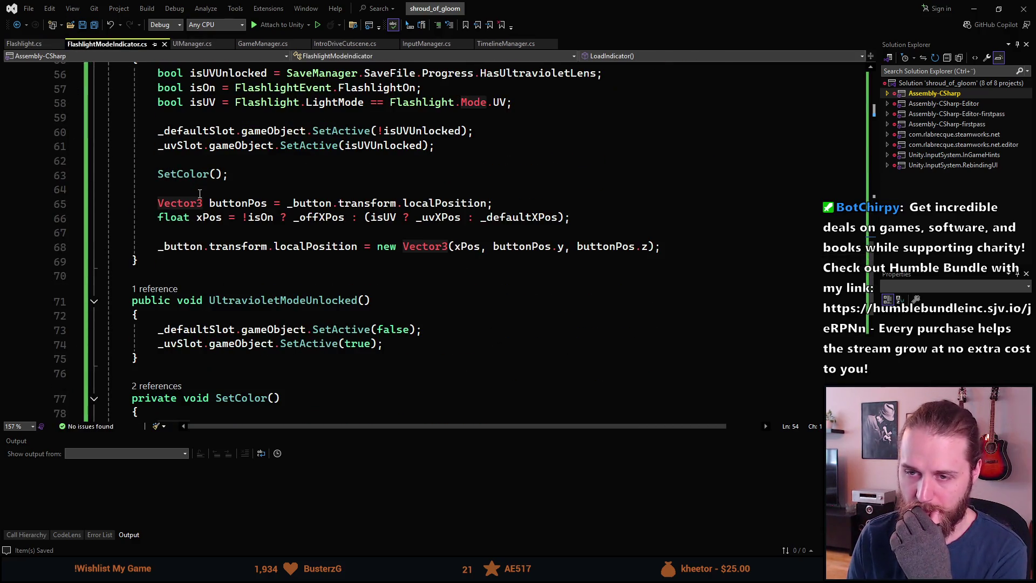
scroll(199, 194, down, 1)
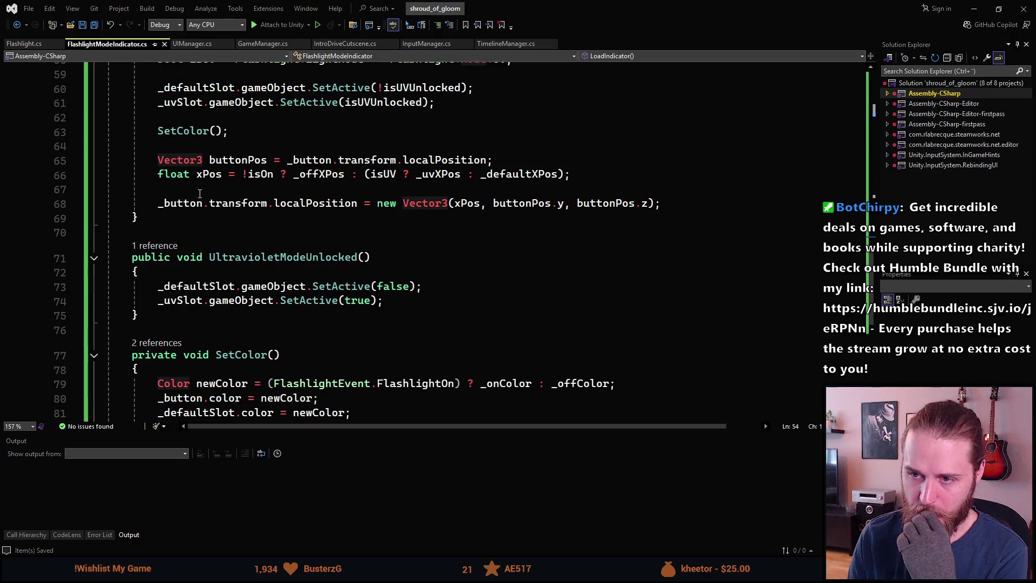
scroll(199, 194, down, 1)
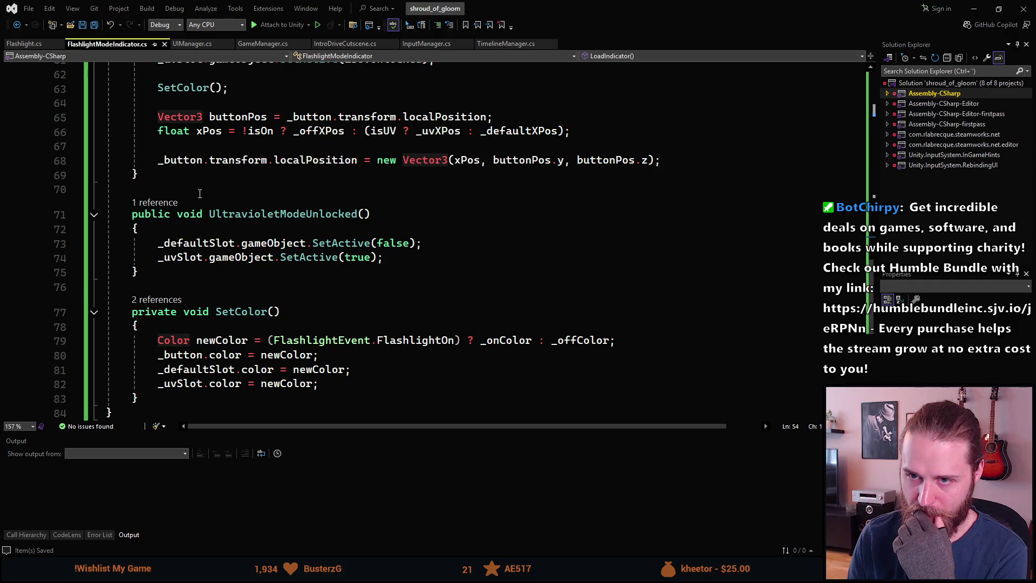
scroll(200, 194, down, 1)
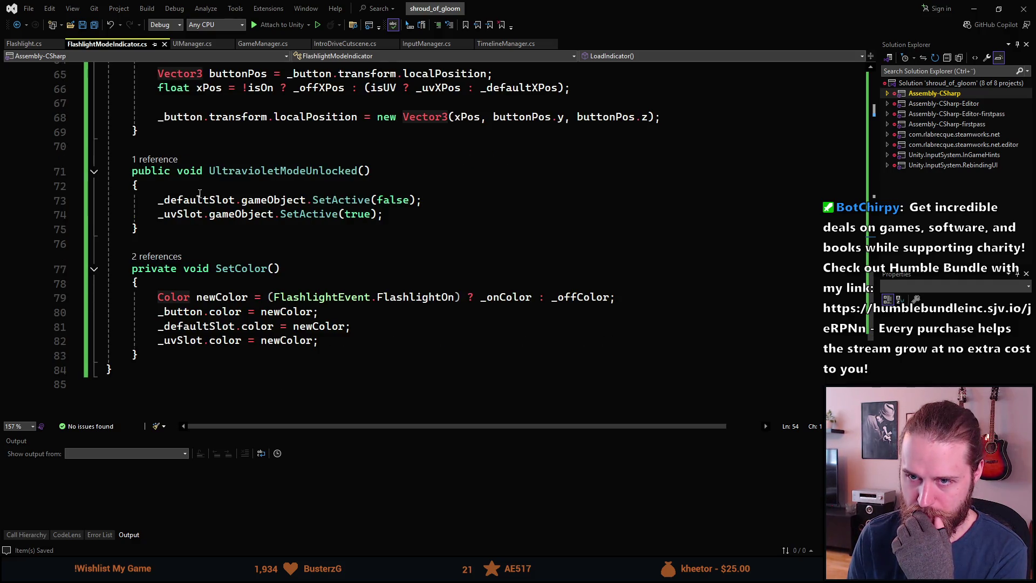
click(265, 172)
scroll(271, 271, up, 6)
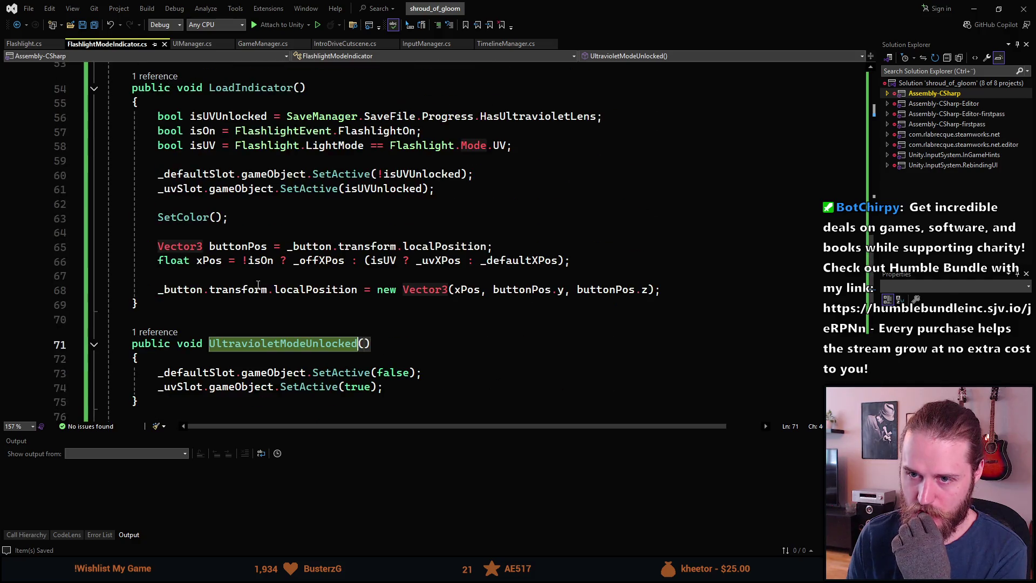
scroll(270, 271, up, 4)
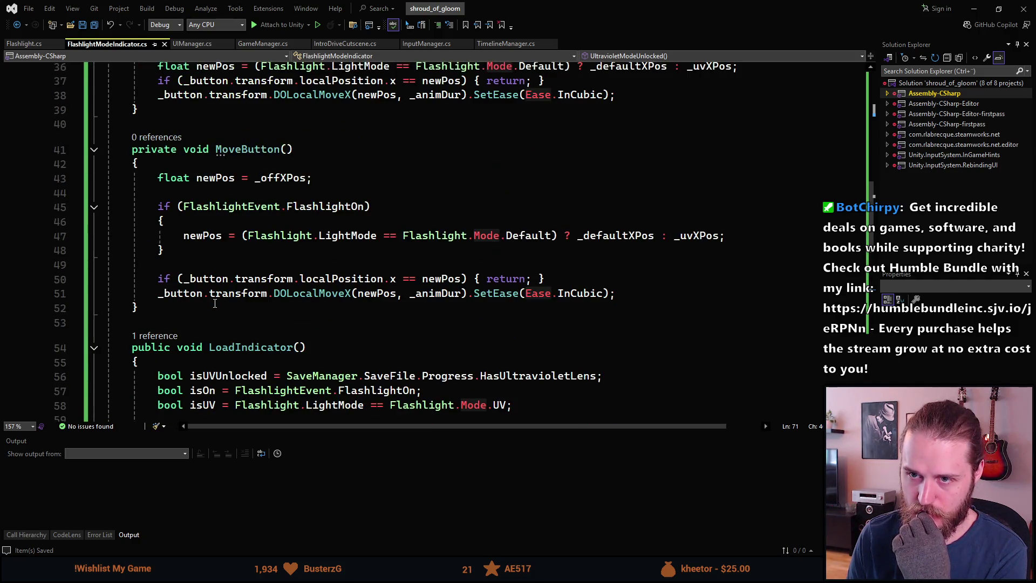
scroll(223, 287, up, 3)
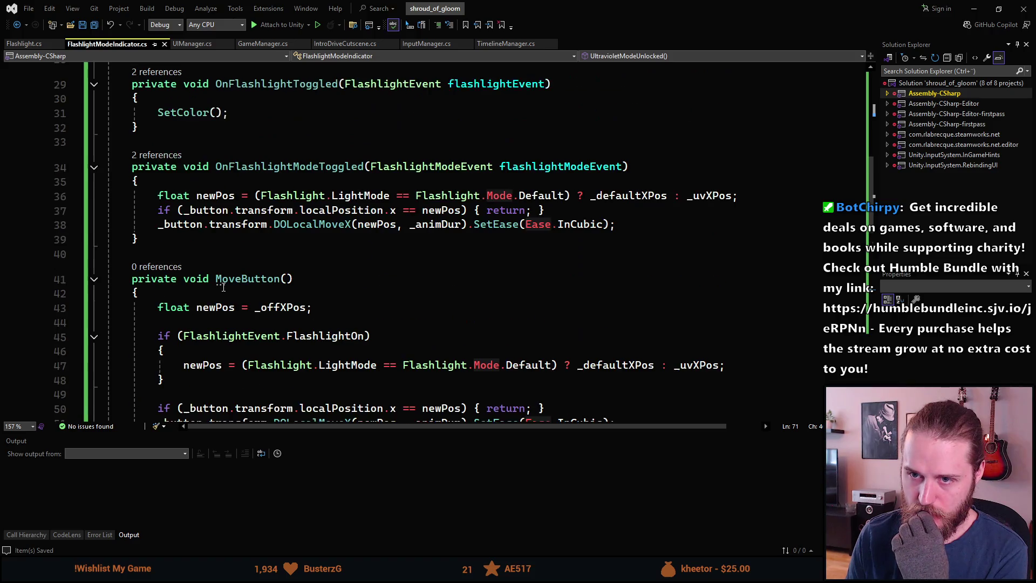
scroll(260, 265, down, 2)
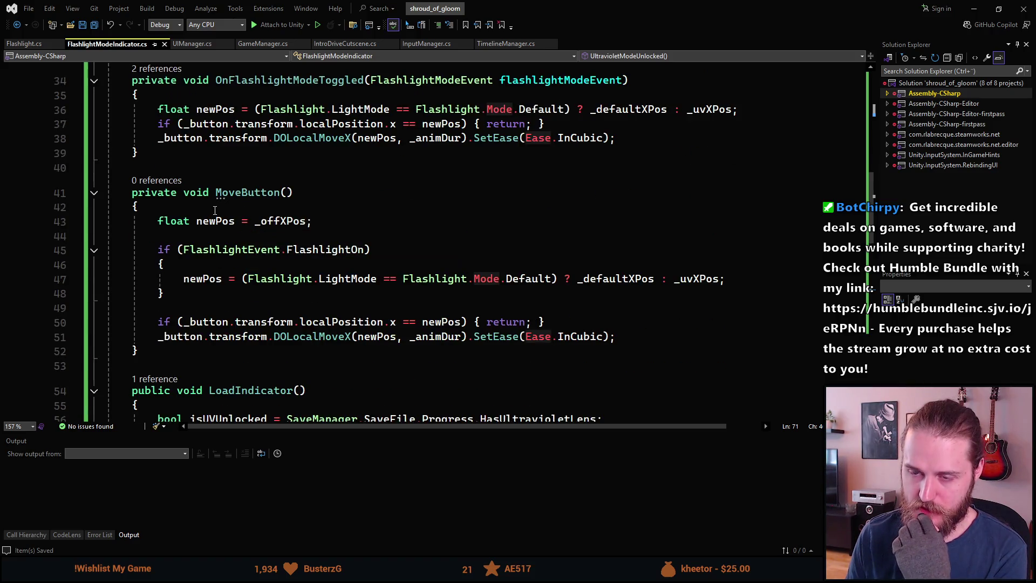
- Add a SetColor() call at the end of the MoveButton method
scroll(200, 337, down, 3)
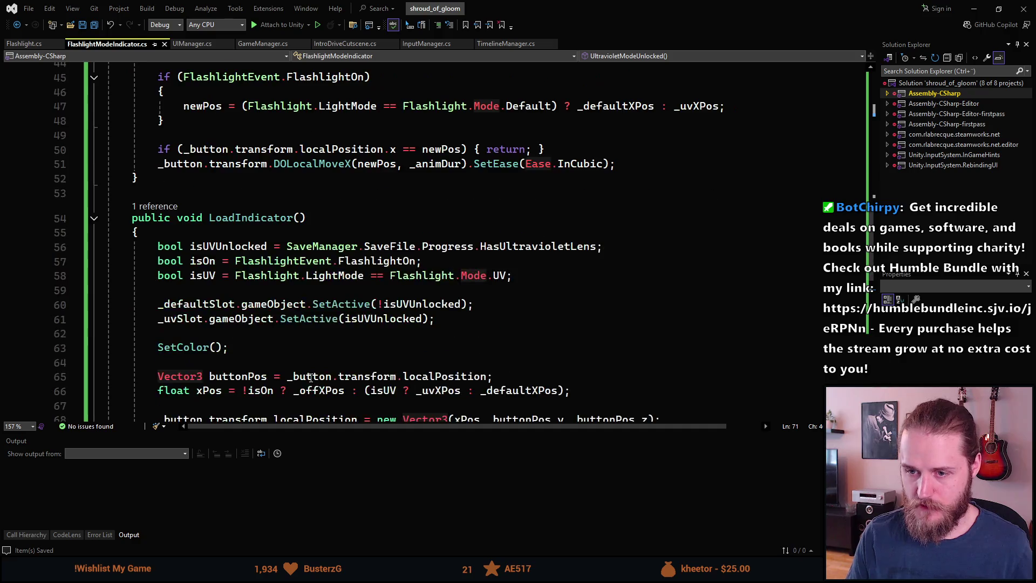
scroll(564, 308, up, 2)
click(643, 252)
key(Return)
key(Return)
text(SetCop)
key(Tab)
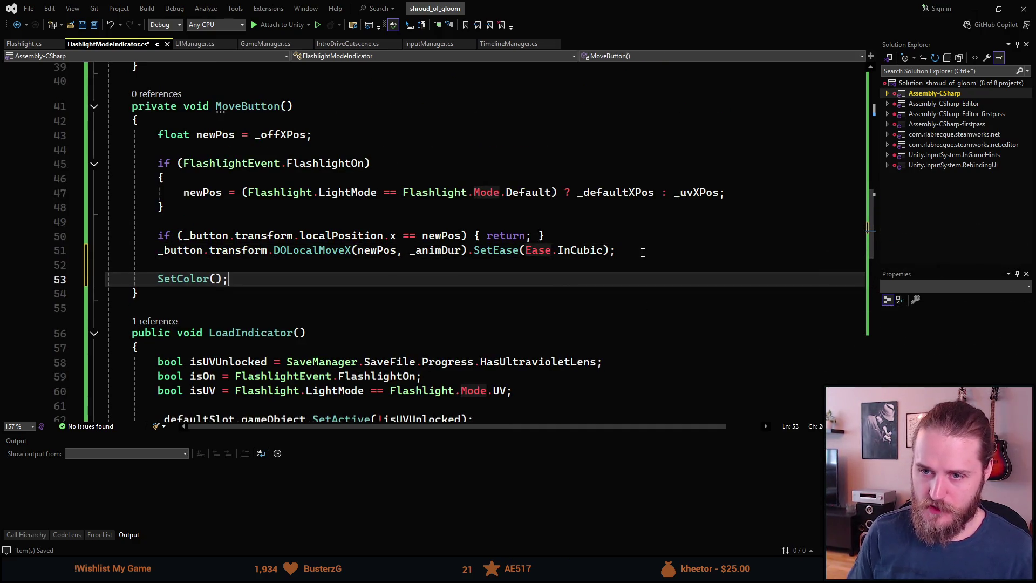
- Replace the SetColor call in OnFlashlightToggled with MoveButton()
scroll(311, 293, up, 5)
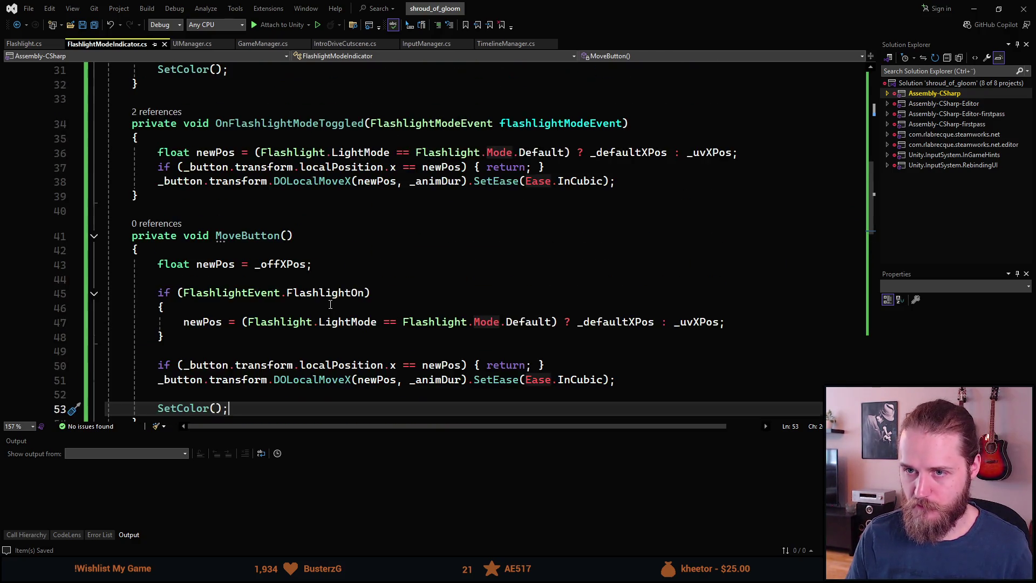
scroll(230, 237, up, 1)
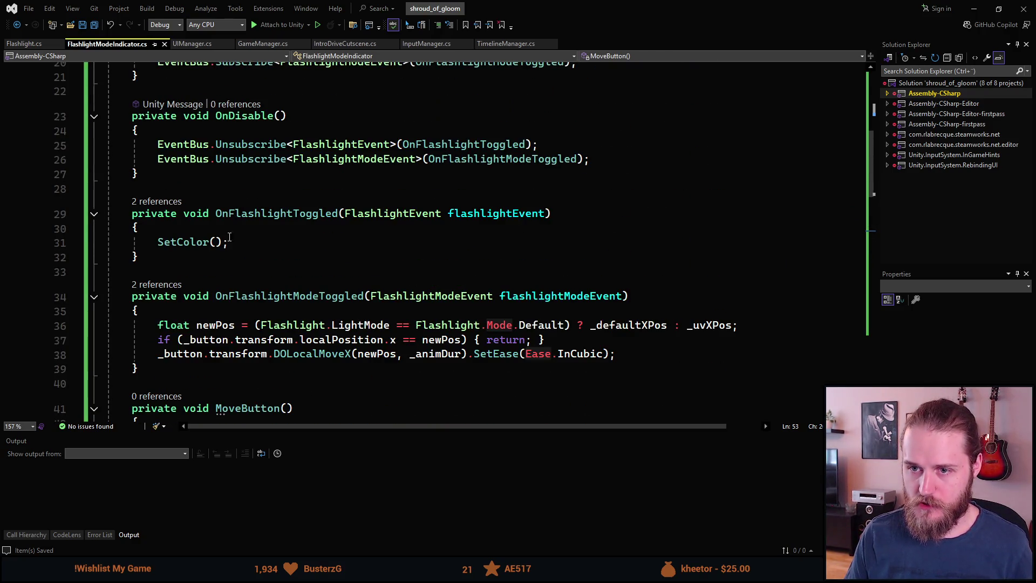
click(227, 241)
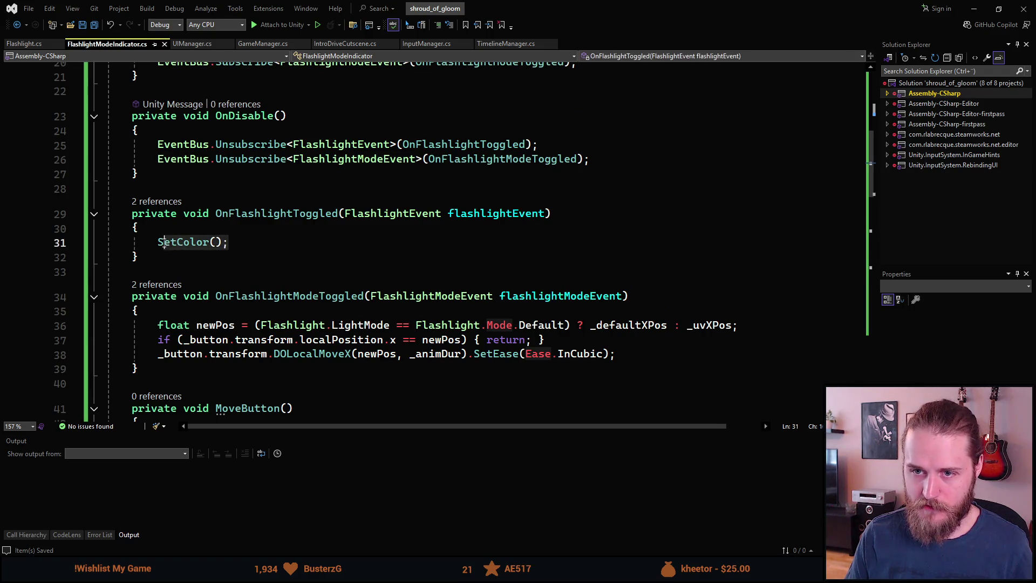
click(160, 244)
text(Move)
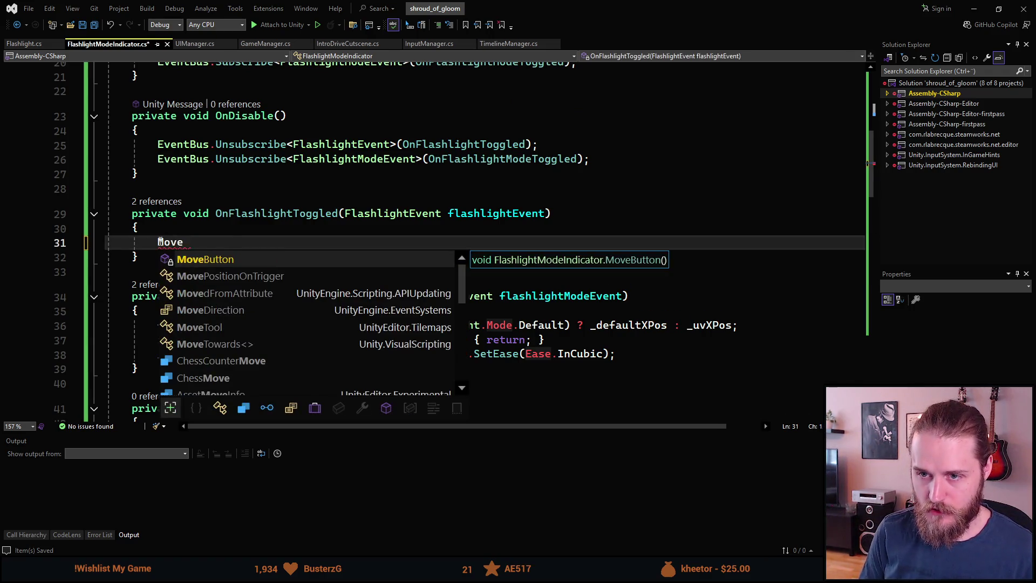
key(Tab)
key(End)
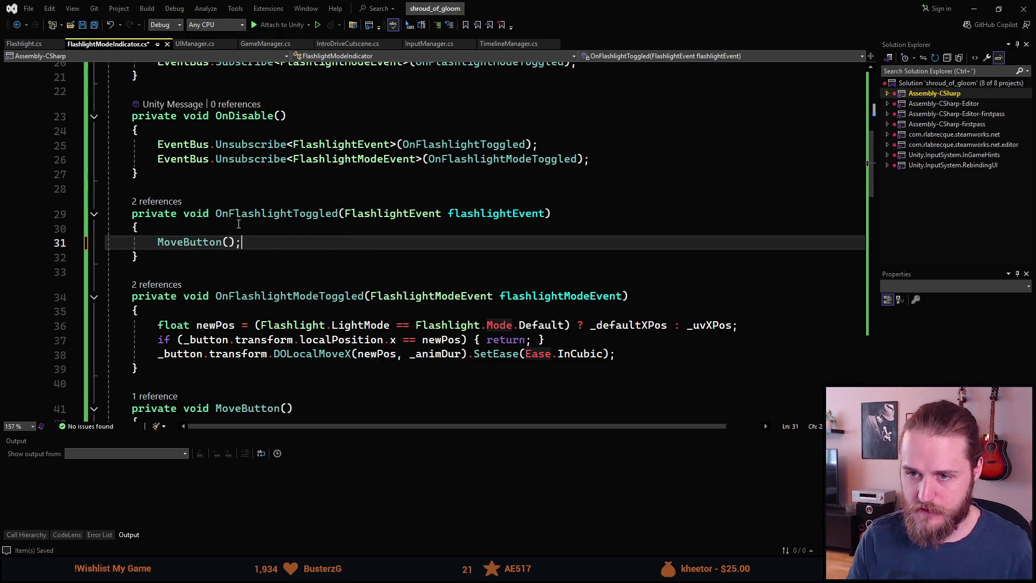
- Replace the mode handler's three positioning lines with a MoveButton() call
drag(655, 354, 166, 324)
text(MoveButton();)
click(257, 274)
- Save the script and return to the Unity editor
key(ctrl+s)
scroll(257, 281, up, 5)
scroll(256, 238, down, 12)
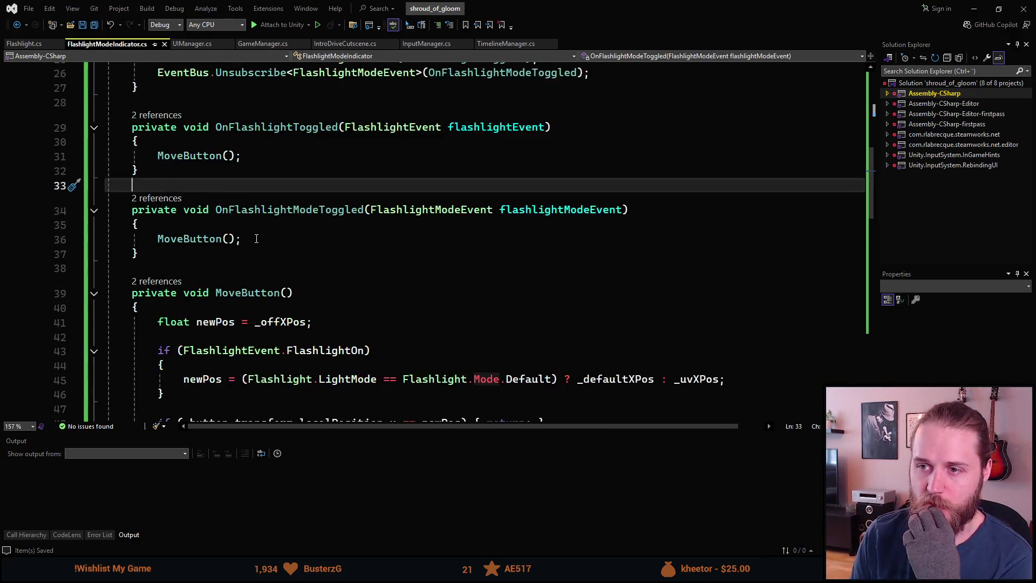
scroll(256, 238, down, 9)
scroll(256, 238, up, 11)
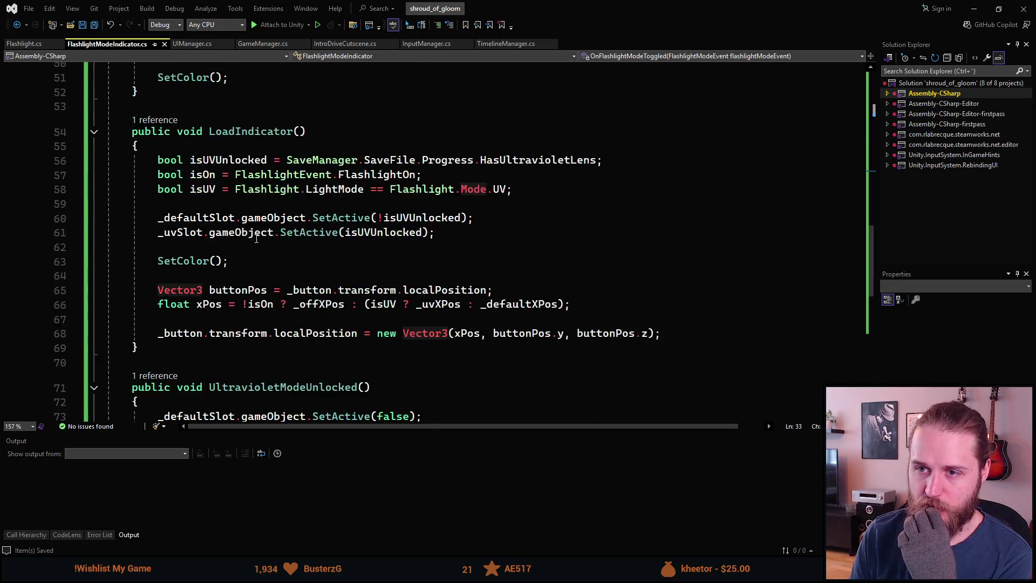
scroll(257, 239, up, 2)
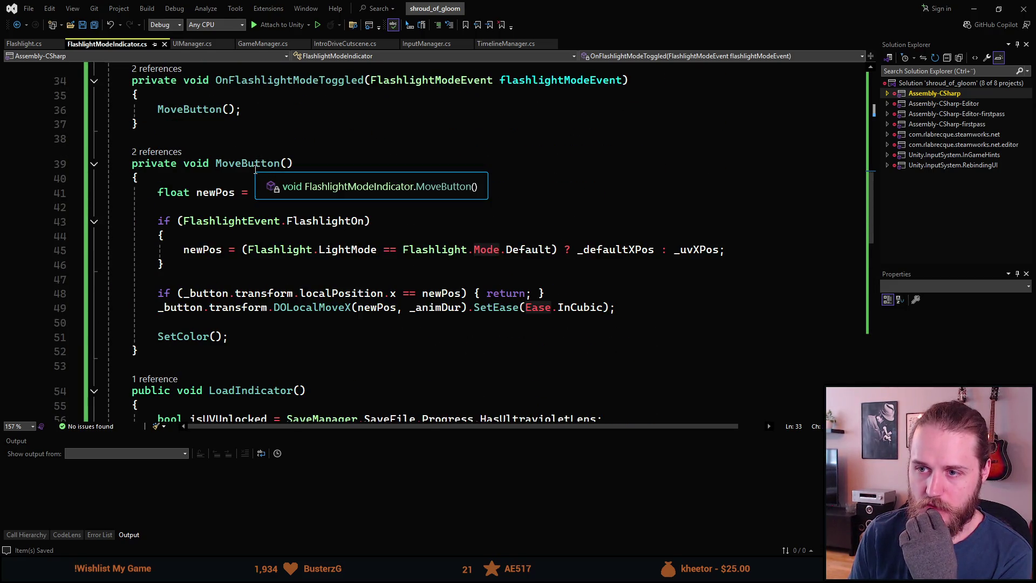
scroll(242, 182, down, 4)
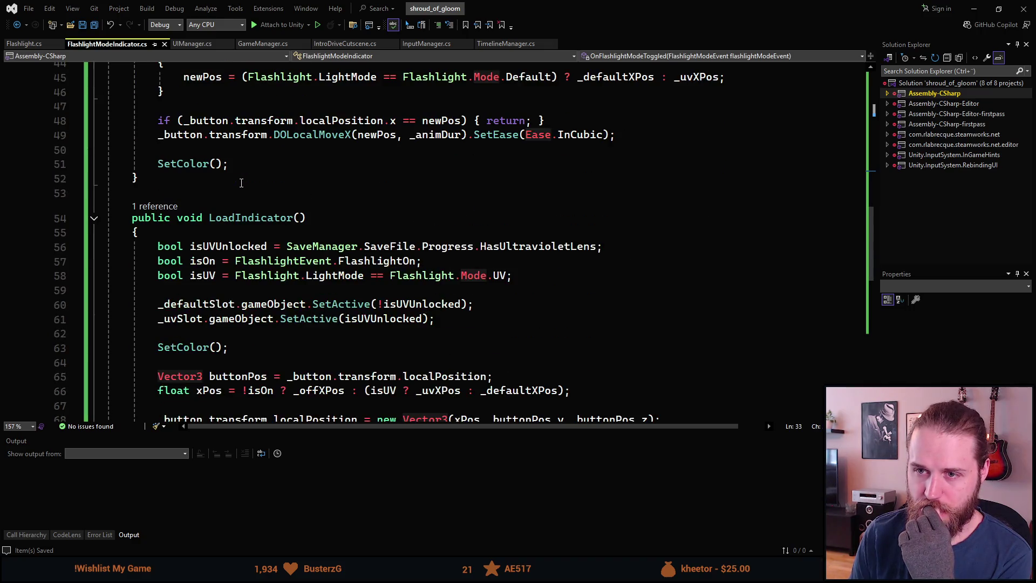
key(alt+Tab)
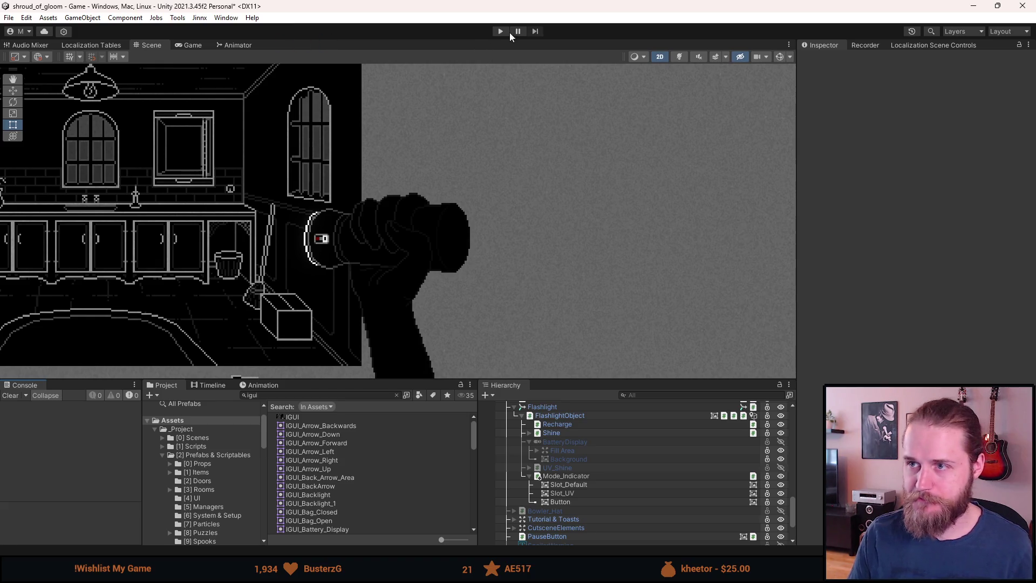
- Play the game, inspect the NullReferenceException in the console, and stop playing
click(500, 31)
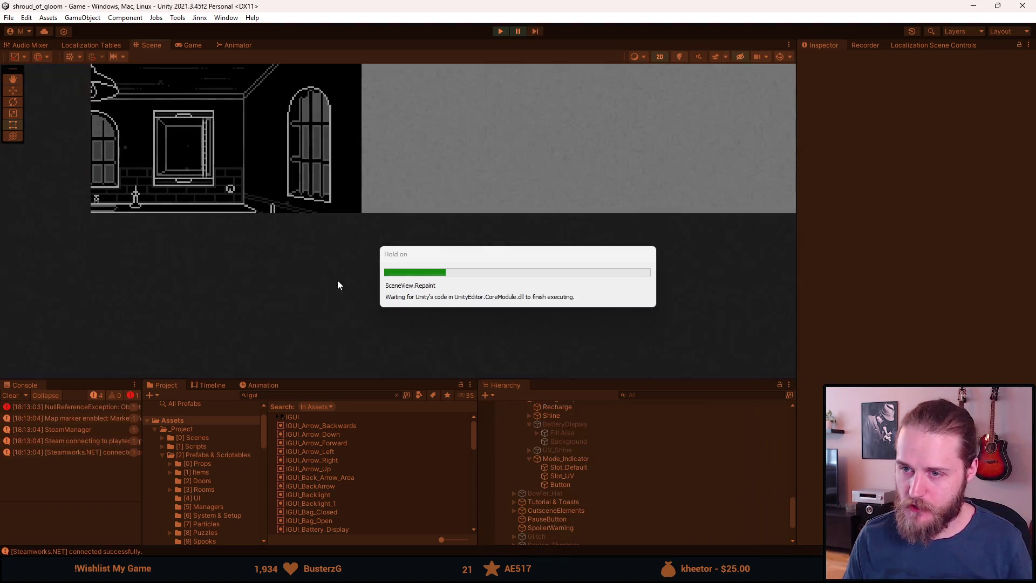
click(50, 404)
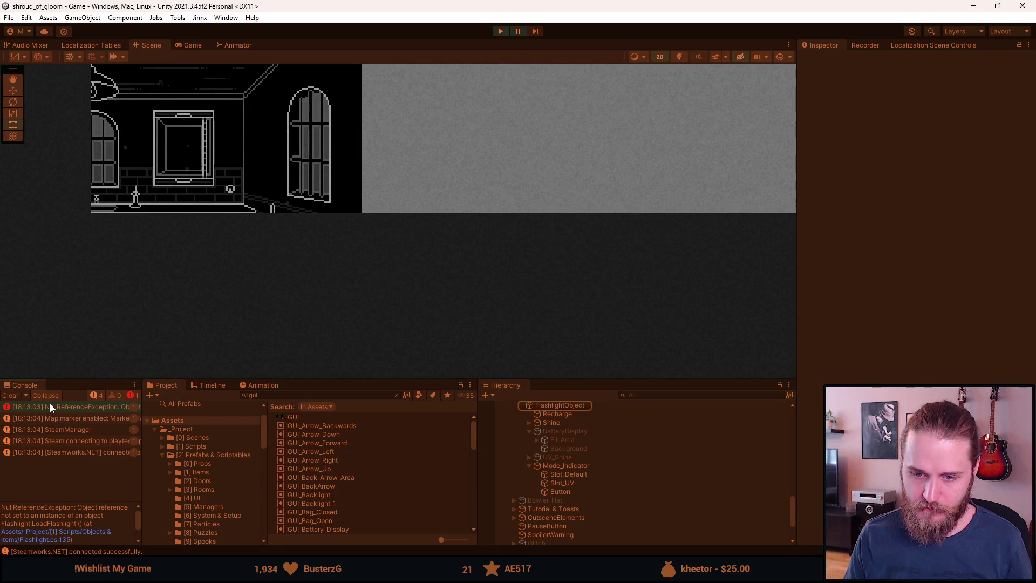
click(500, 31)
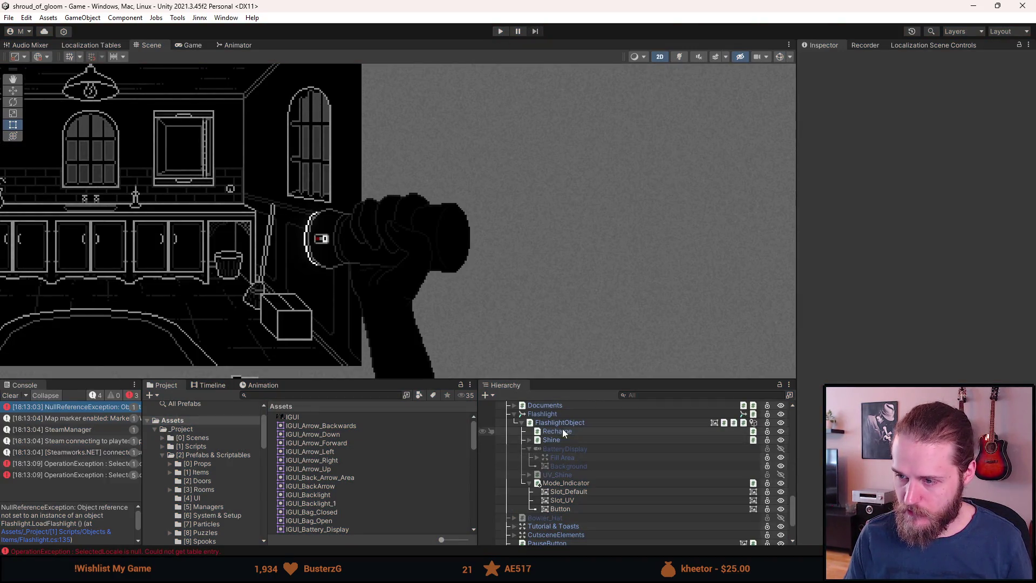
- Set Mode_Indicator as Flashlight's Indicator, with Slot_Default and Slot_UV as its slots, then save
click(565, 414)
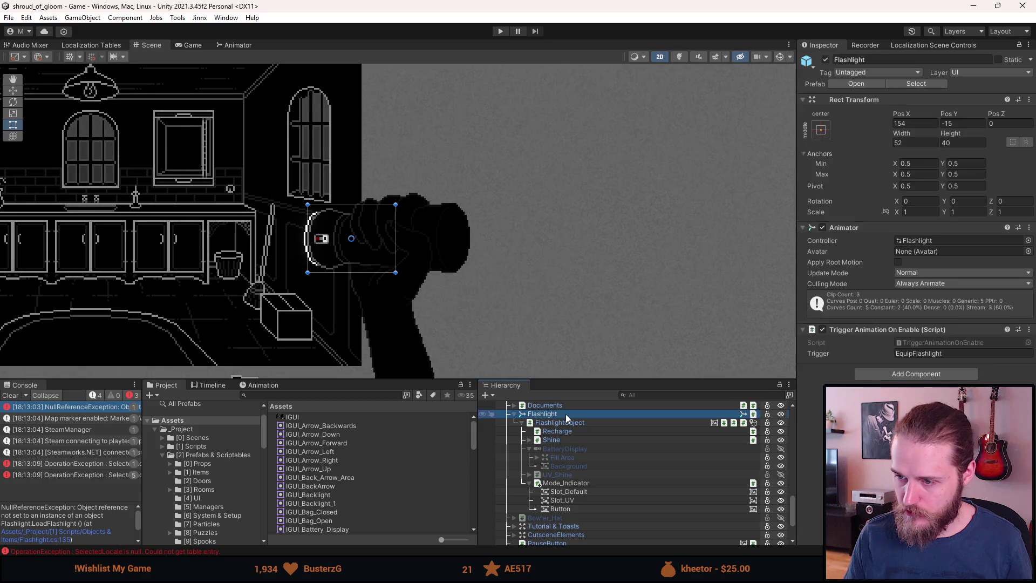
scroll(907, 380, down, 6)
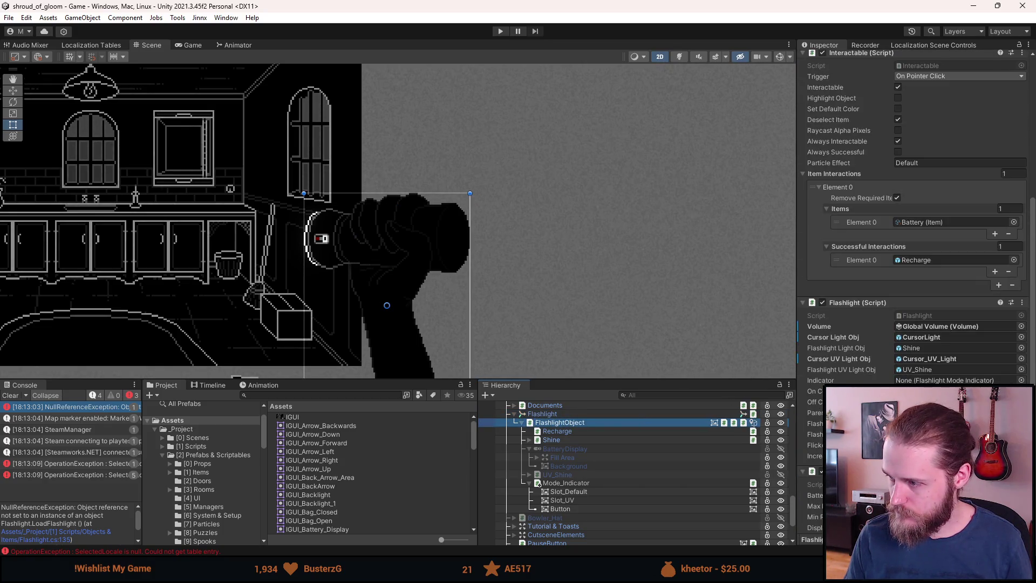
scroll(912, 291, down, 2)
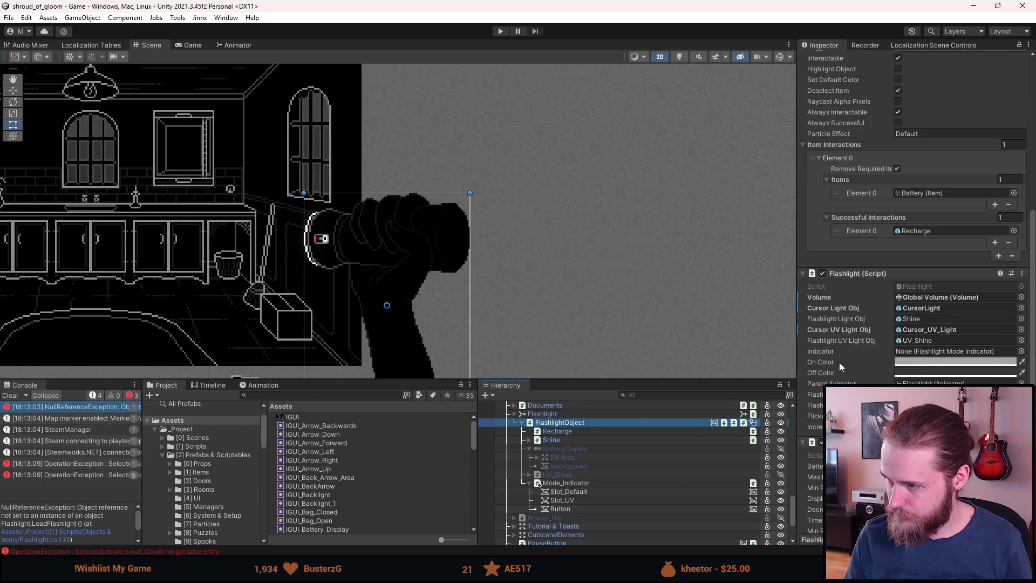
drag(565, 483, 916, 353)
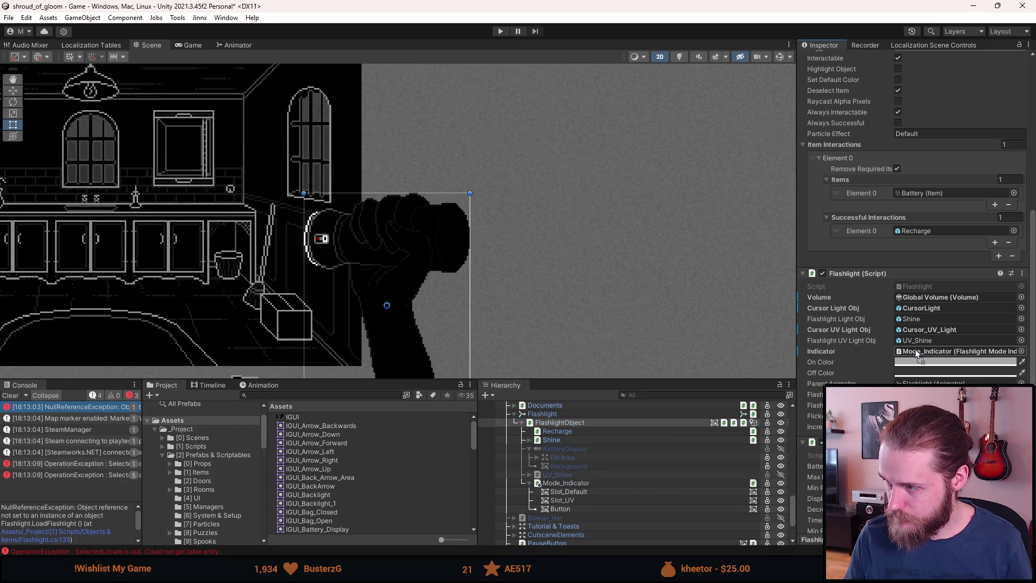
click(575, 484)
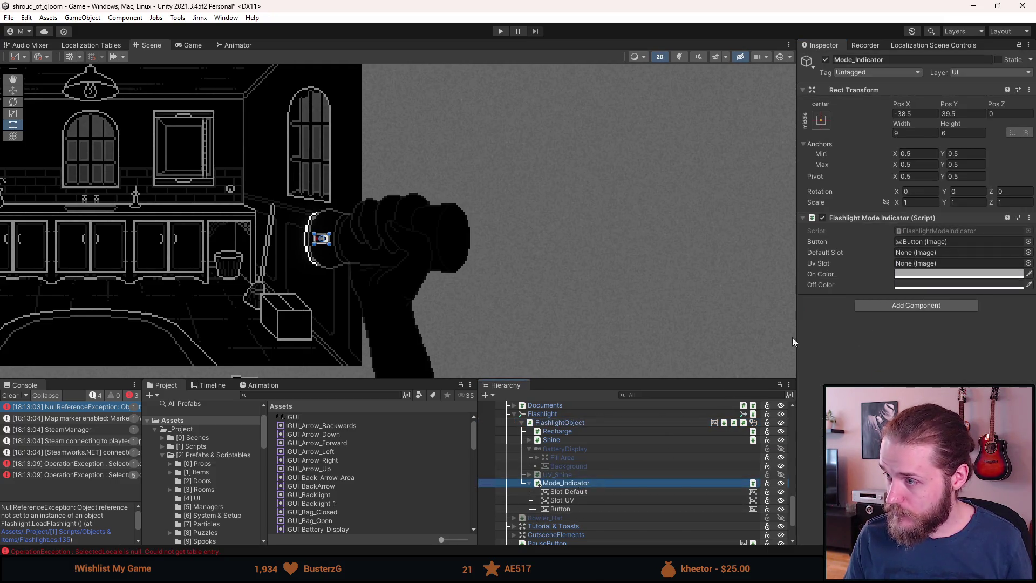
mouse_move(569, 495)
mouse_down()
mouse_move(932, 234)
mouse_move(933, 252)
mouse_up()
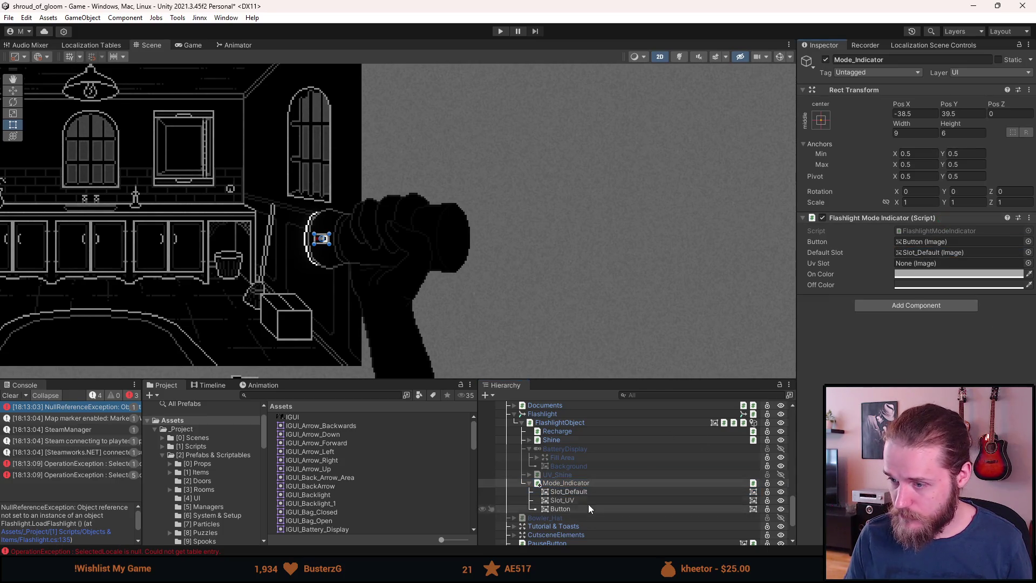
mouse_move(582, 501)
mouse_down()
mouse_move(885, 340)
mouse_move(932, 264)
mouse_up()
key(ctrl+s)
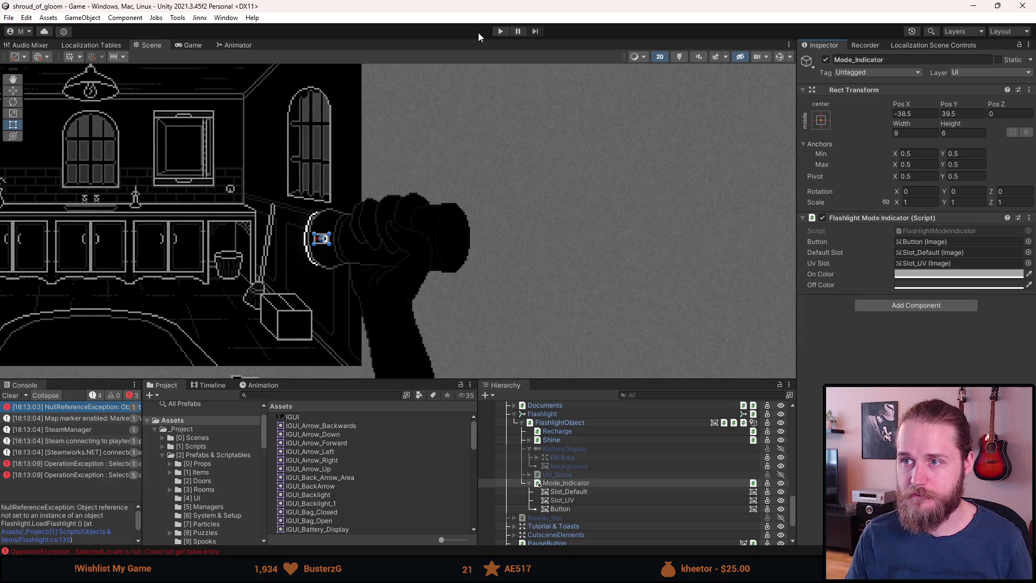
click(500, 32)
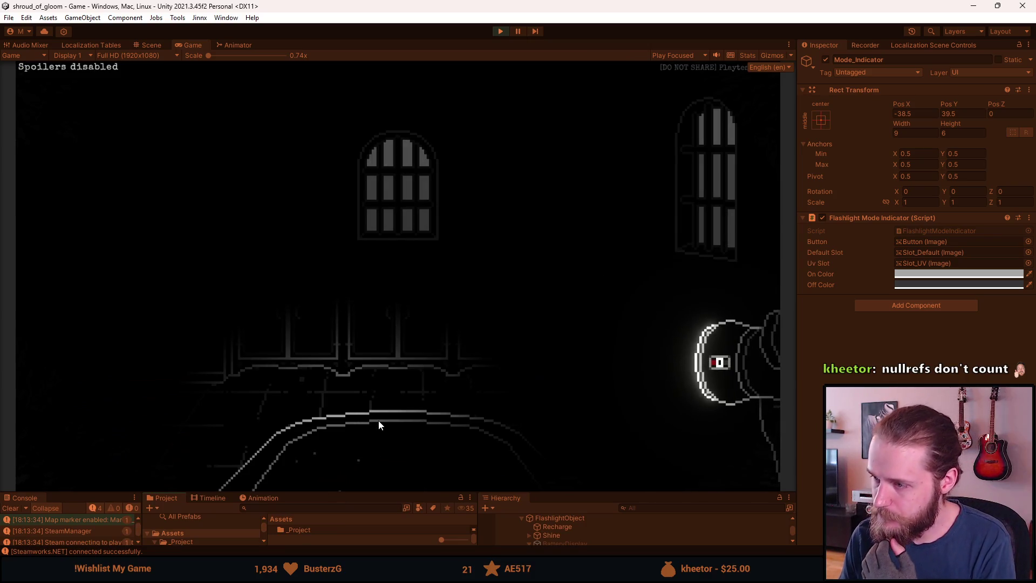
- Turn the flashlight on in the kitchen and toggle repeatedly between white and red UV light
click(381, 402)
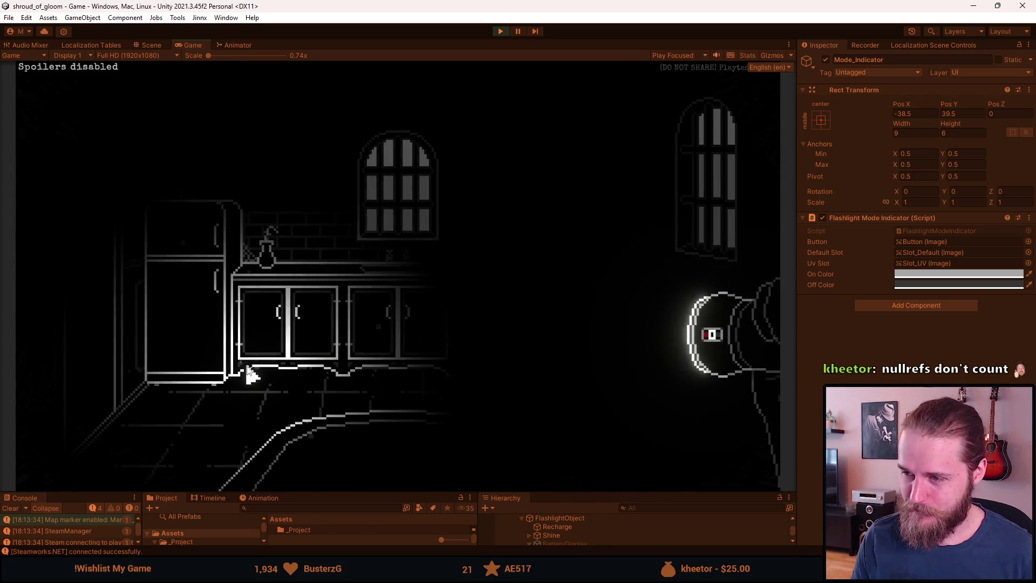
right_click(682, 354)
right_click(701, 358)
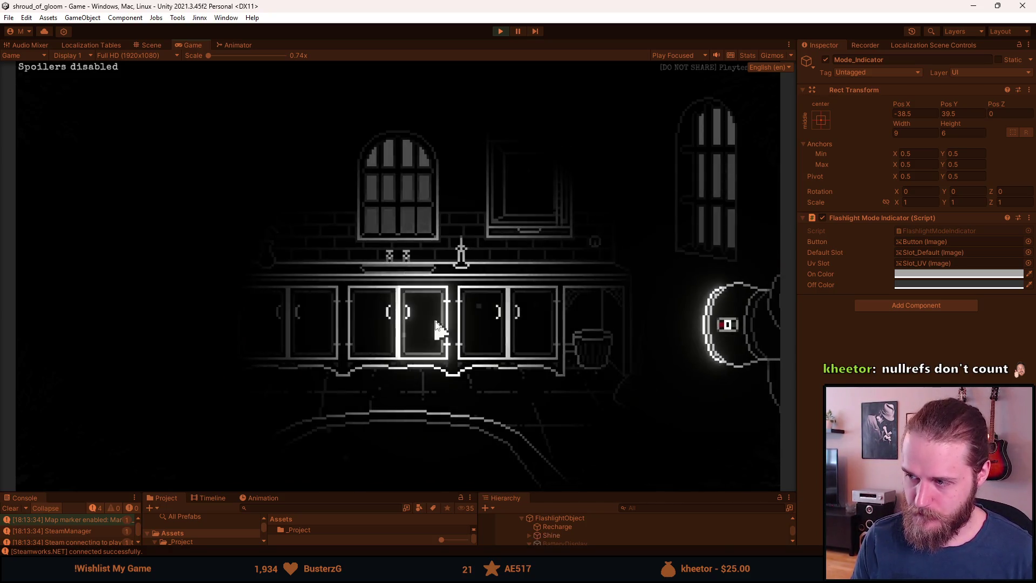
right_click(747, 331)
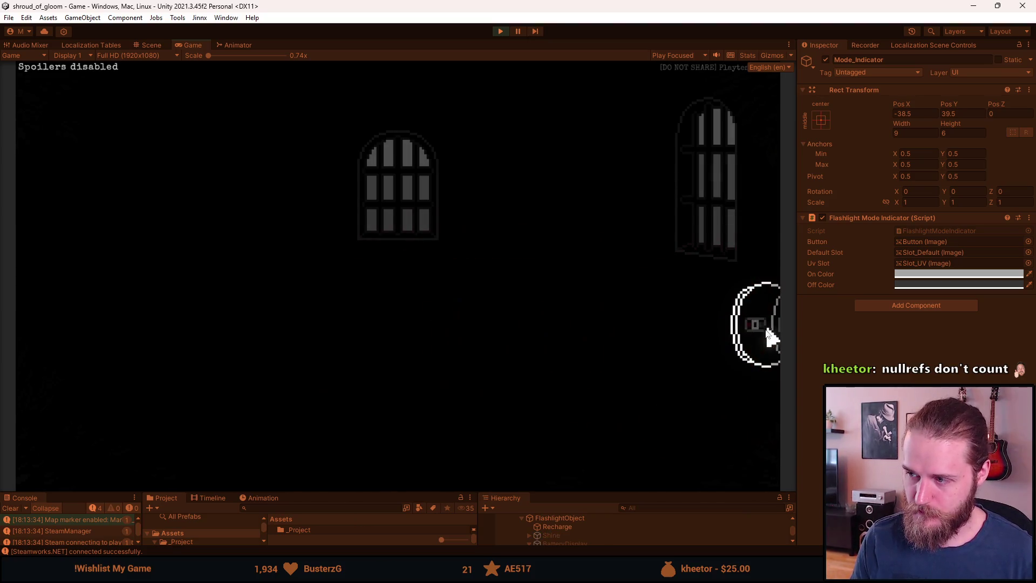
right_click(745, 336)
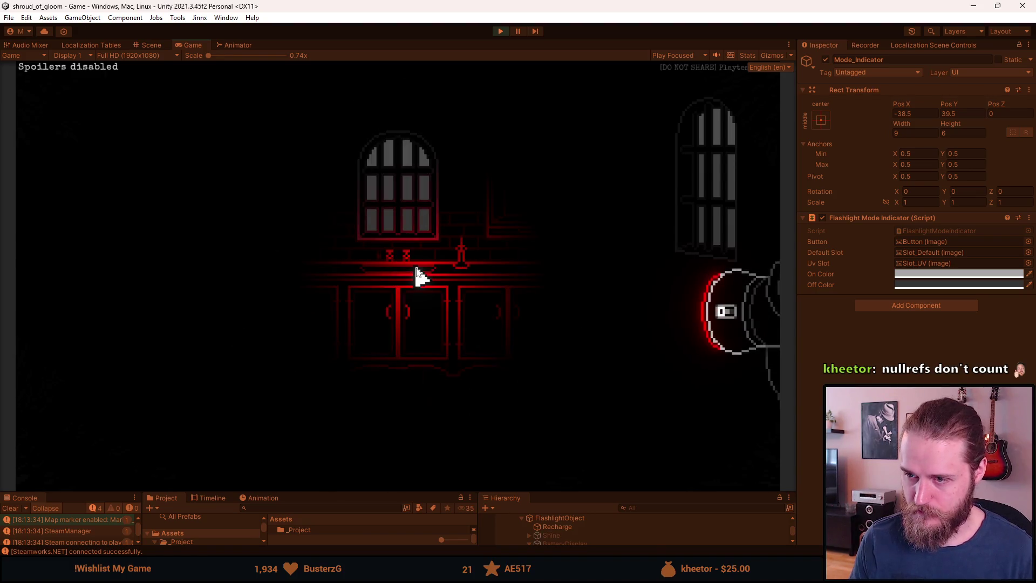
- Keep toggling the light in a maximized Game view, then choose Save & Quit from the pause menu
key(Escape)
click(421, 353)
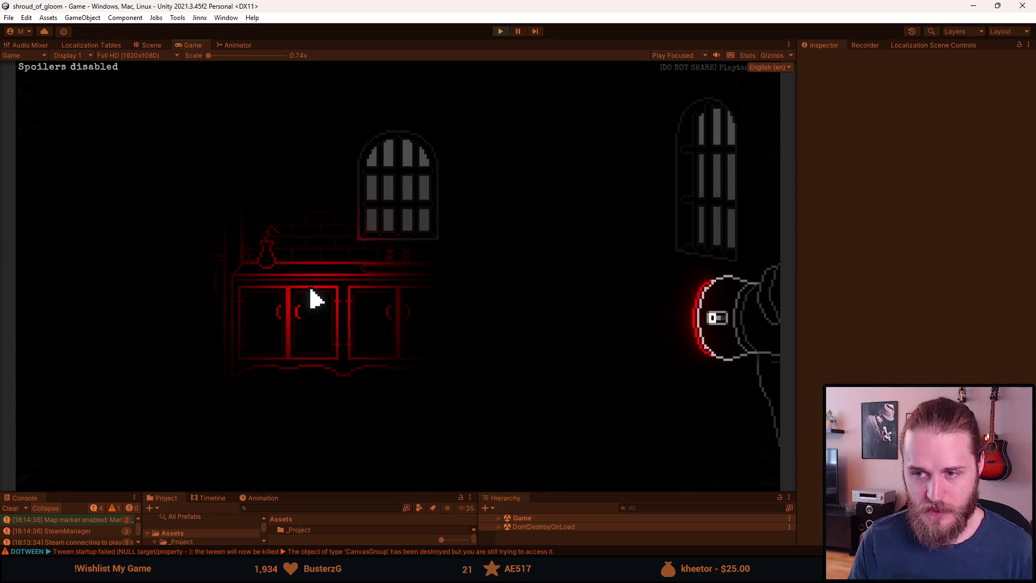
click(315, 297)
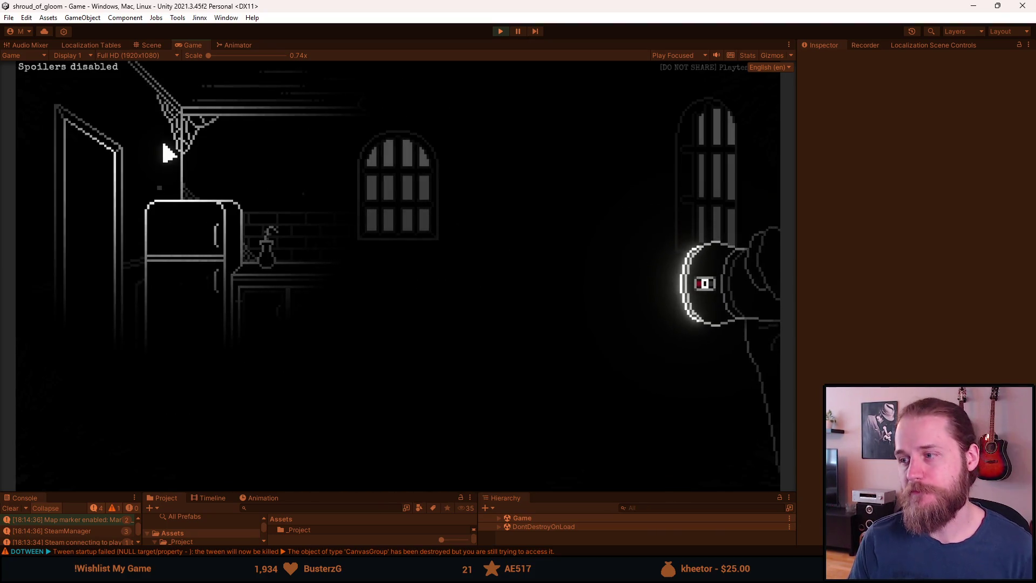
double_click(190, 45)
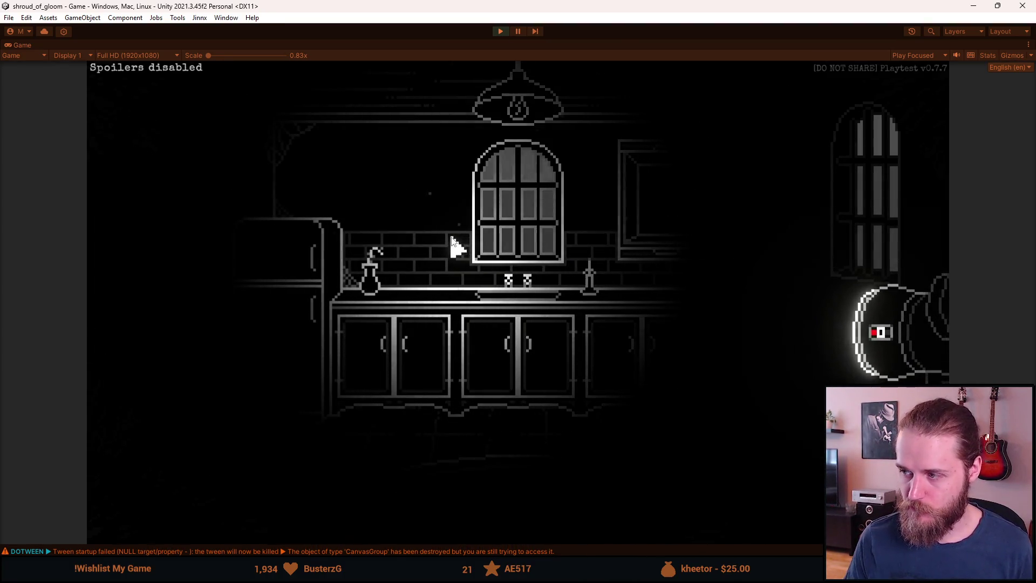
key(Escape)
click(535, 394)
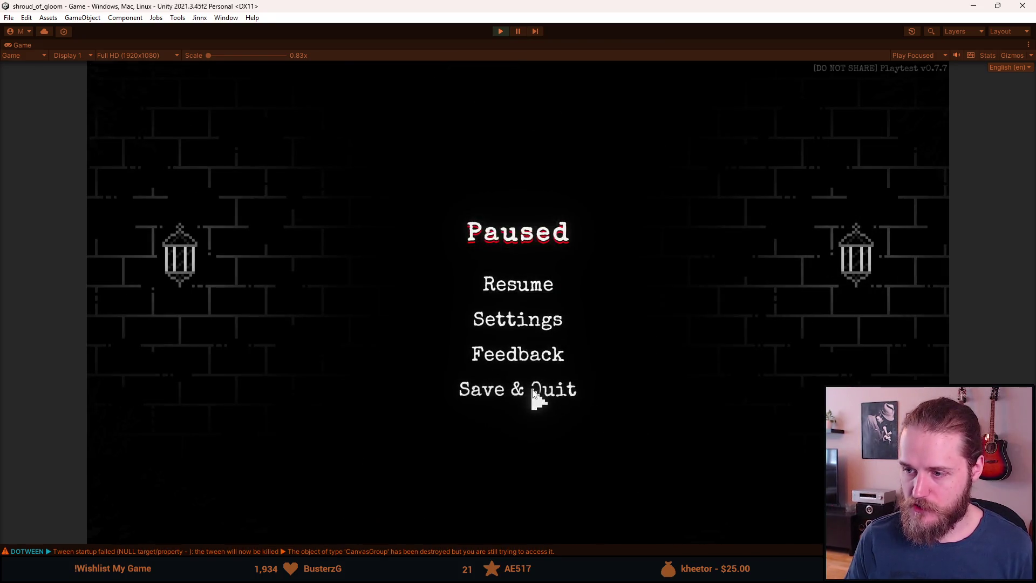
- Load a save slot from the main menu to return to the kitchen, and restore the editor layout
click(256, 292)
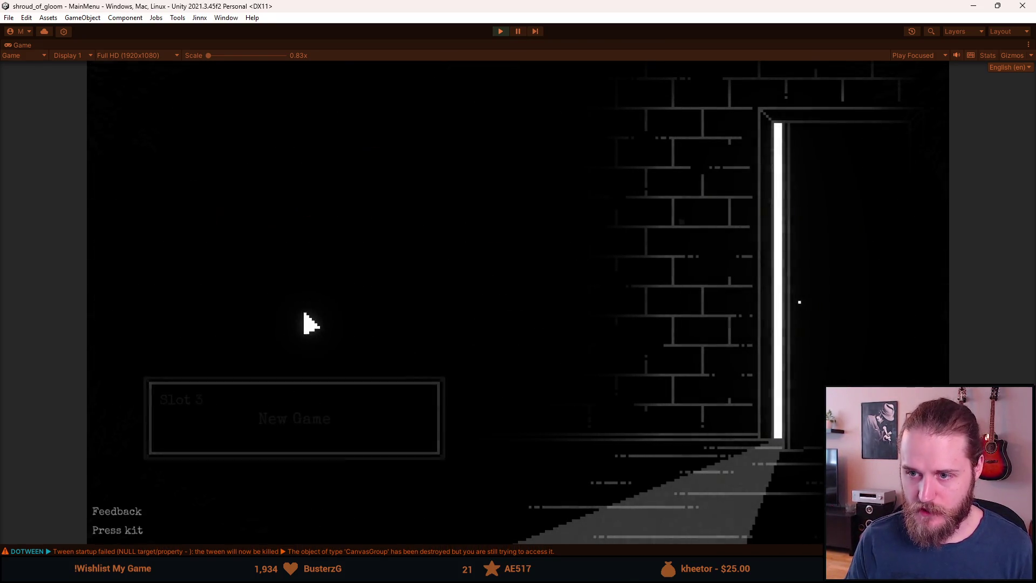
click(347, 319)
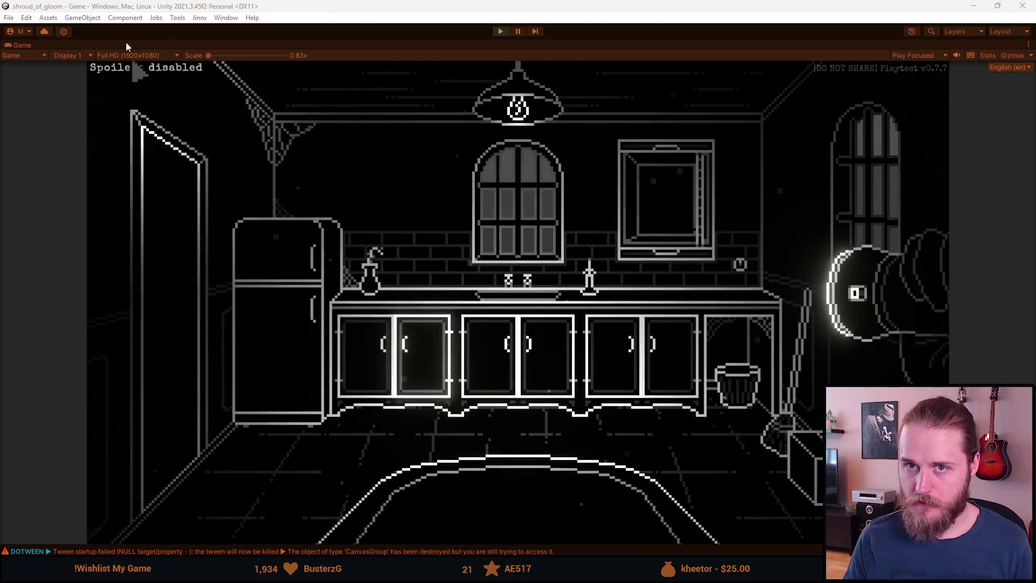
double_click(22, 45)
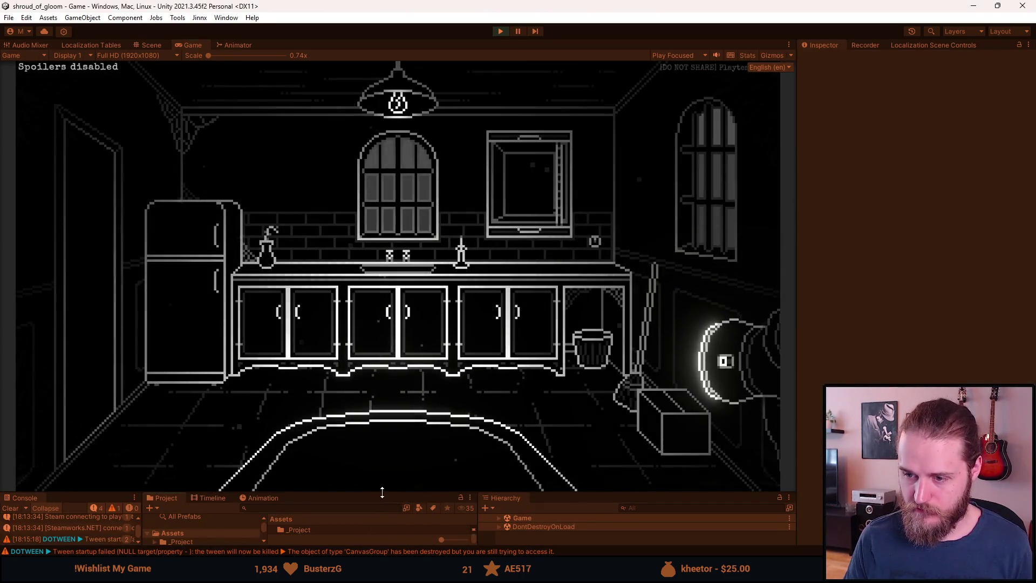
- Enlarge the lower panels and search the Project assets for 'uv'
drag(381, 491, 382, 384)
click(297, 404)
text(ra)
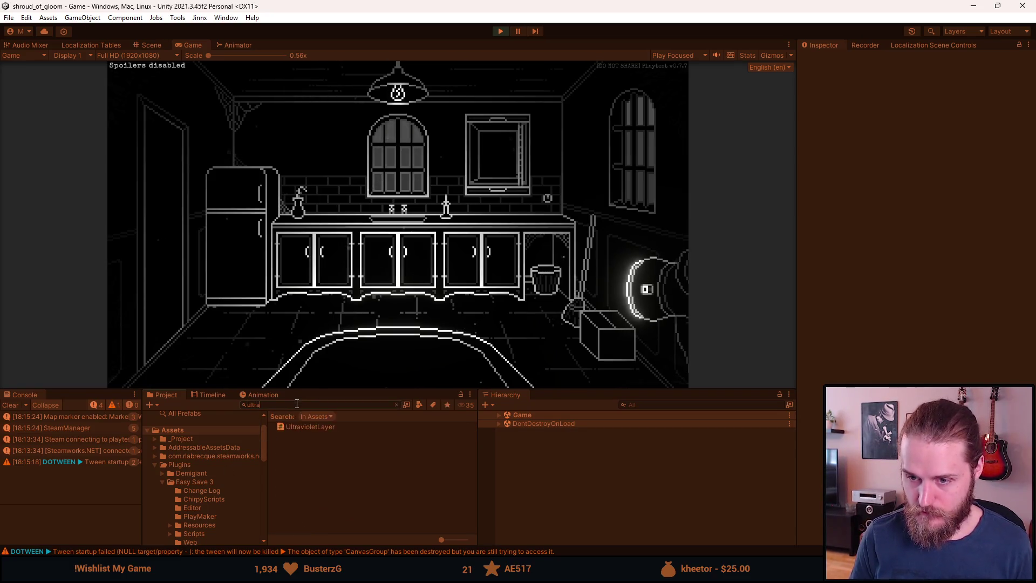
key(BackSpace)
key(BackSpace)
key(BackSpace)
text(uv)
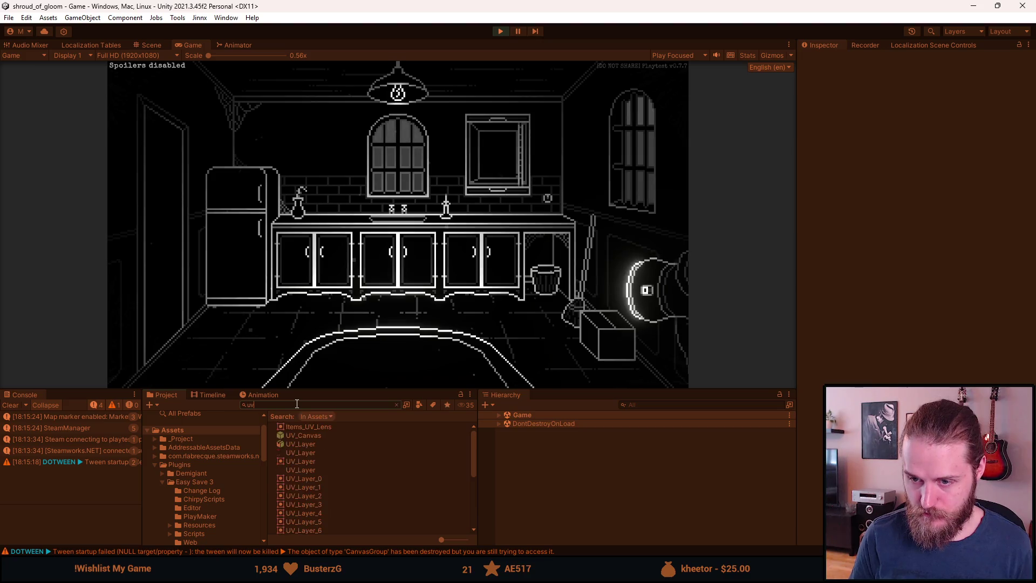
- Drop the UV_Lens prefab into Game (Canvas) > First_Kitchen and collect it in the Game view
scroll(314, 471, down, 5)
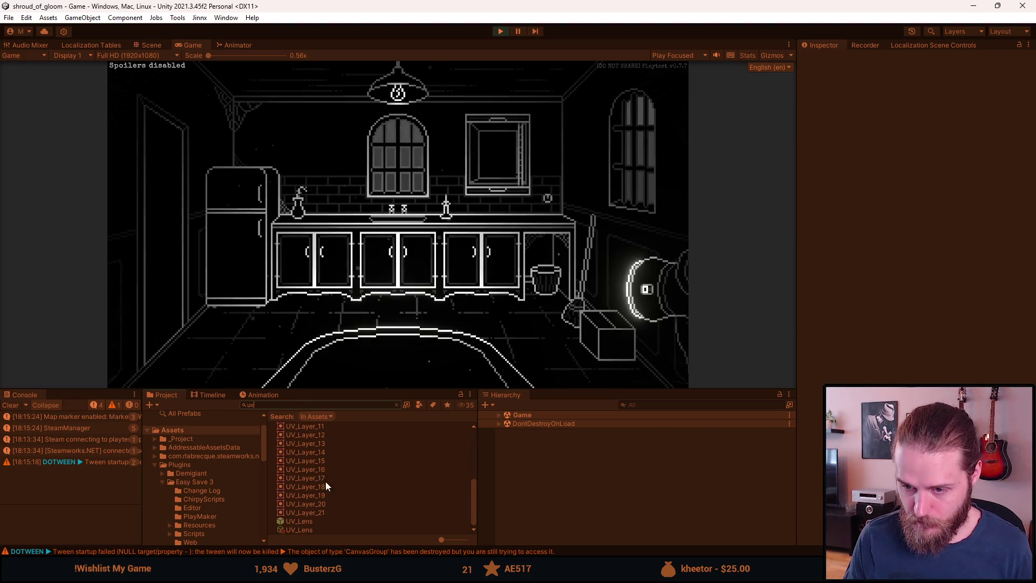
click(497, 415)
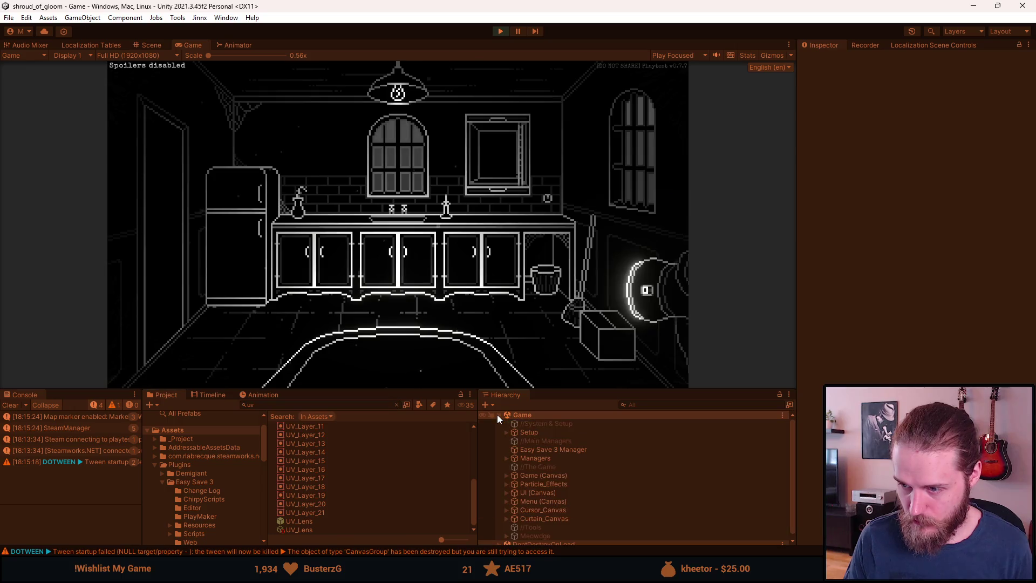
click(508, 475)
scroll(513, 491, down, 5)
scroll(514, 491, down, 4)
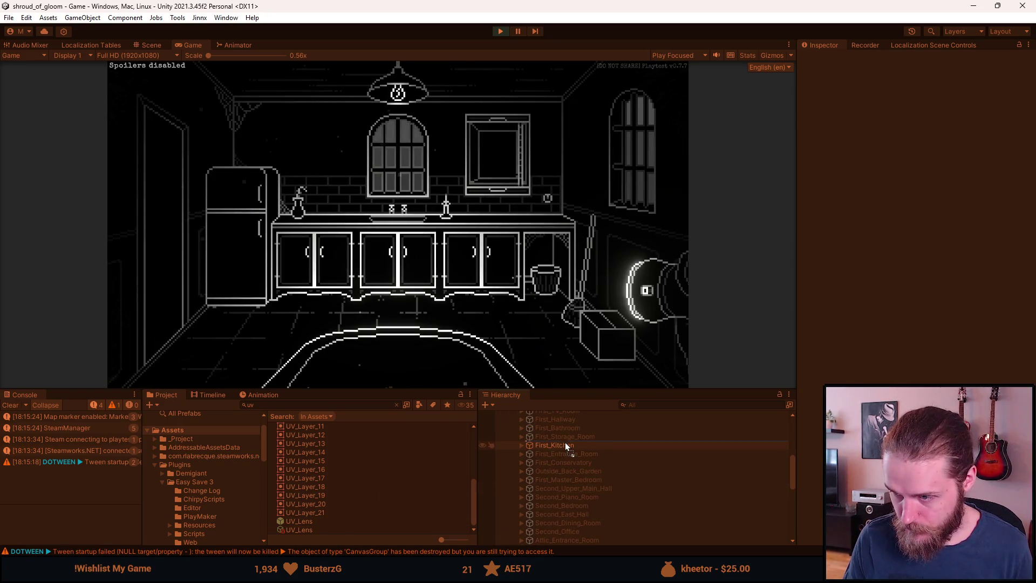
drag(559, 448, 559, 448)
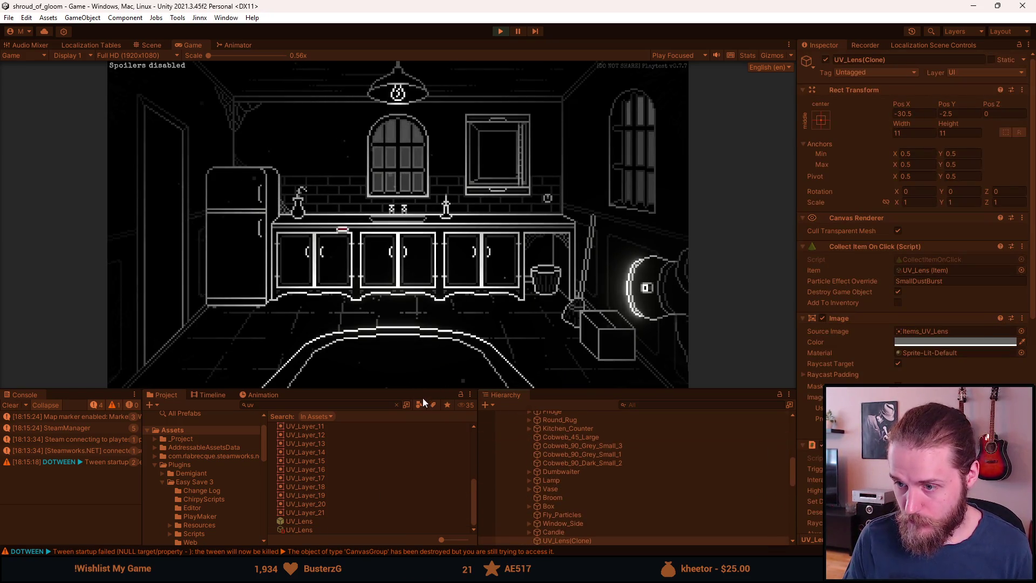
drag(433, 391, 433, 493)
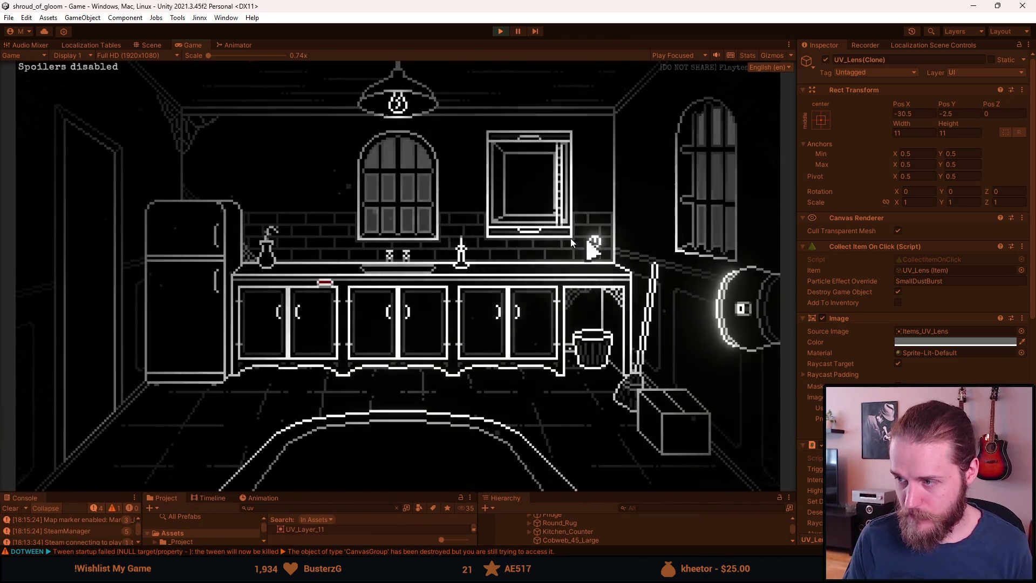
click(332, 289)
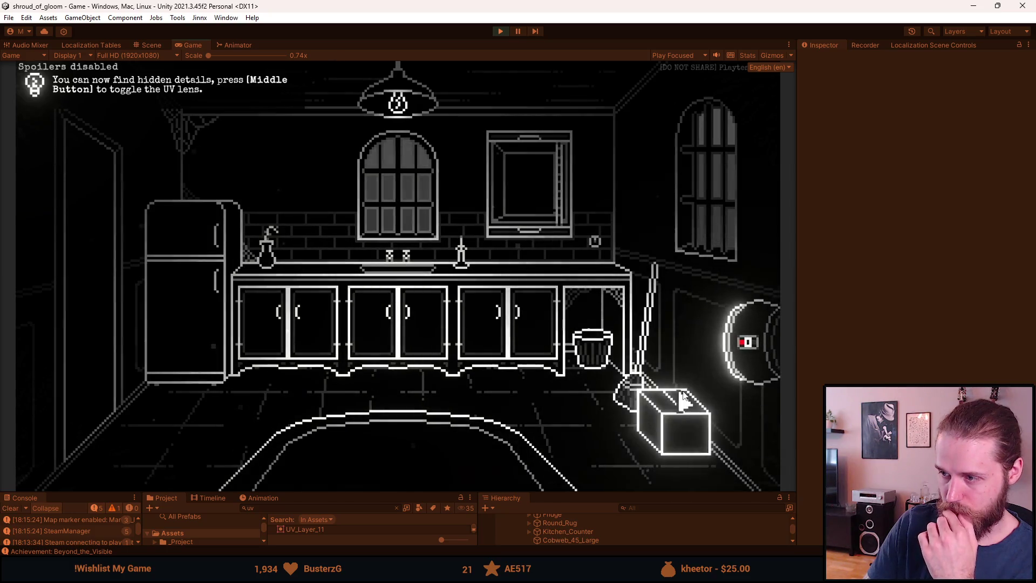
- Toggle the UV lens glow on and off over the cabinet, broom and ghost
middle_click(718, 354)
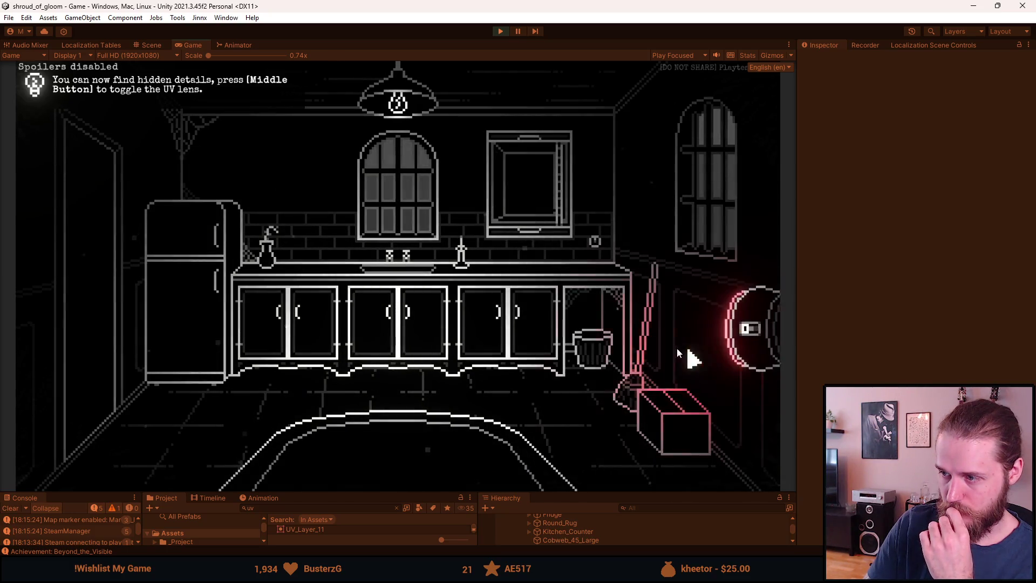
middle_click(593, 356)
middle_click(748, 349)
middle_click(748, 349)
middle_click(748, 349)
middle_click(748, 350)
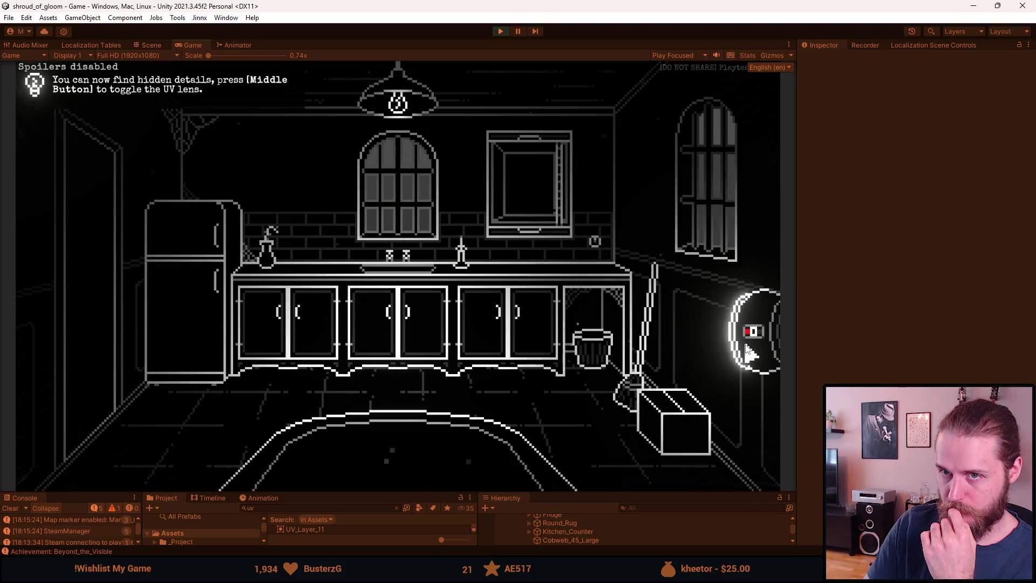
key(alt+Tab)
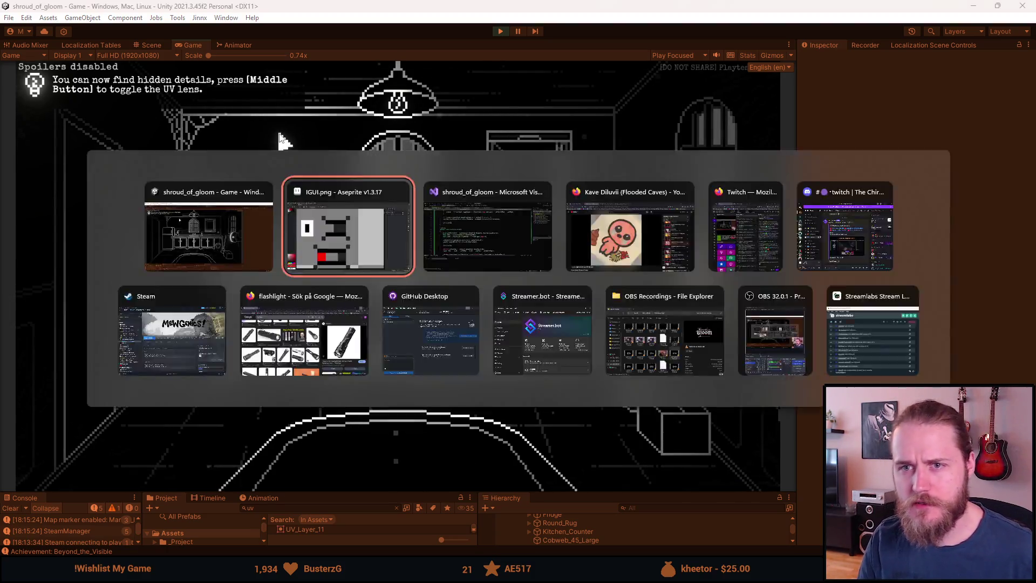
- Bring Visual Studio to the front and open the Flashlight.cs script
key(Escape)
key(alt+Tab)
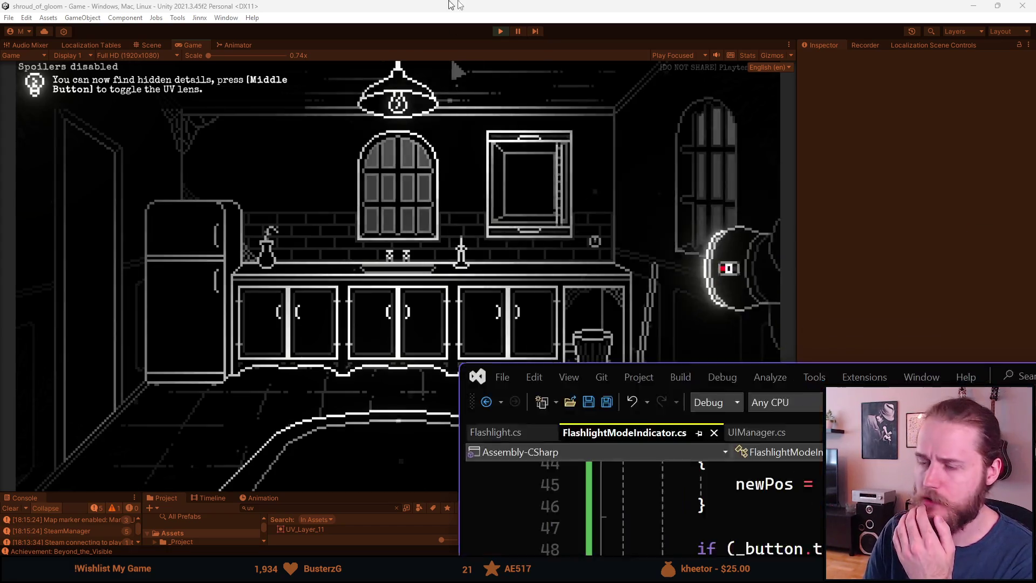
scroll(349, 342, up, 9)
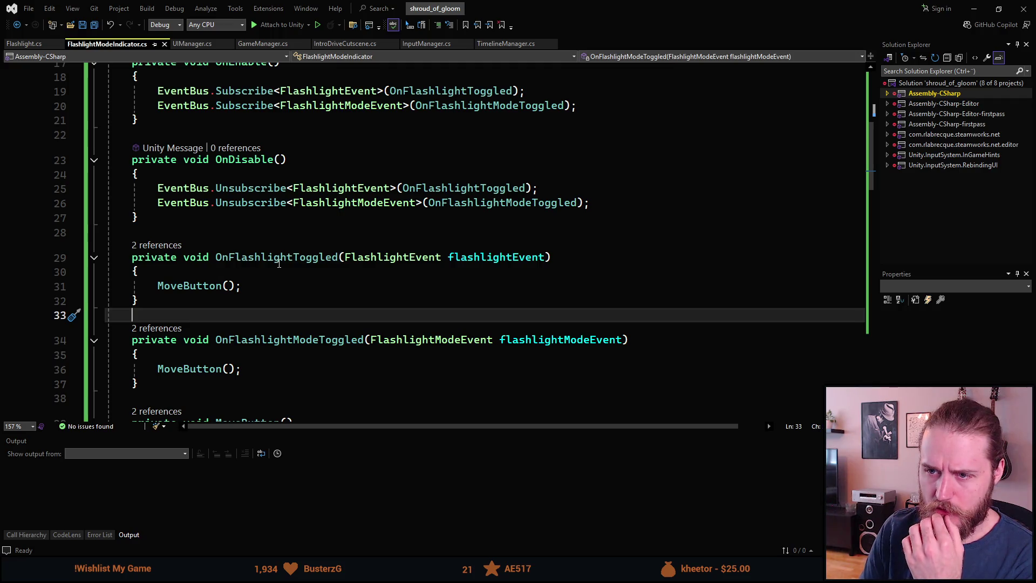
click(280, 257)
click(32, 45)
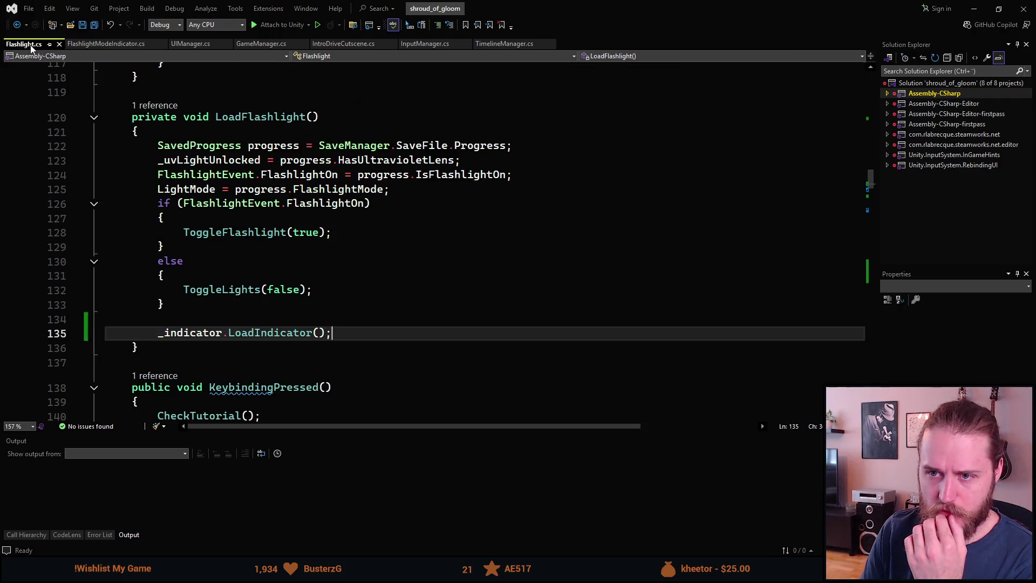
- Find the ModeKeybindingPressed method and go to the end of its line 158
scroll(266, 294, up, 11)
scroll(265, 293, up, 5)
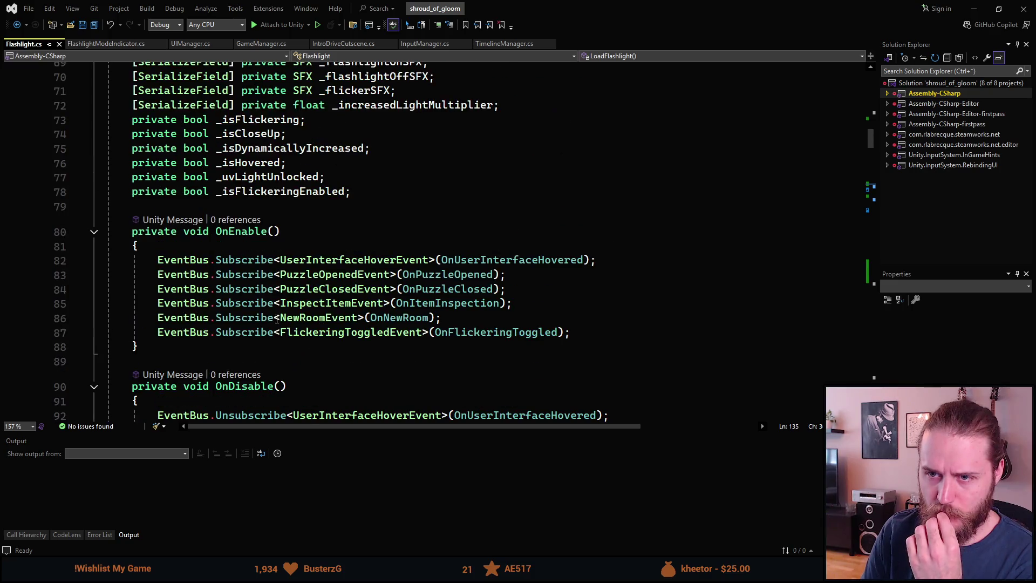
scroll(272, 307, down, 13)
scroll(277, 319, down, 5)
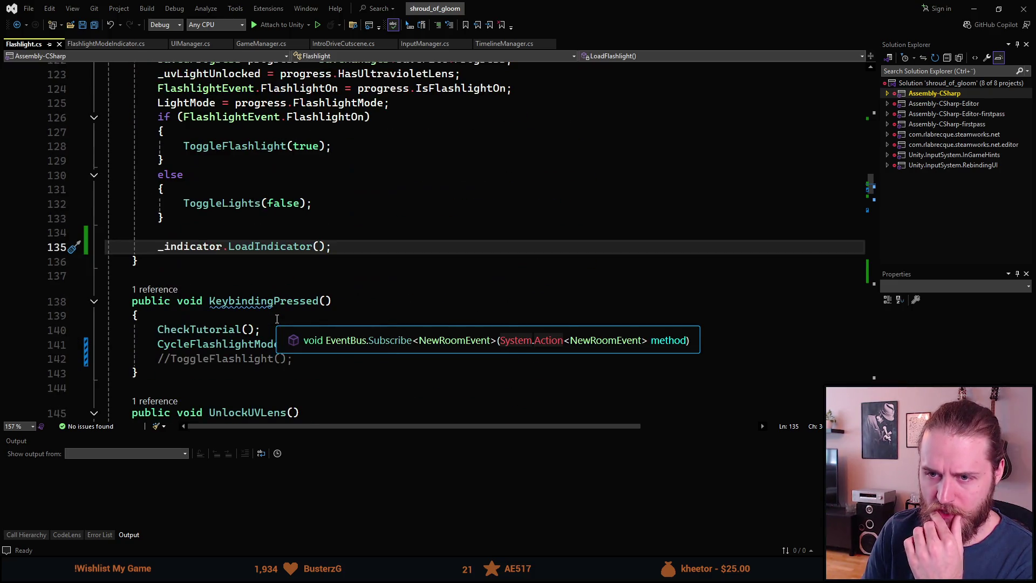
scroll(277, 319, down, 5)
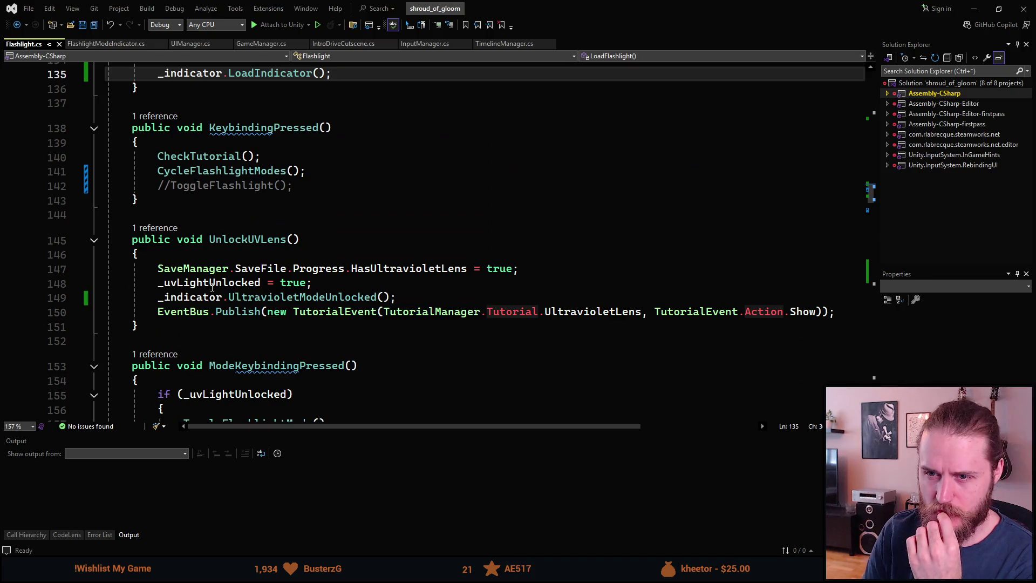
scroll(258, 211, down, 2)
scroll(276, 233, down, 2)
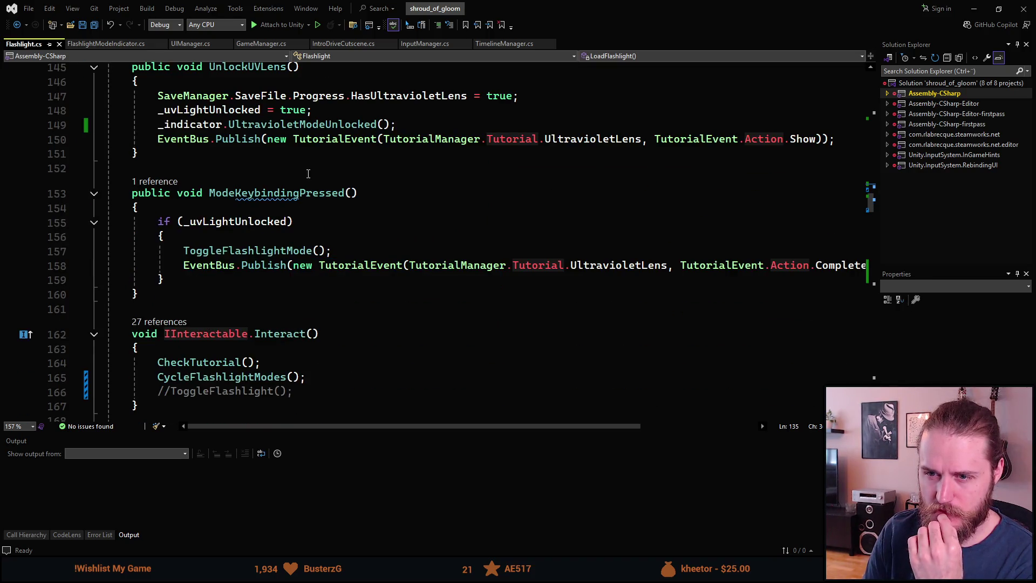
double_click(235, 197)
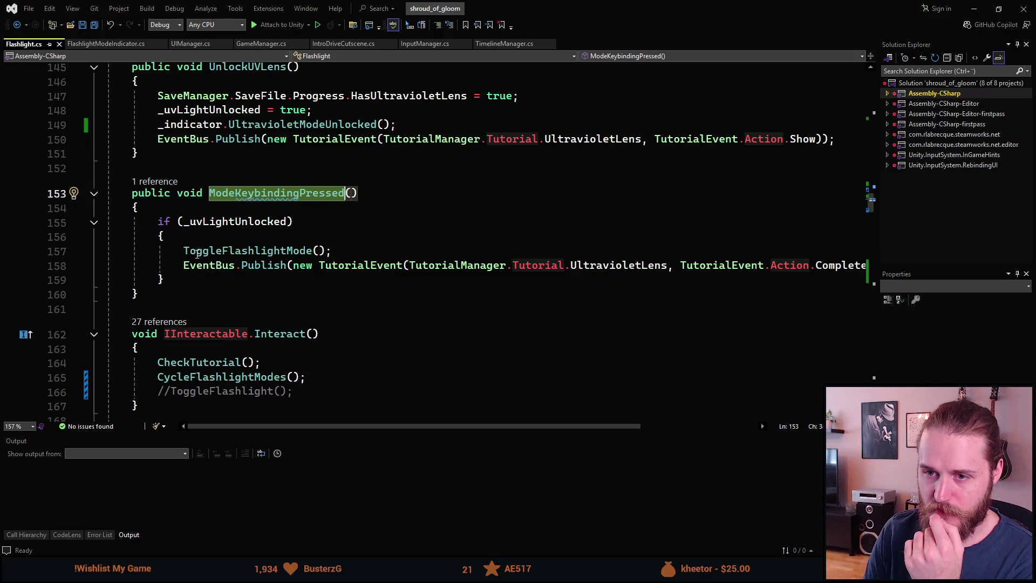
click(186, 267)
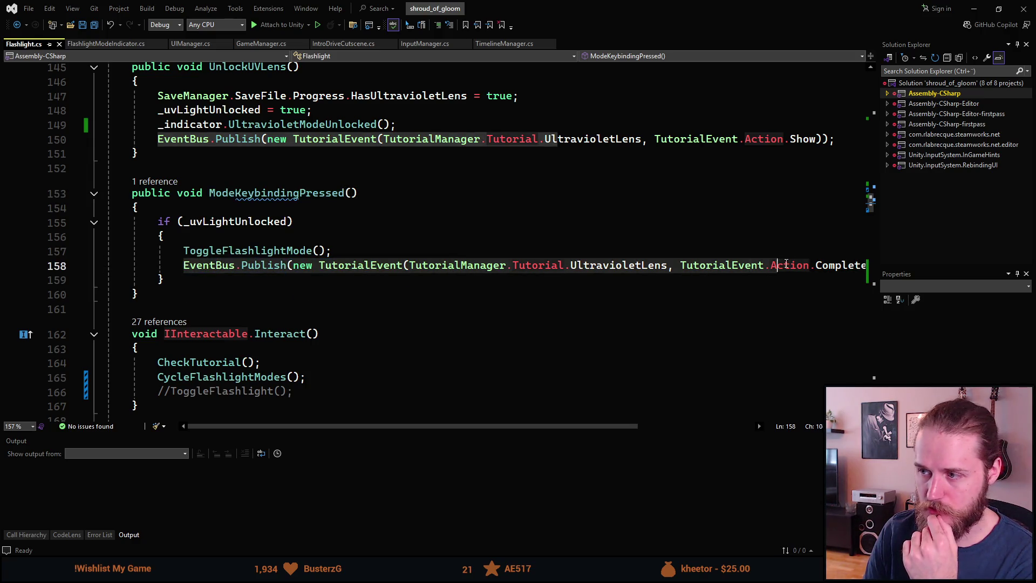
key(End)
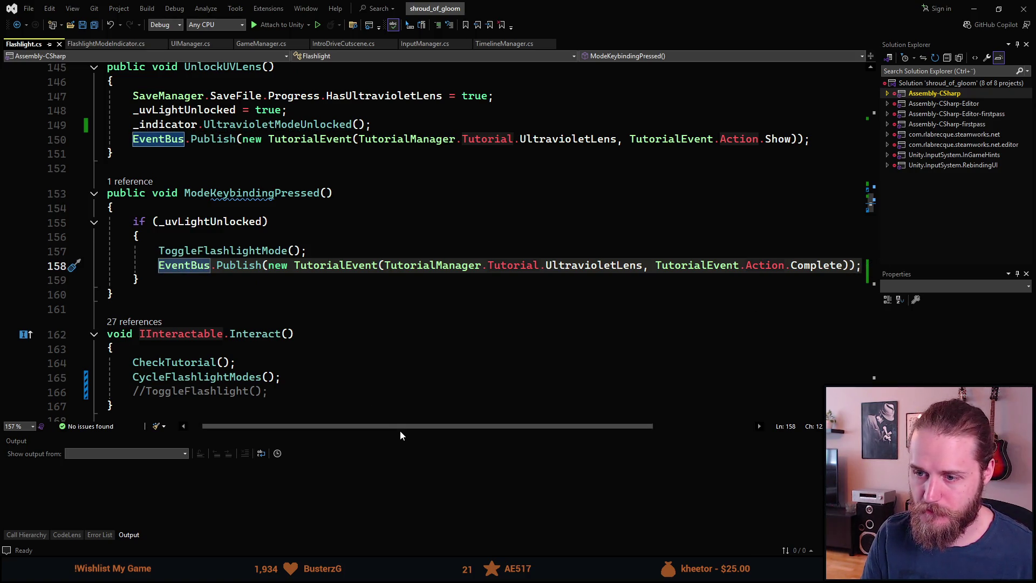
drag(331, 426, 316, 434)
scroll(303, 366, down, 8)
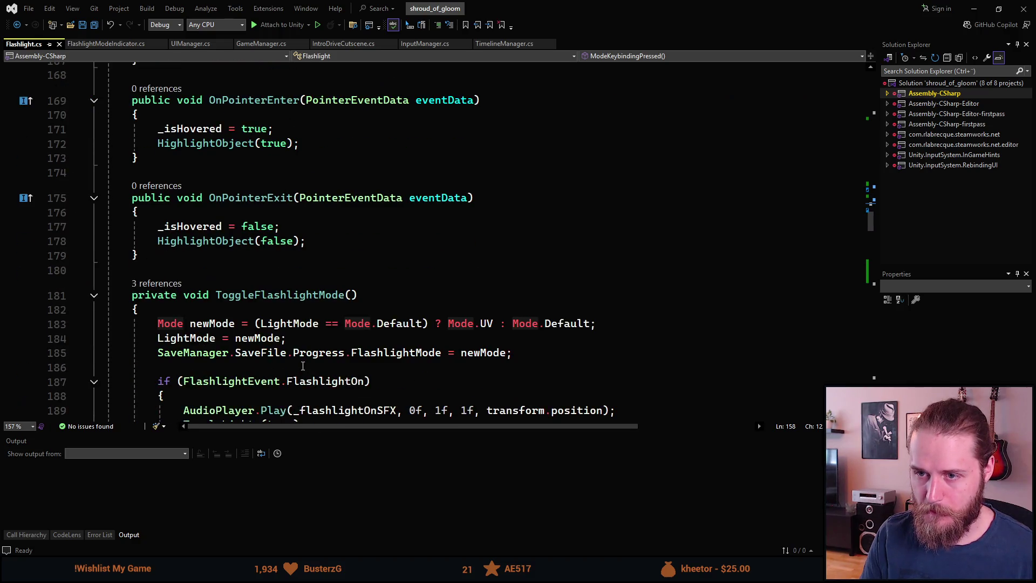
scroll(303, 365, down, 2)
scroll(300, 364, down, 8)
scroll(291, 363, up, 8)
scroll(290, 363, up, 15)
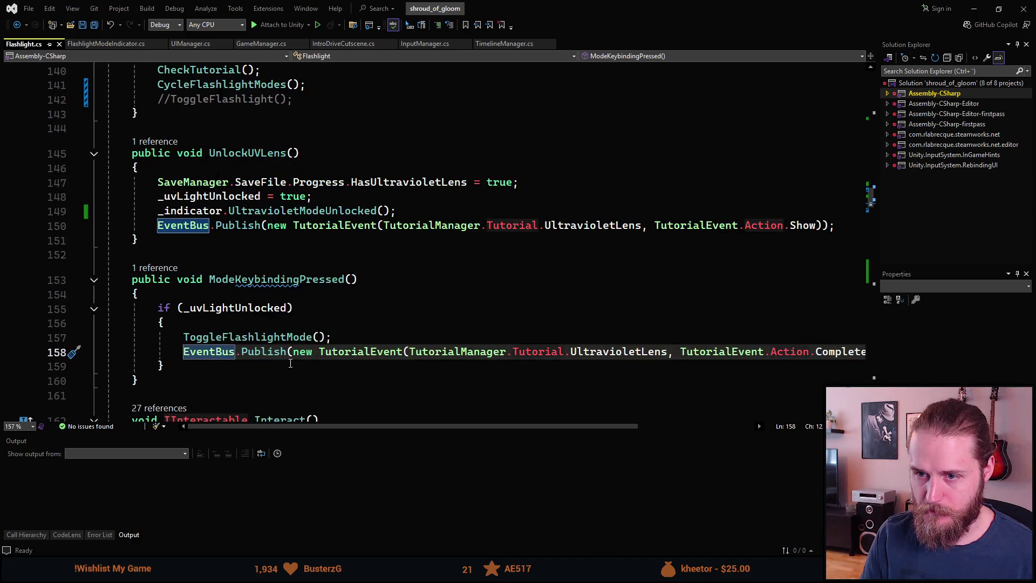
scroll(290, 363, up, 6)
scroll(295, 363, down, 20)
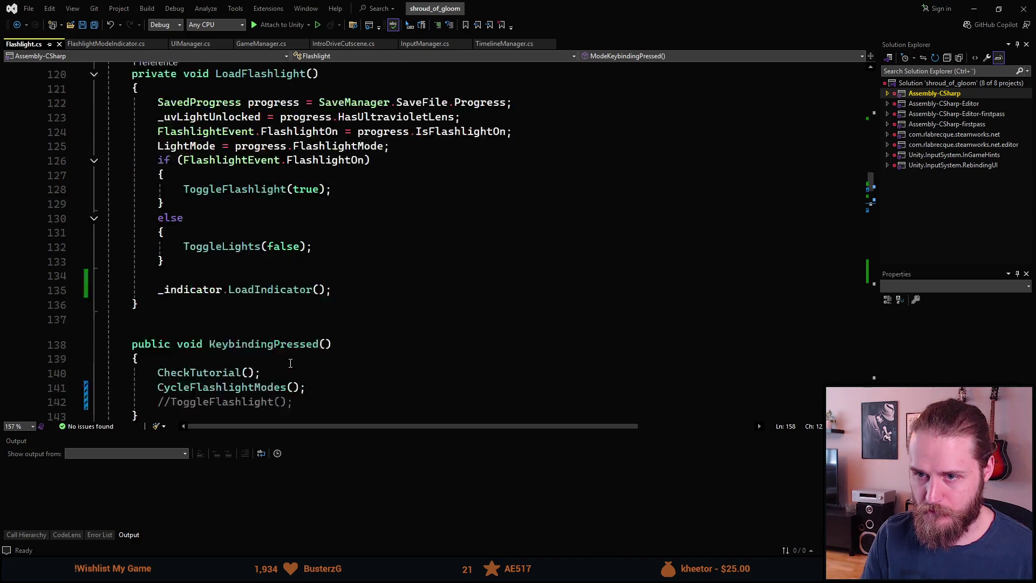
scroll(295, 362, down, 17)
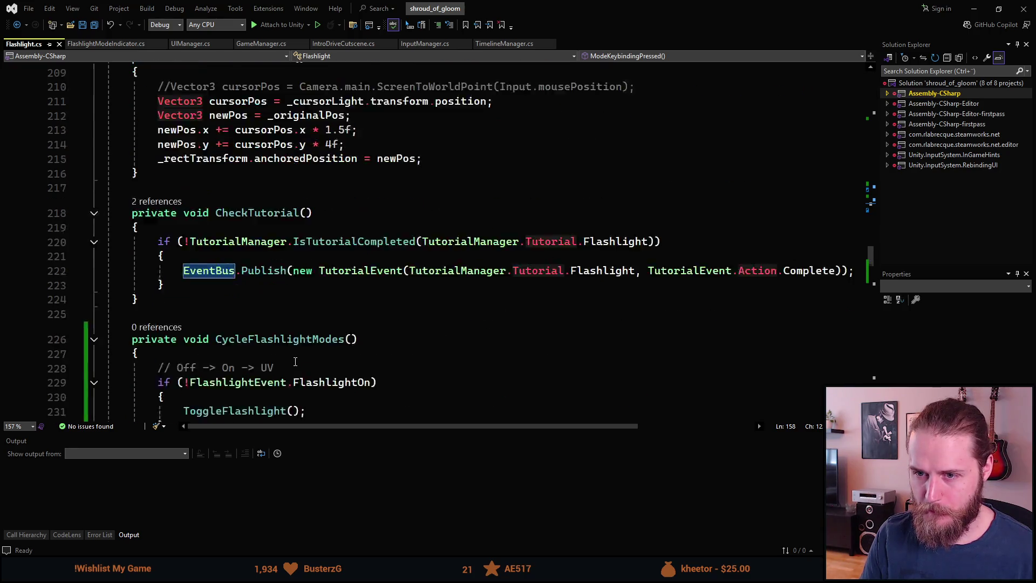
scroll(295, 362, down, 1)
scroll(295, 361, down, 1)
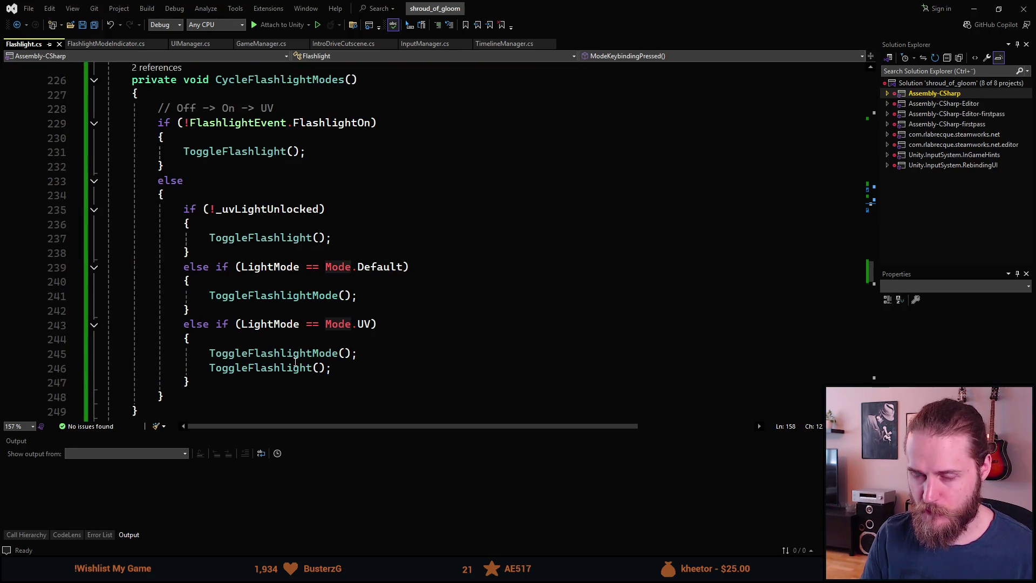
scroll(296, 363, up, 14)
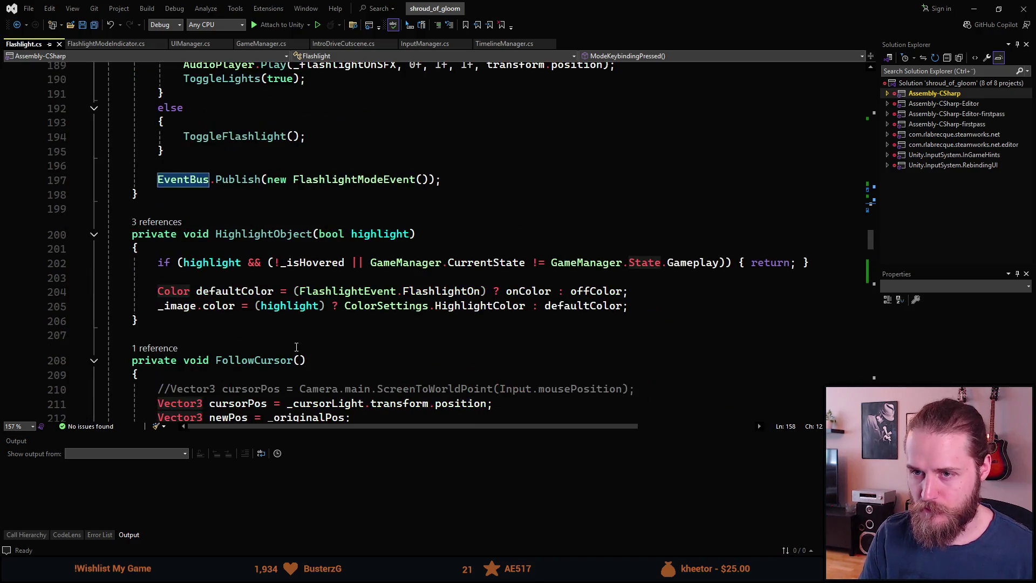
scroll(304, 319, up, 1)
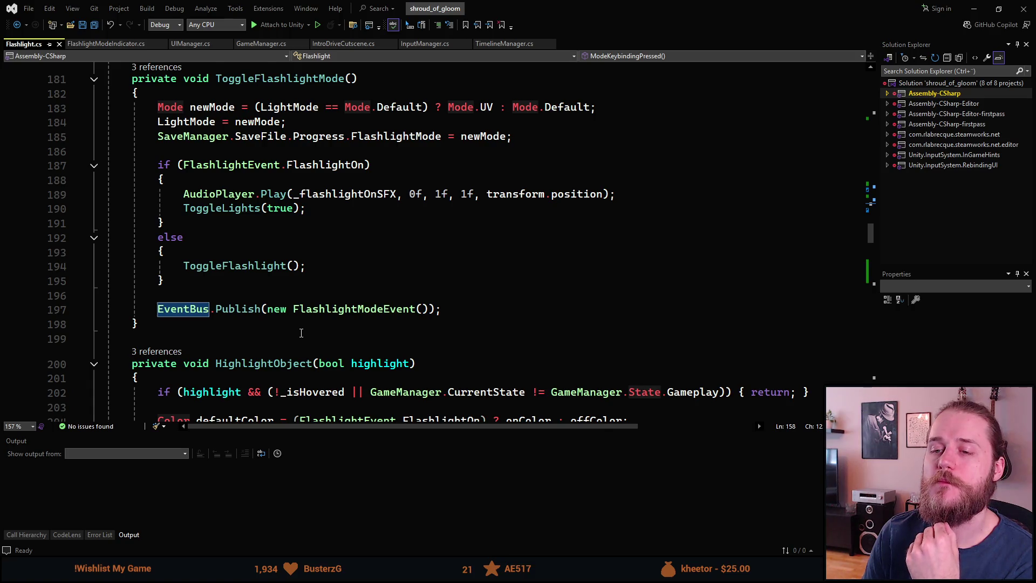
scroll(301, 332, up, 2)
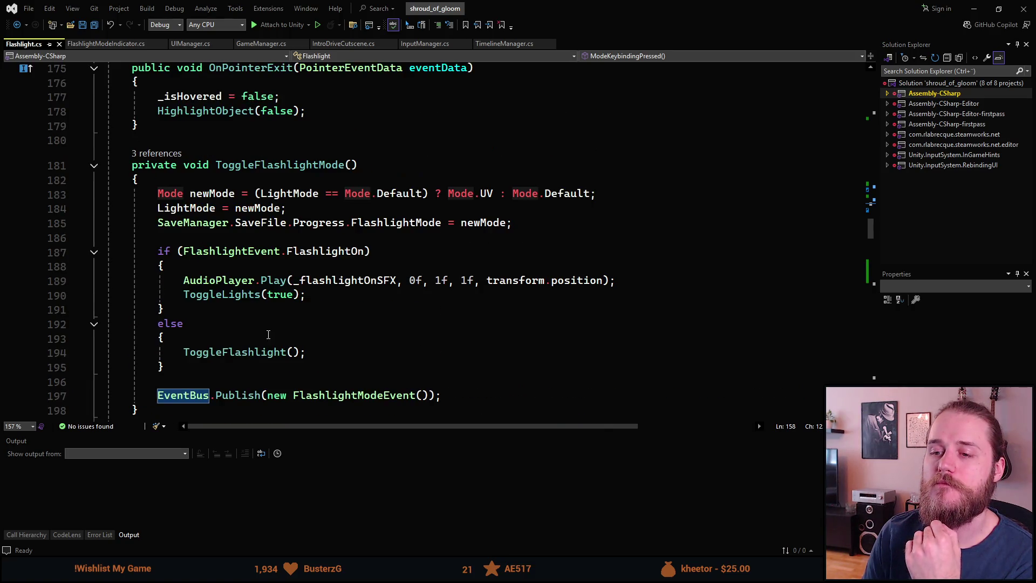
scroll(276, 336, up, 4)
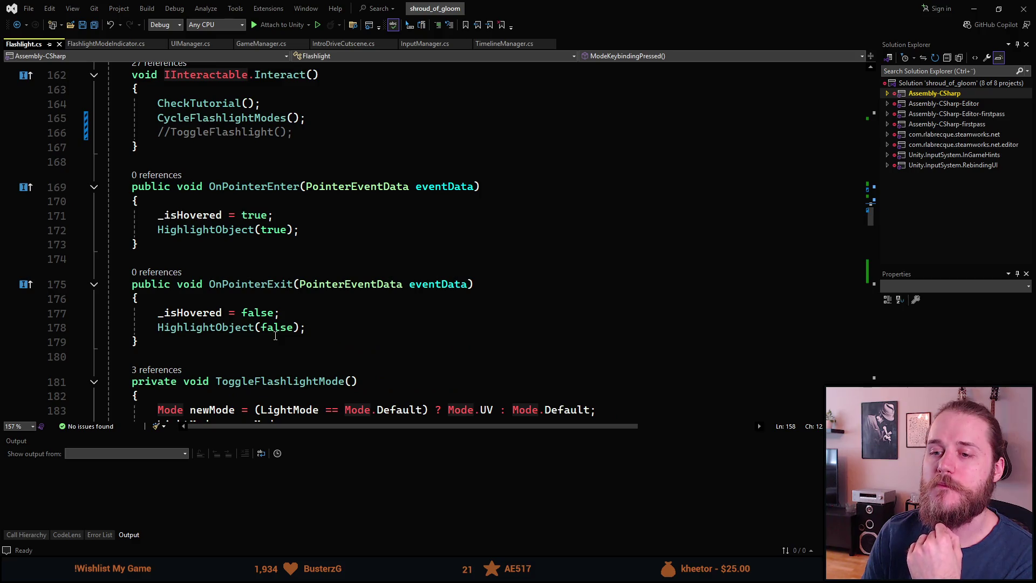
scroll(275, 335, up, 4)
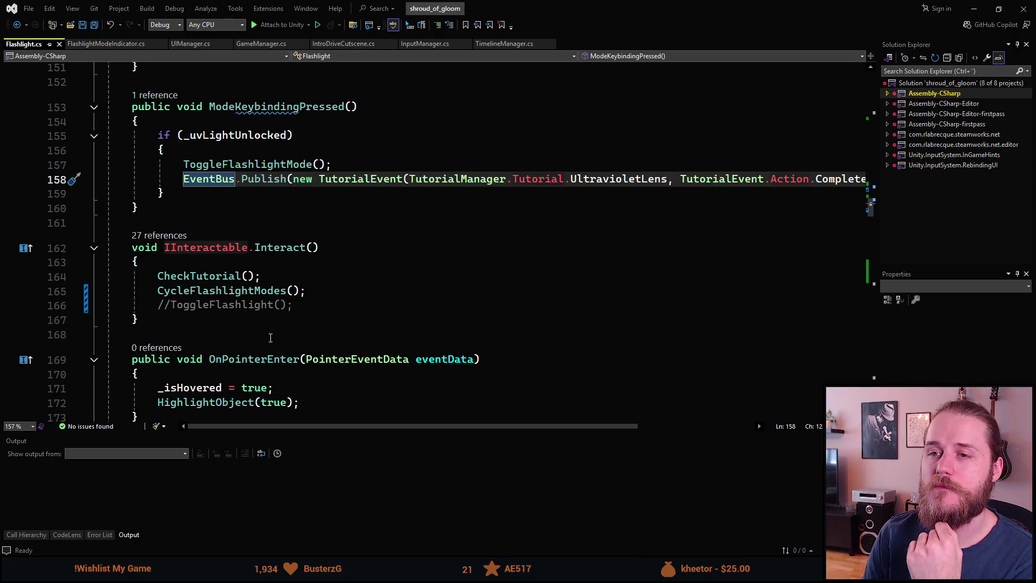
scroll(271, 337, down, 4)
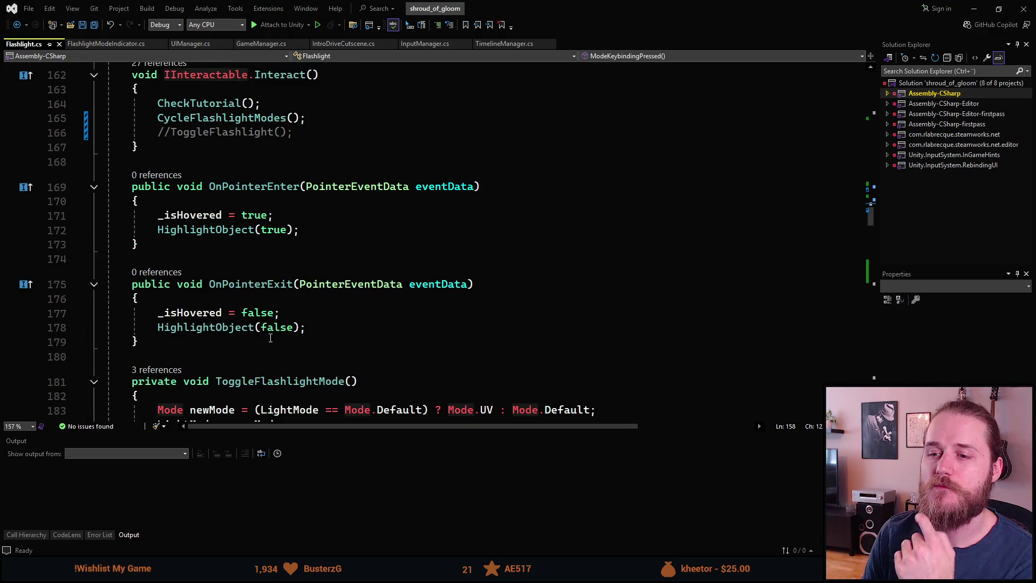
scroll(270, 338, up, 6)
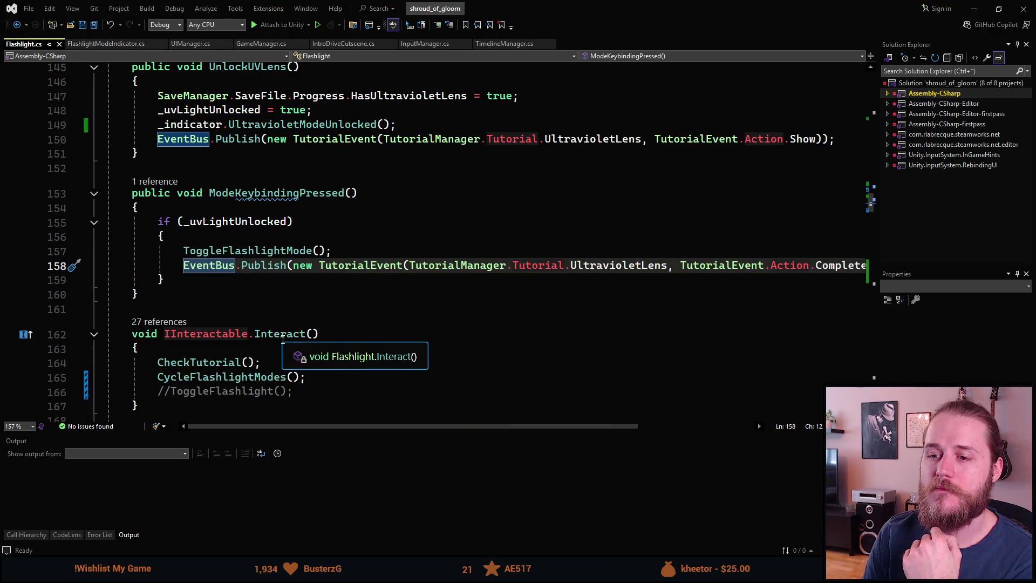
scroll(246, 371, down, 2)
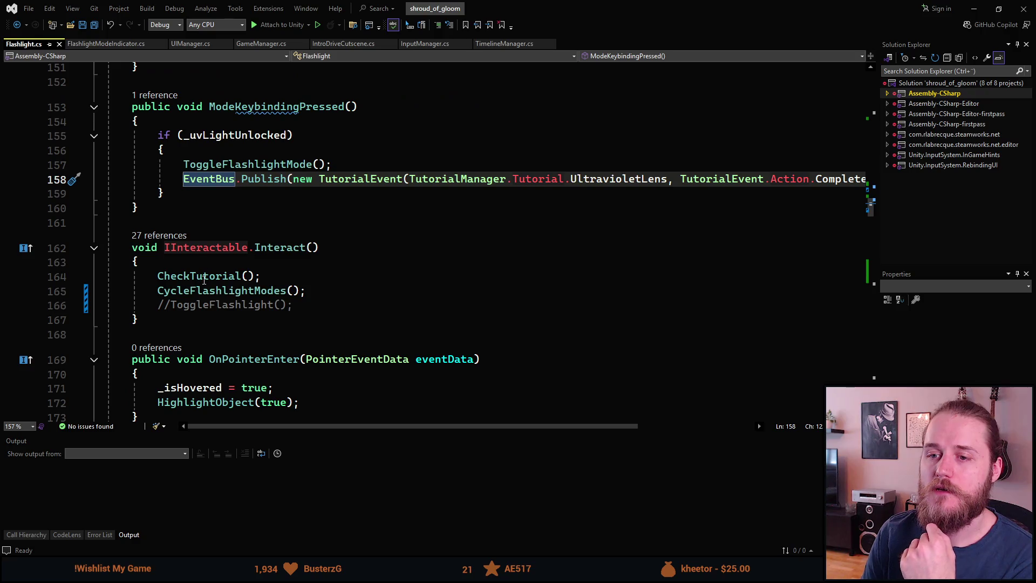
click(204, 276)
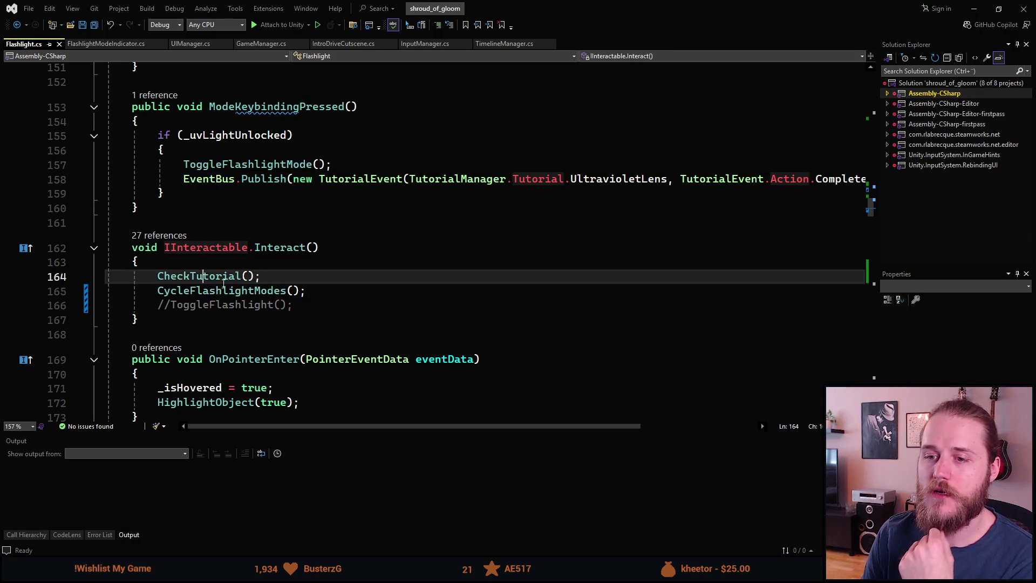
scroll(253, 291, down, 3)
scroll(255, 294, up, 3)
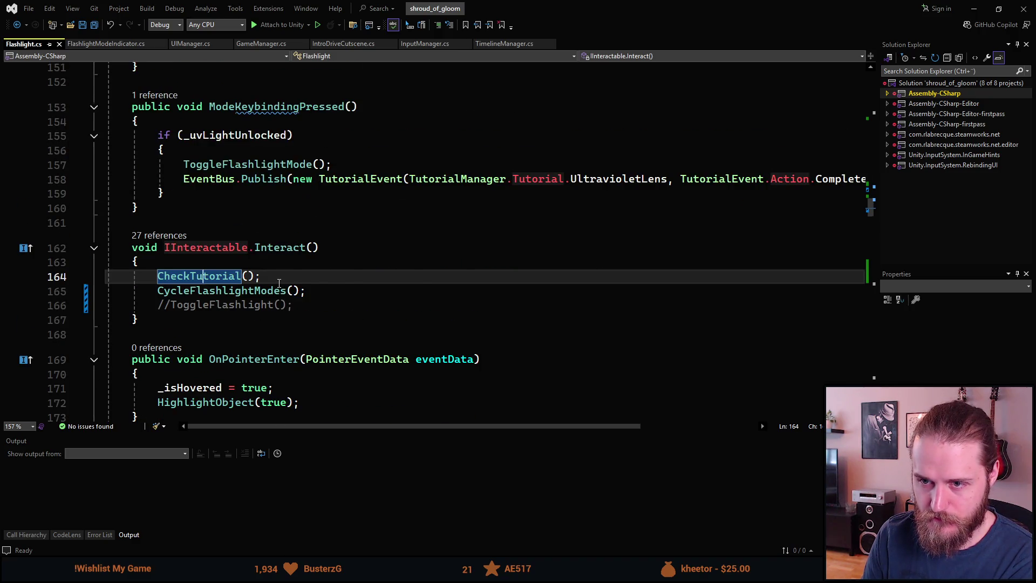
key(F12)
scroll(232, 252, down, 1)
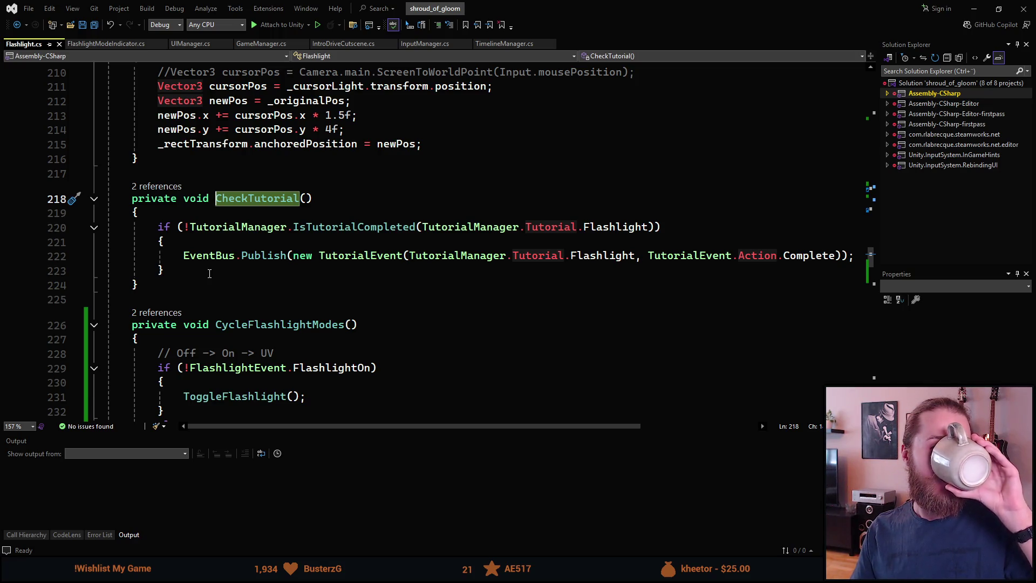
scroll(236, 337, up, 20)
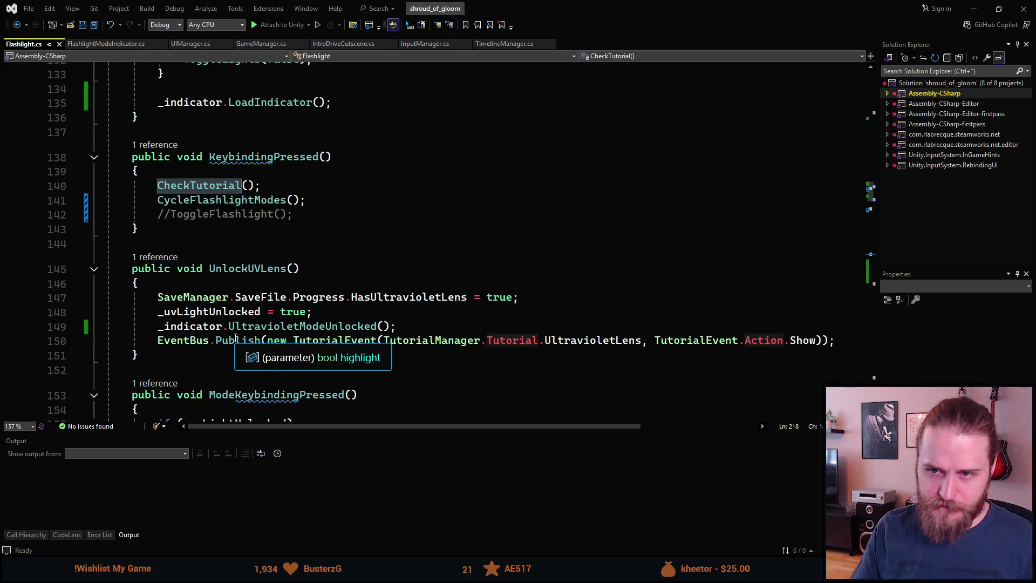
scroll(236, 337, down, 14)
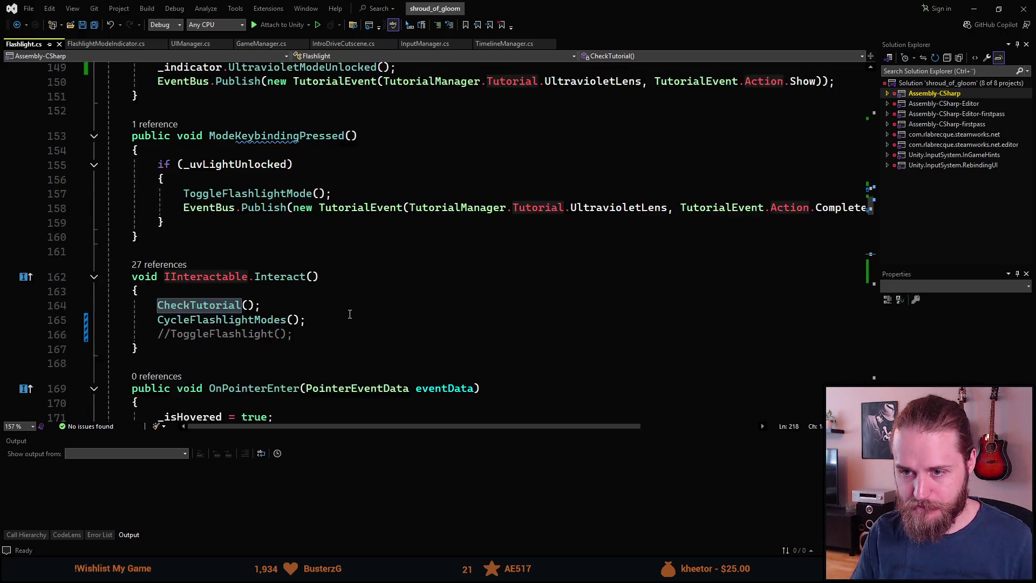
scroll(350, 314, down, 8)
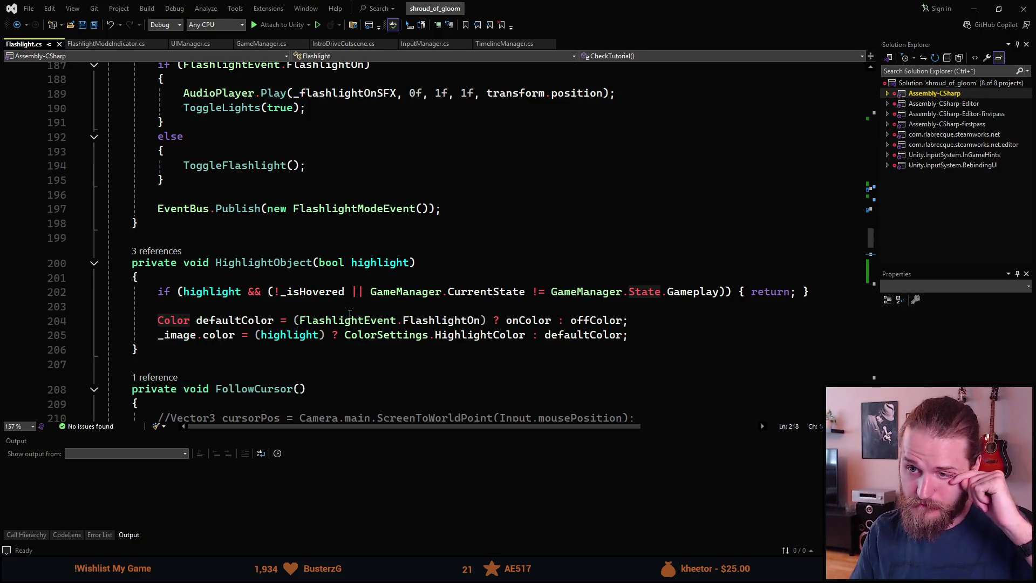
scroll(352, 294, down, 5)
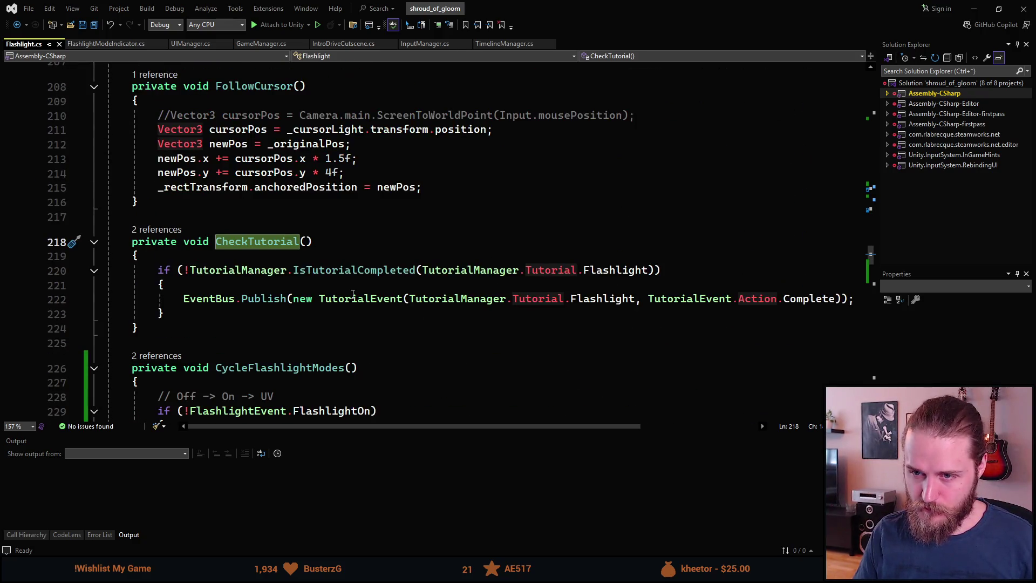
scroll(348, 294, up, 6)
scroll(343, 283, up, 1)
scroll(334, 243, down, 3)
scroll(329, 201, up, 2)
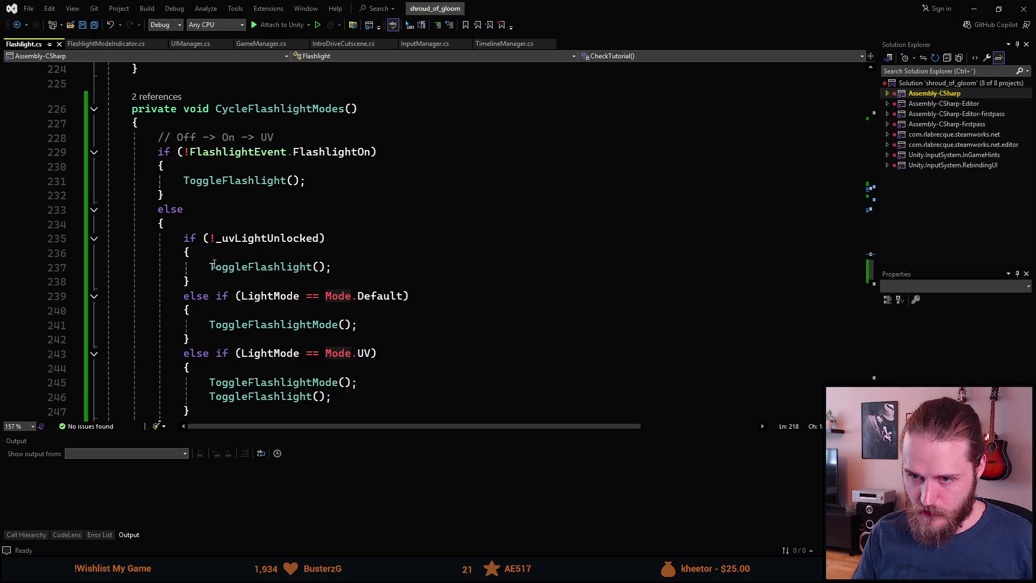
click(270, 297)
double_click(390, 297)
double_click(284, 240)
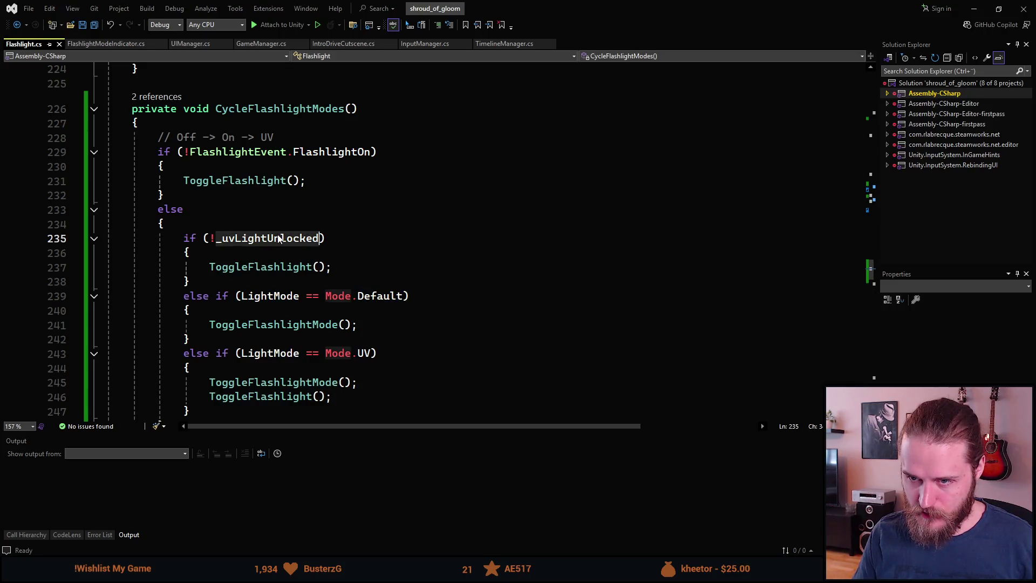
click(313, 325)
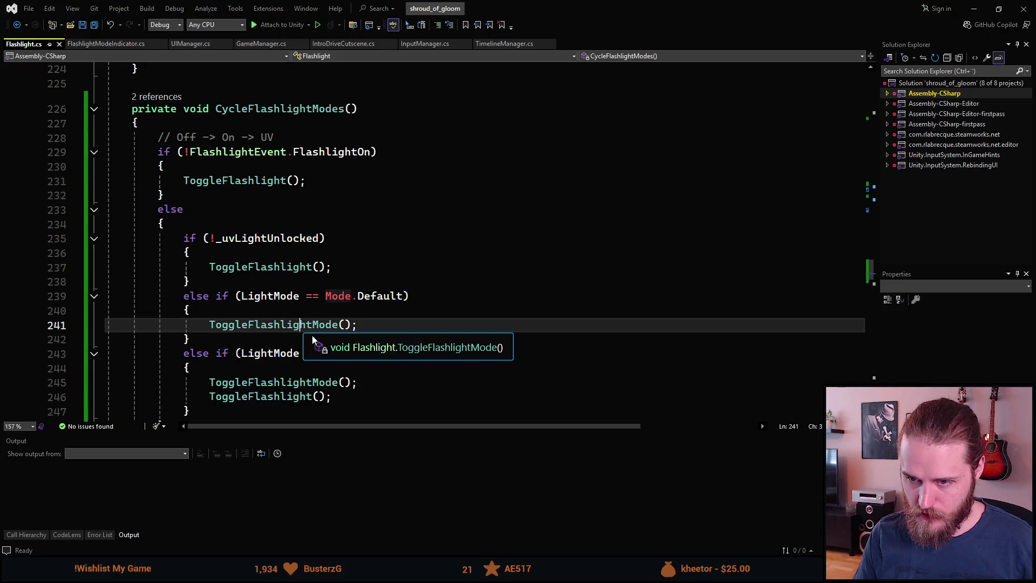
key(F12)
scroll(237, 256, down, 1)
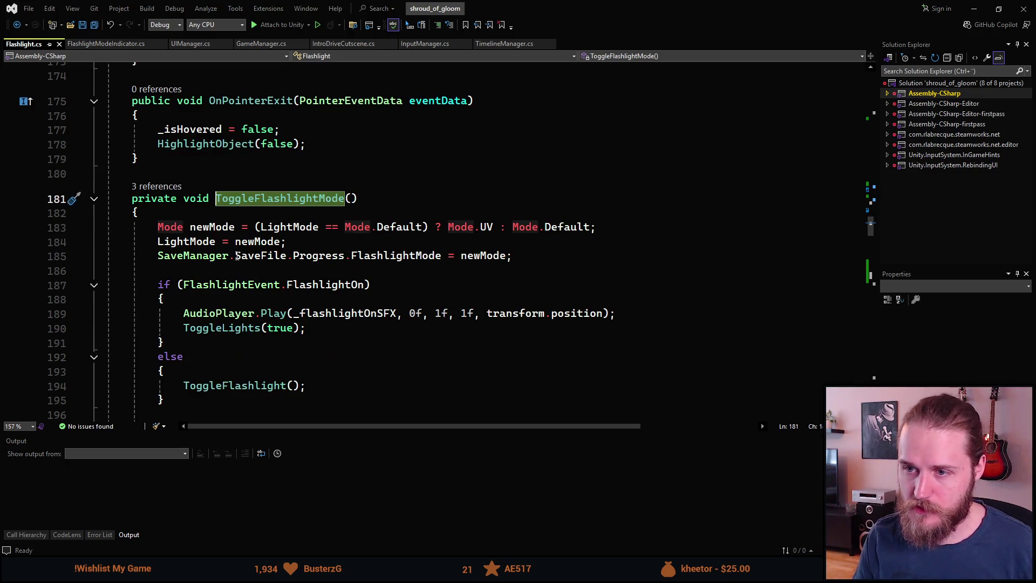
scroll(367, 231, down, 1)
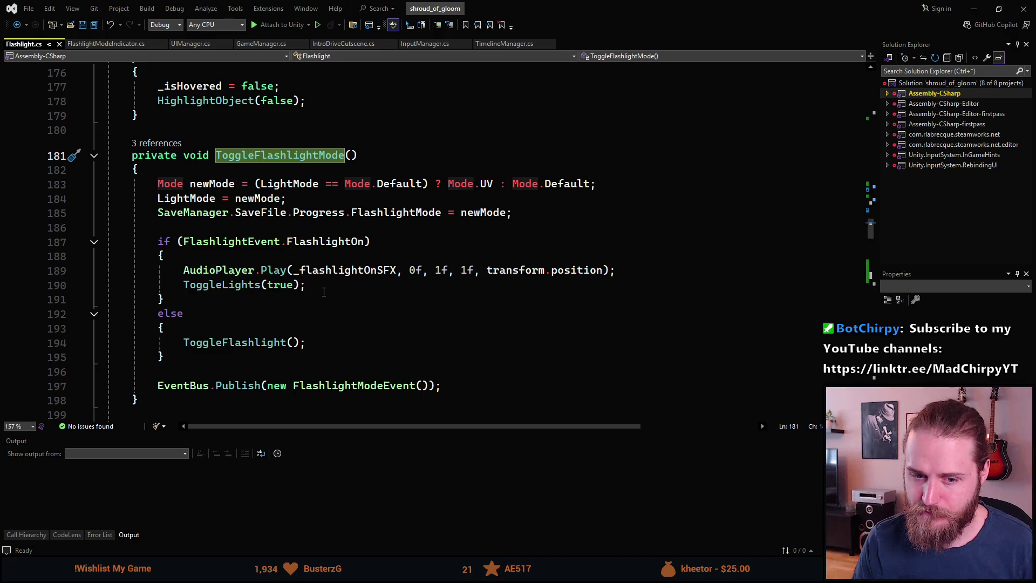
scroll(324, 292, up, 1)
scroll(235, 309, up, 15)
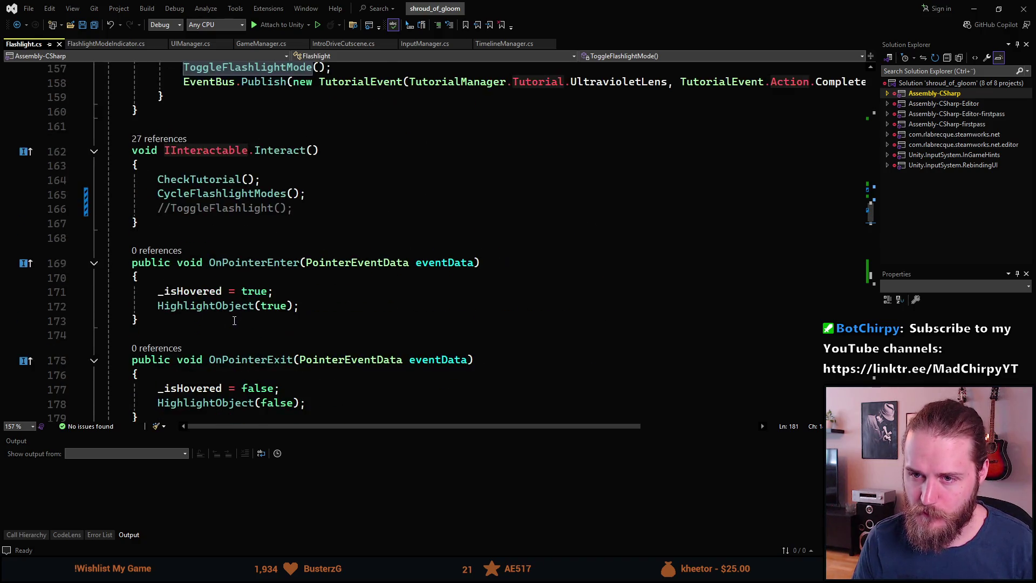
scroll(246, 317, down, 3)
scroll(248, 315, up, 8)
scroll(251, 314, down, 8)
scroll(252, 313, down, 13)
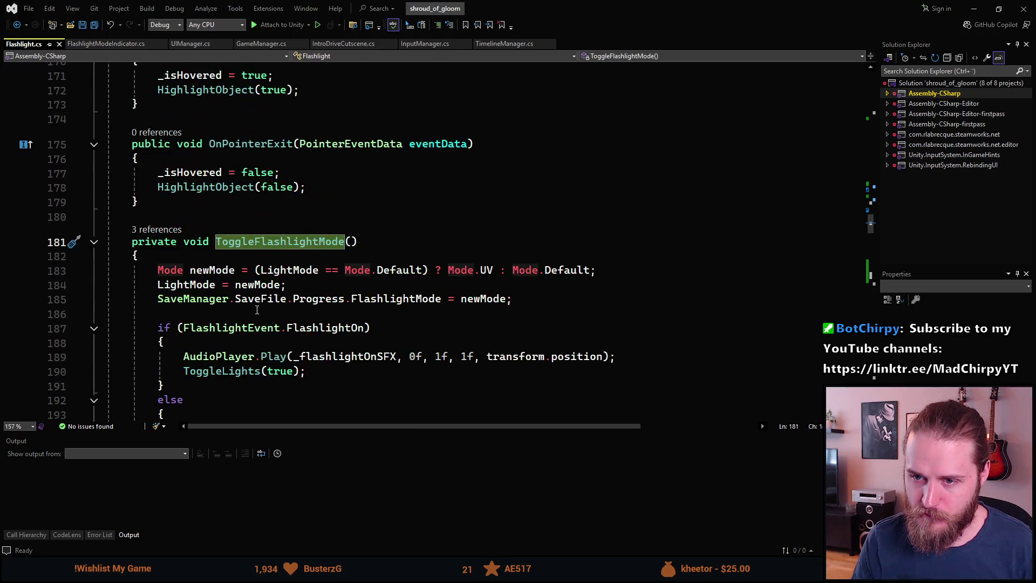
scroll(254, 321, up, 2)
scroll(255, 320, up, 10)
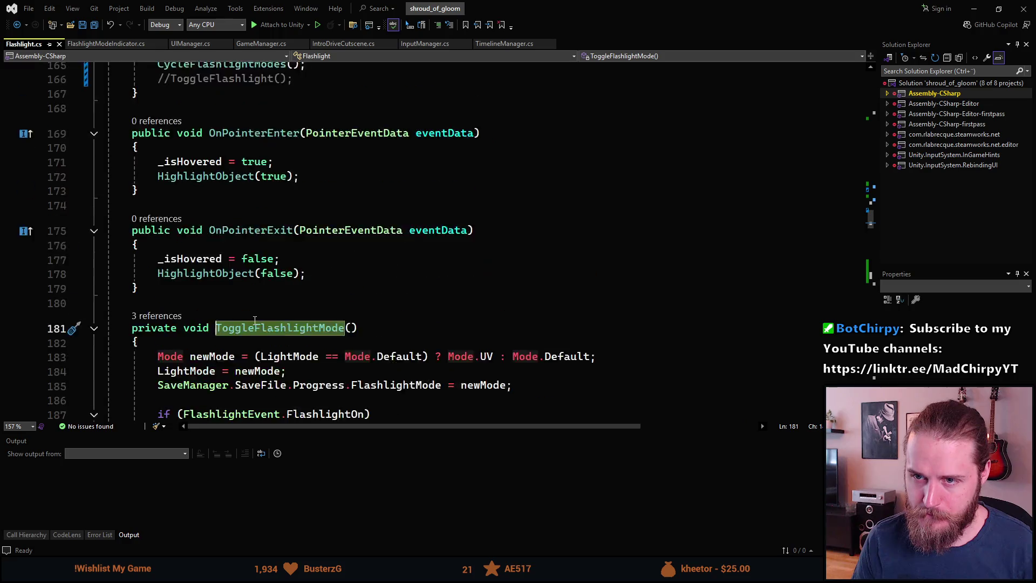
scroll(255, 320, up, 6)
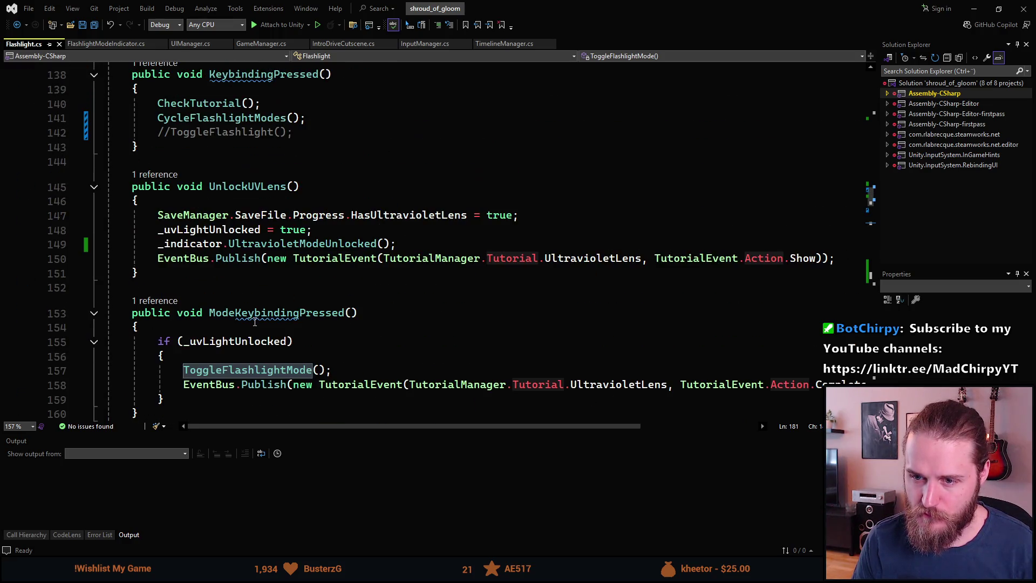
- Paste the EventBus.Publish UltravioletLens Complete line below line 241
scroll(255, 321, down, 11)
scroll(255, 320, down, 20)
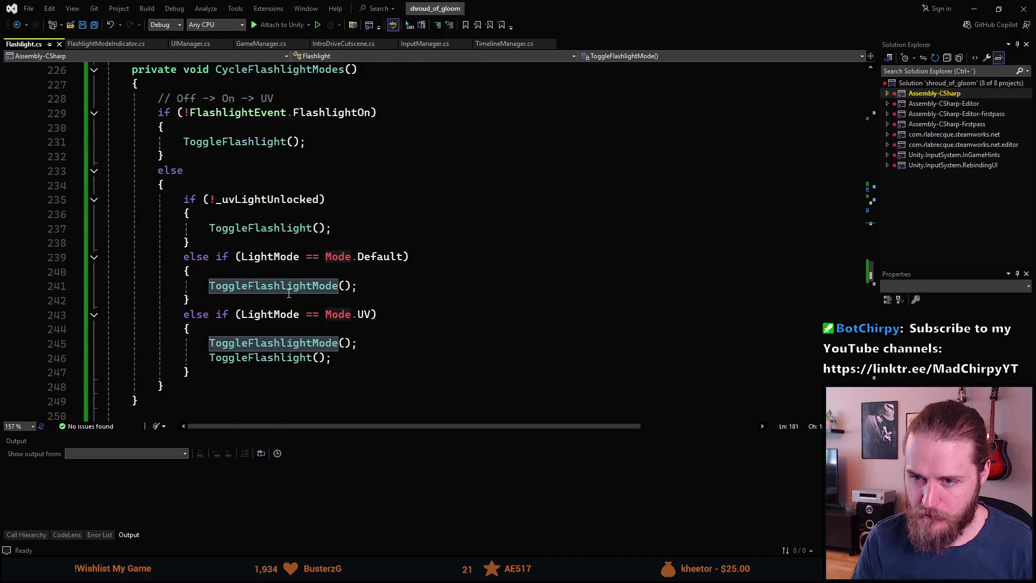
click(400, 284)
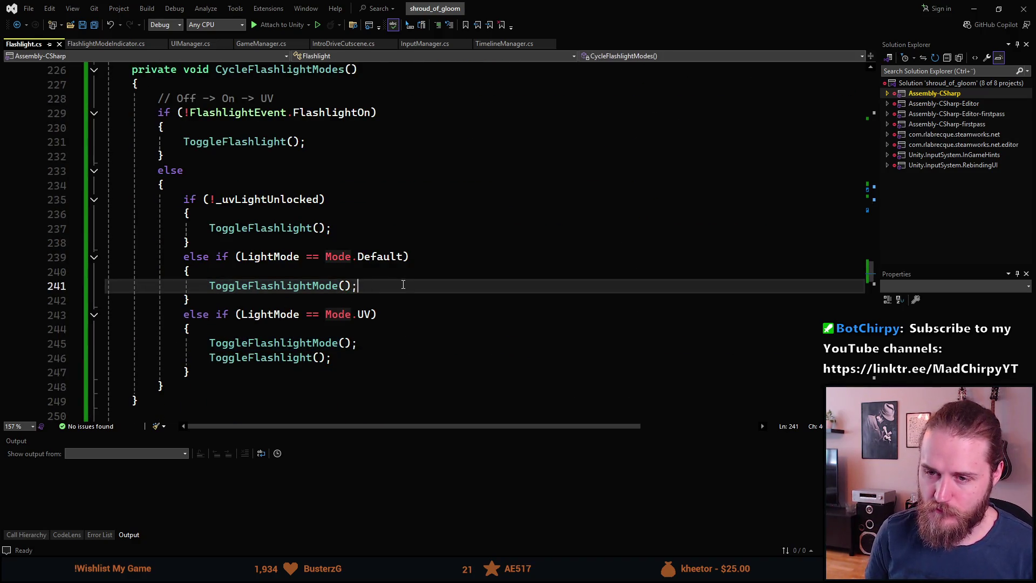
key(Return)
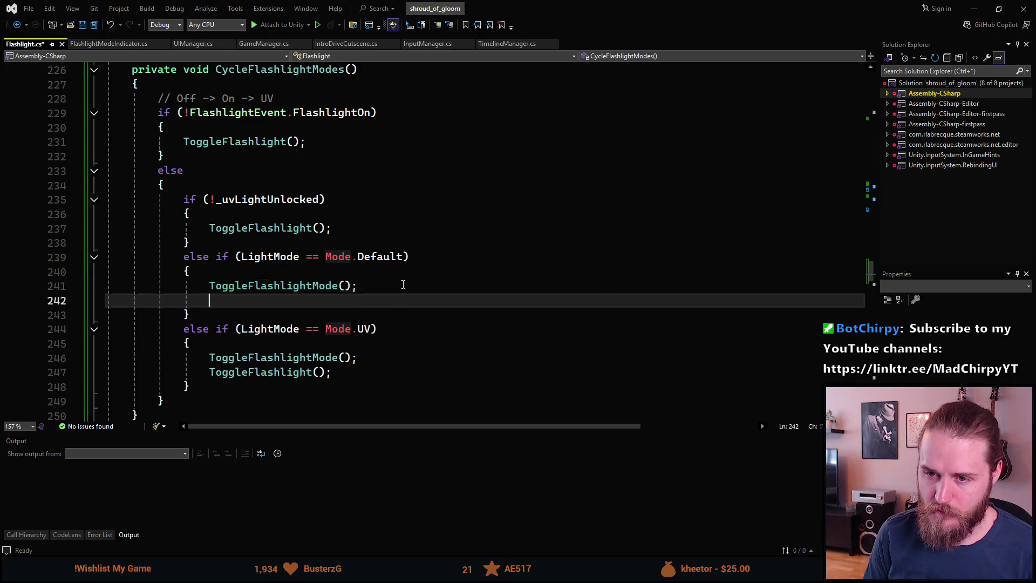
text(EventBus.Publish(new TutorialEvent(TutorialManager.Tutorial.UltravioletLens, TutorialEvent.Action.Complete));)
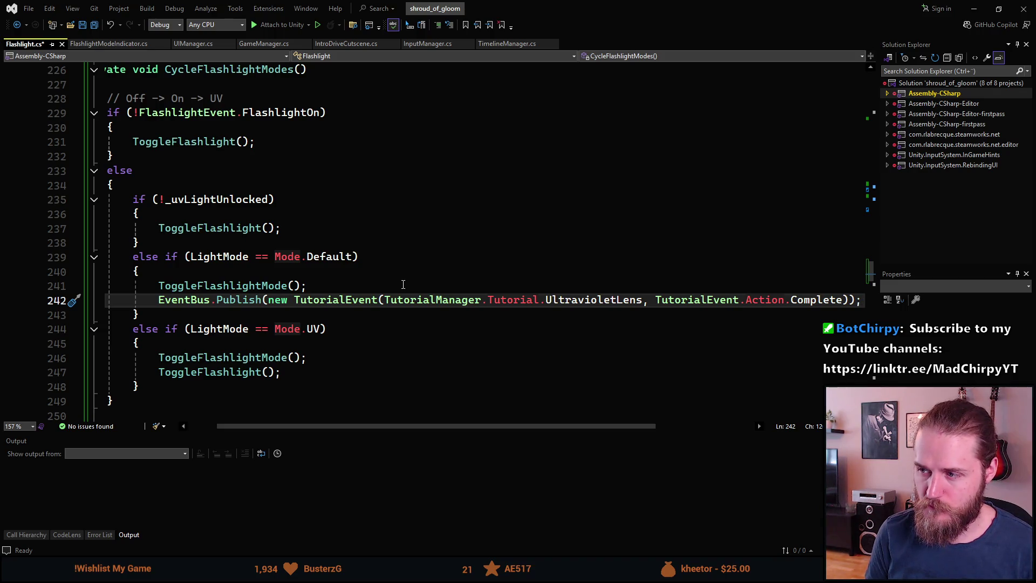
- Delete the stray GPUFence and 'if' text, save Flashlight.cs, and return to Unity
click(403, 284)
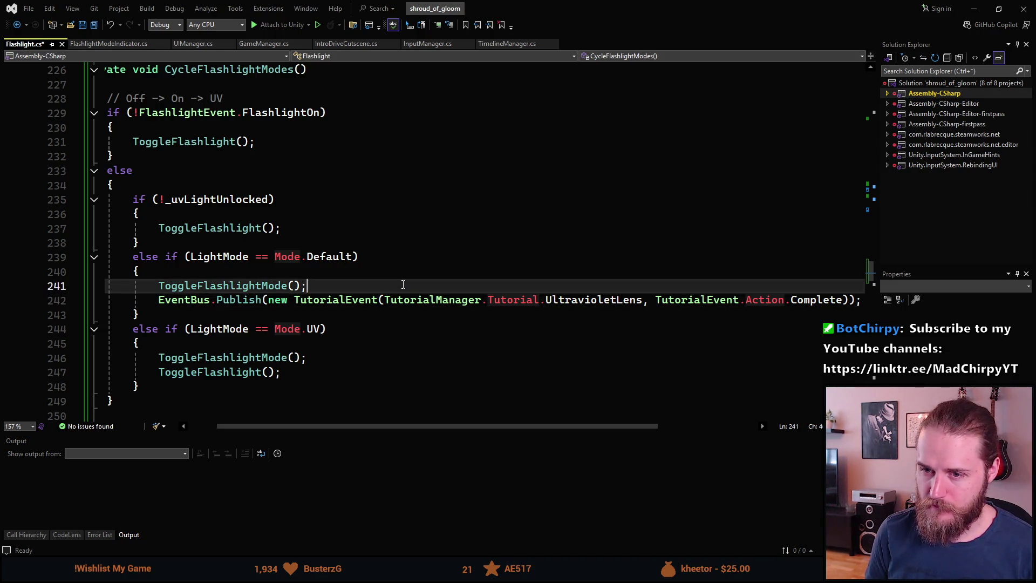
key(Return)
text(GPUFence)
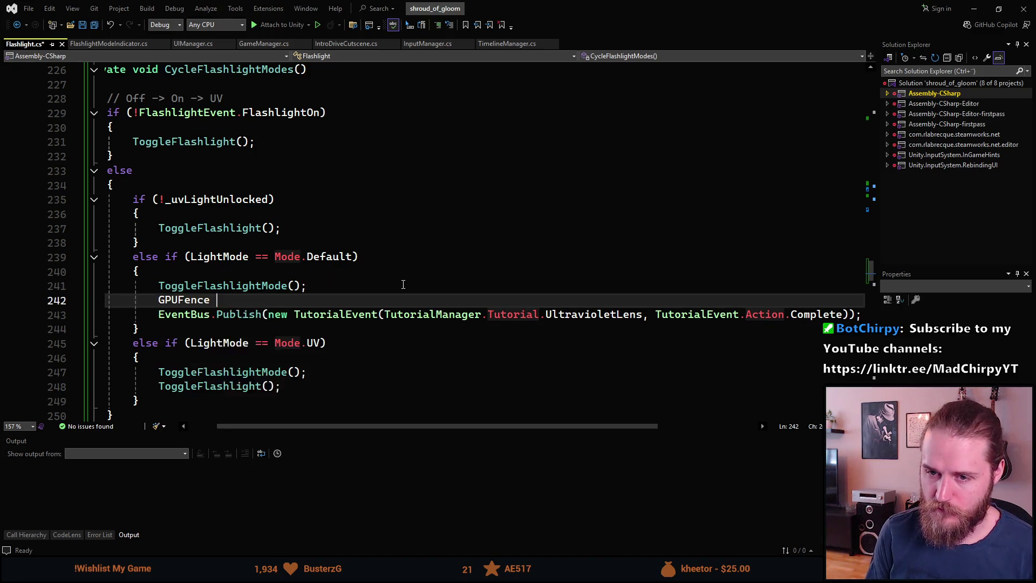
key(ctrl+BackSpace)
text(if)
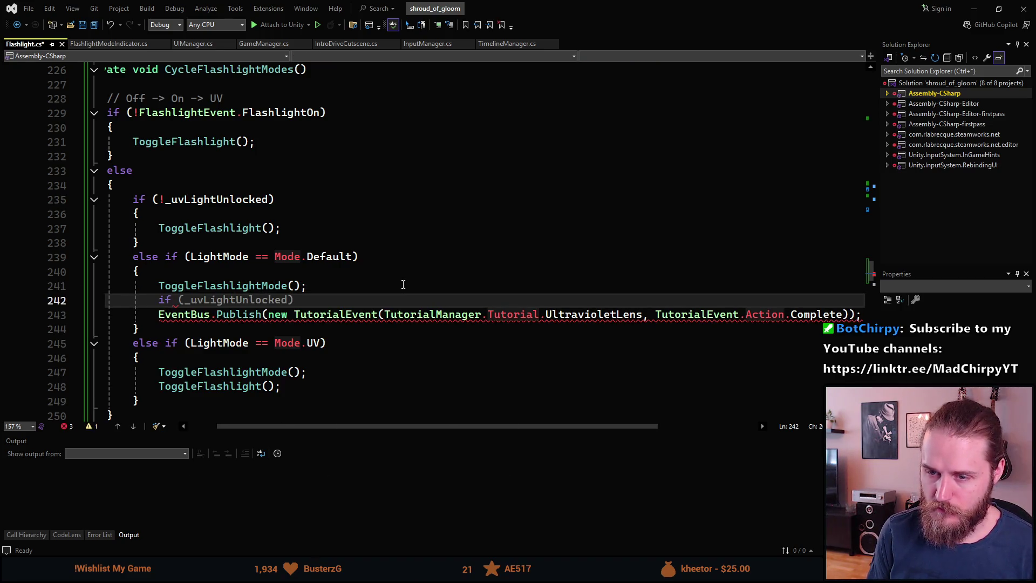
key(BackSpace)
key(BackSpace)
key(BackSpace)
key(BackSpace)
key(ctrl+s)
key(alt+Tab)
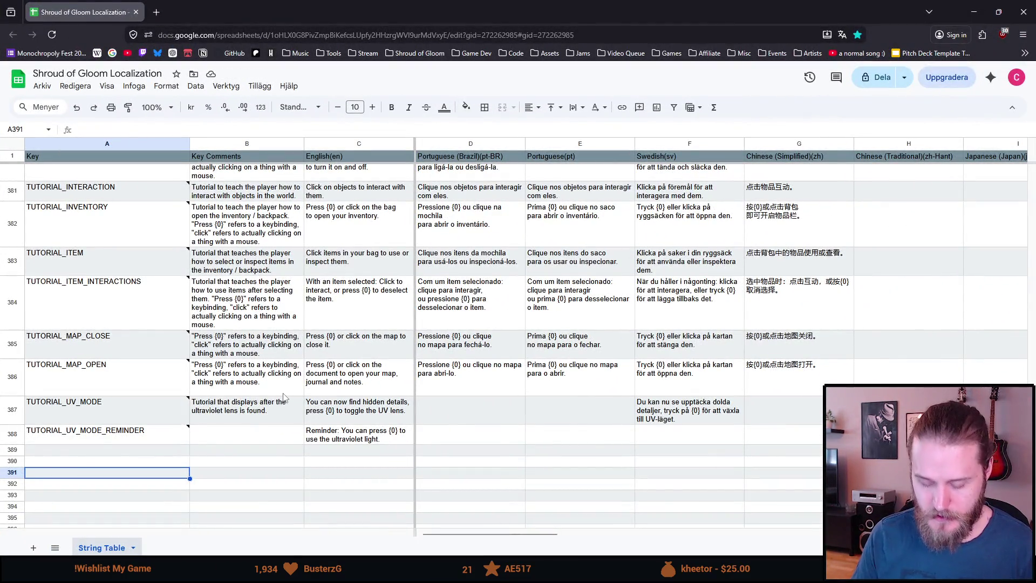
- Look at the note on the TUTORIAL_UV_MODE row and dismiss it
right_click(284, 398)
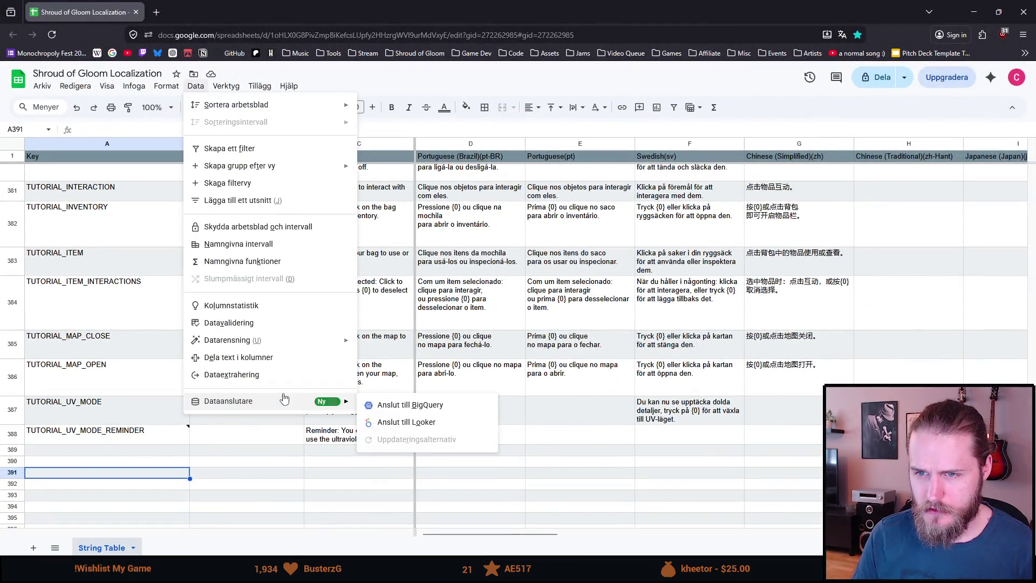
click(277, 484)
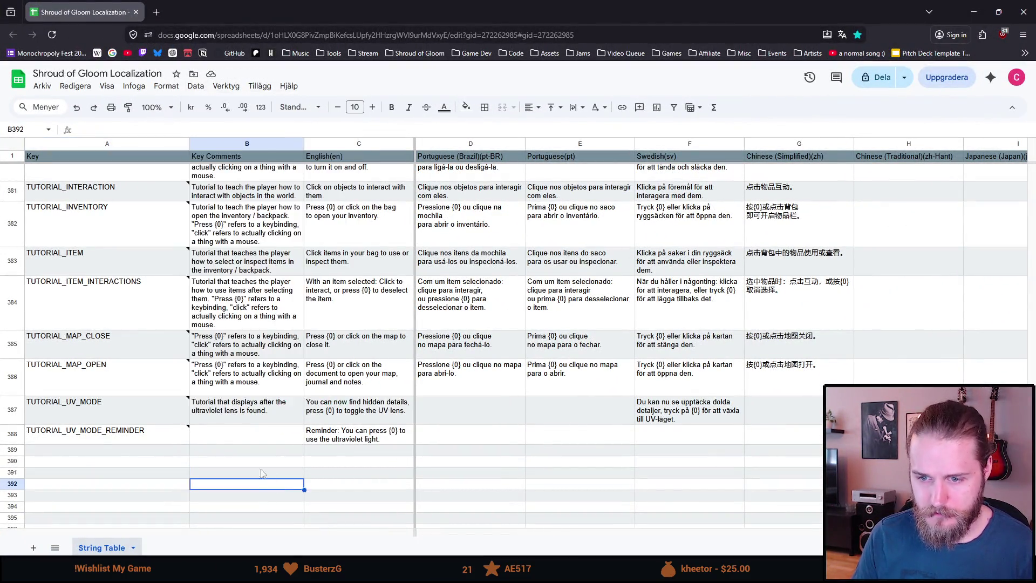
click(69, 421)
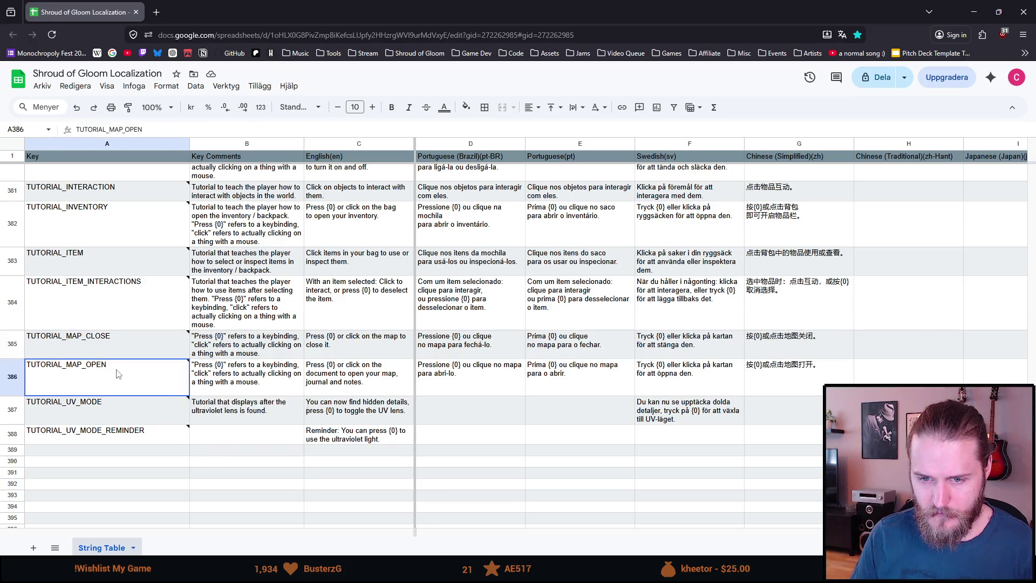
click(216, 483)
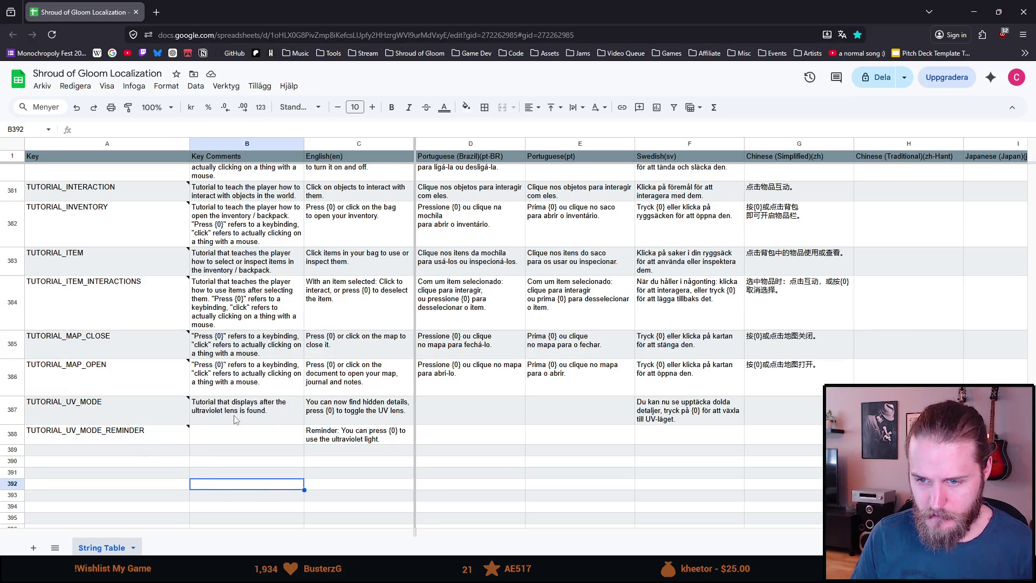
- In C387, replace 'to toggle the UV lens.' with 'or click on the flashlight to cycle to the UV mode.'
click(348, 417)
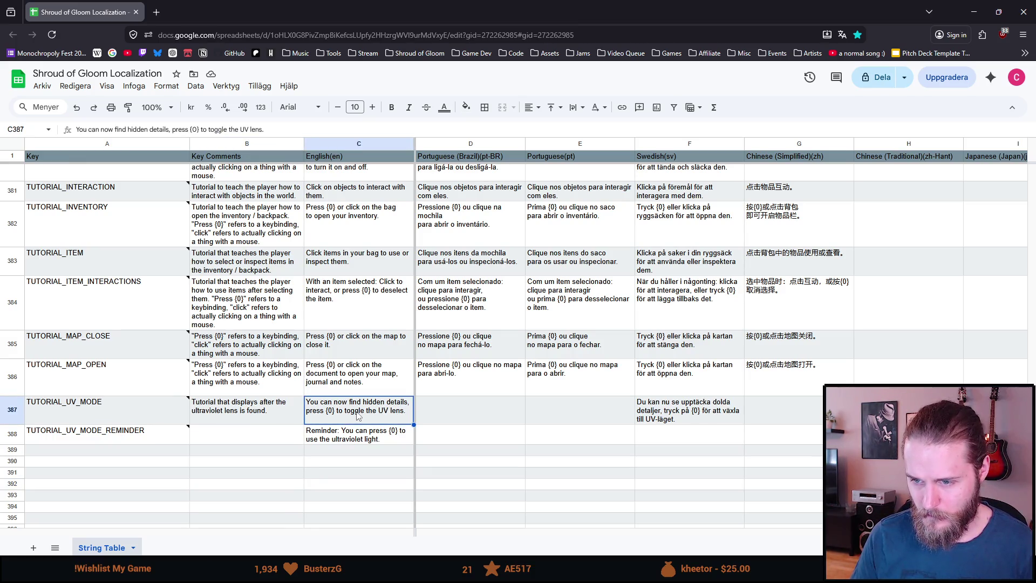
double_click(356, 416)
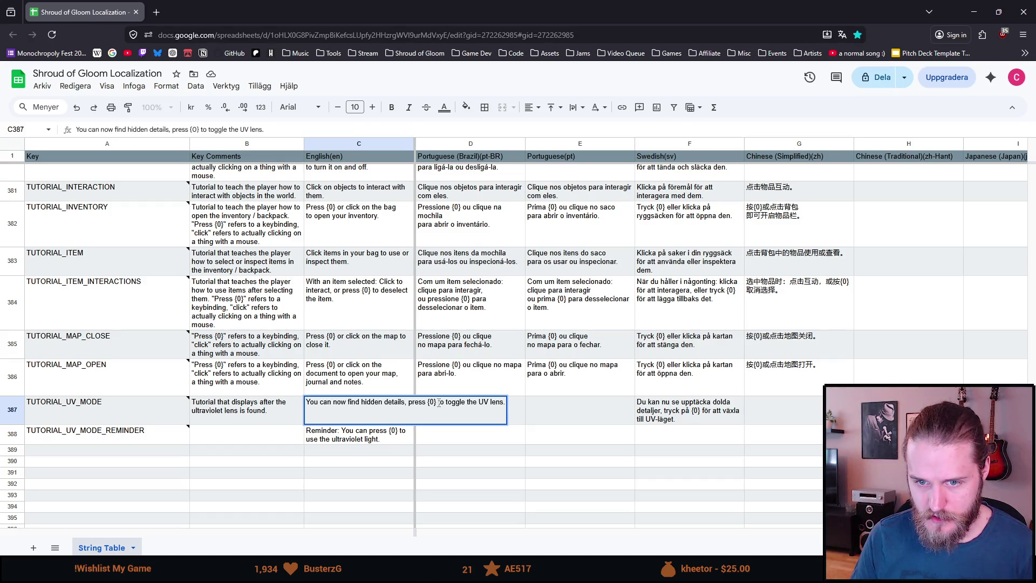
drag(439, 402, 522, 403)
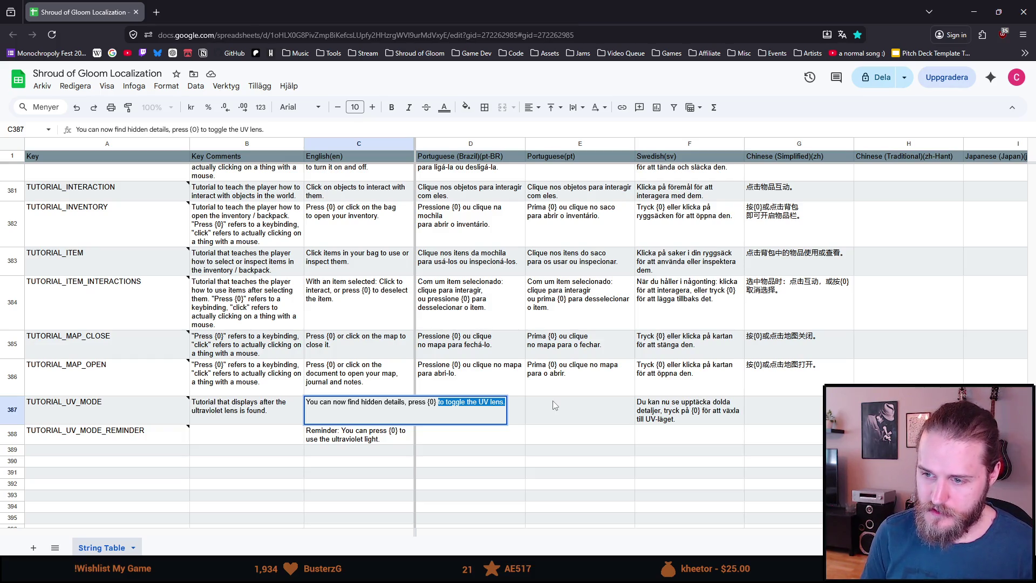
text(or)
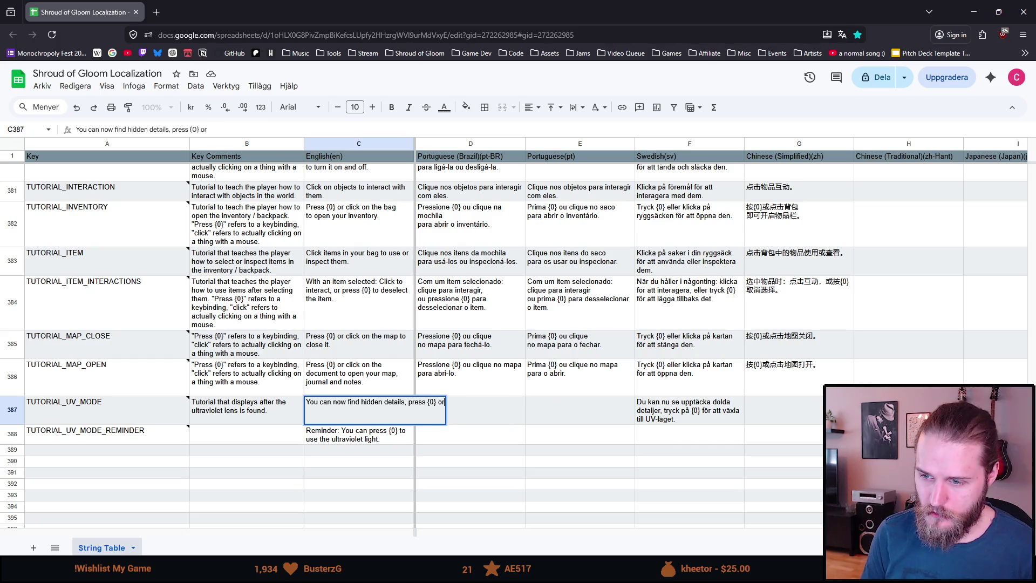
text( click on the flas)
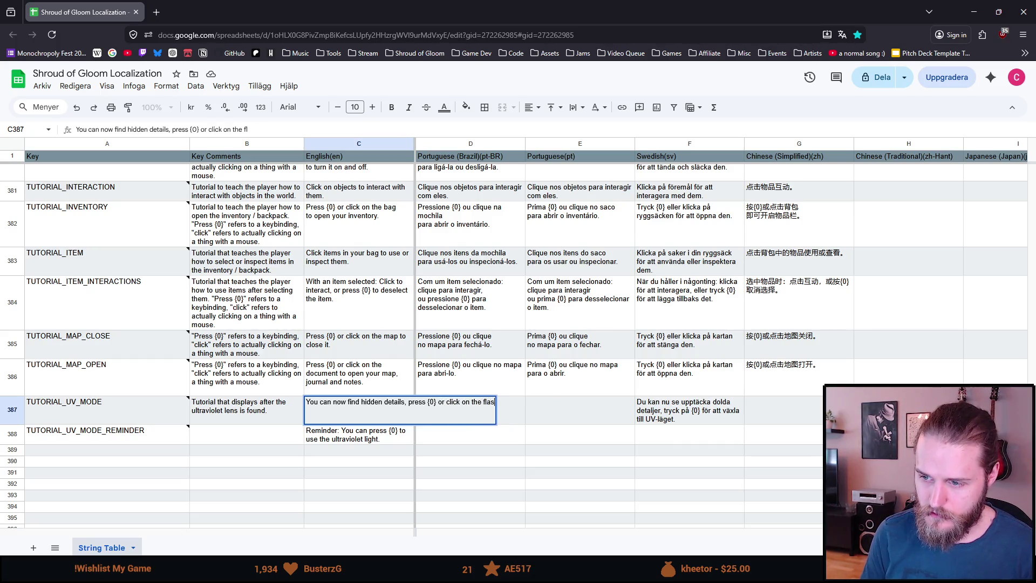
text(hlight to cycle to the )
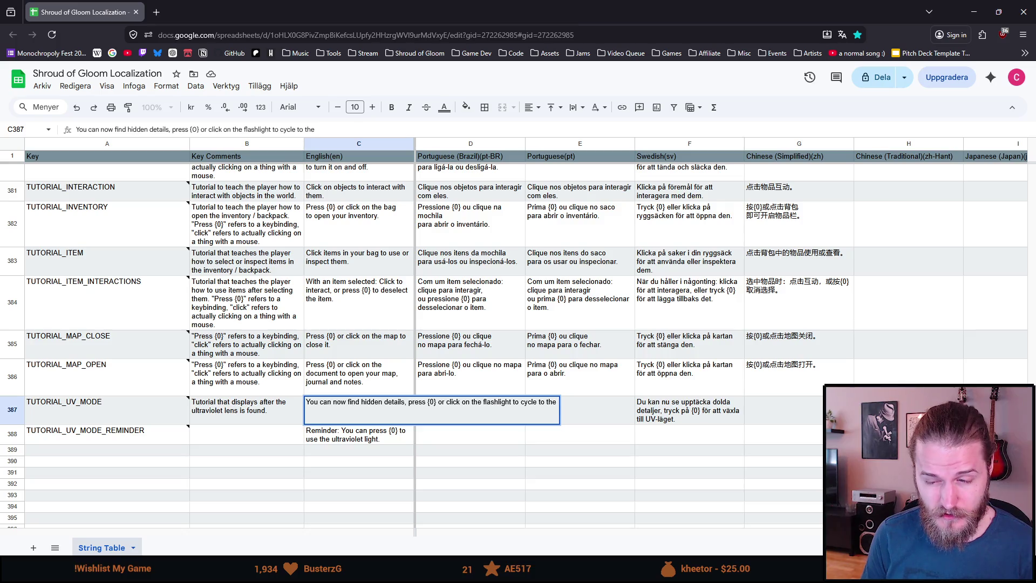
text(UV)
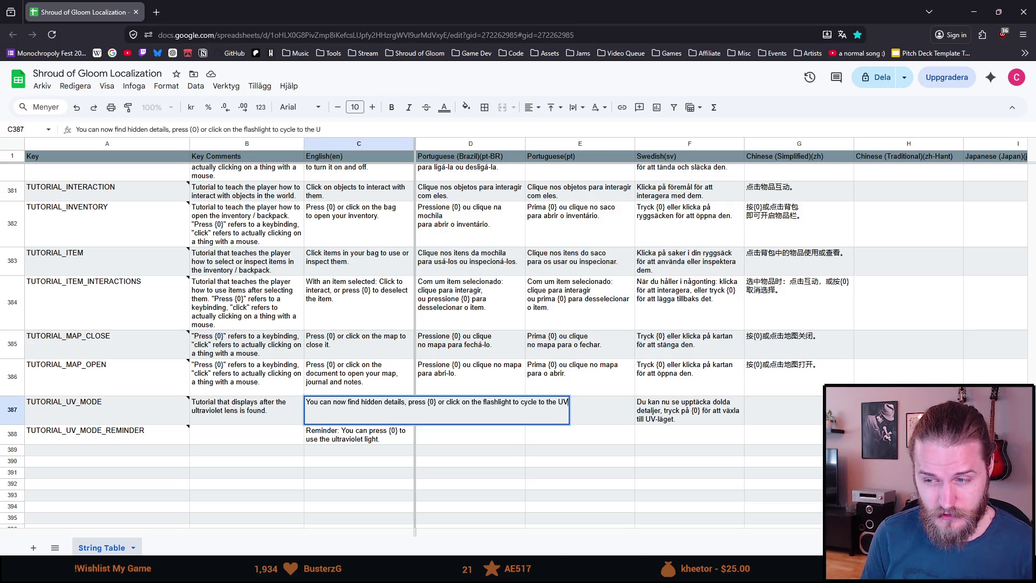
text( mode.)
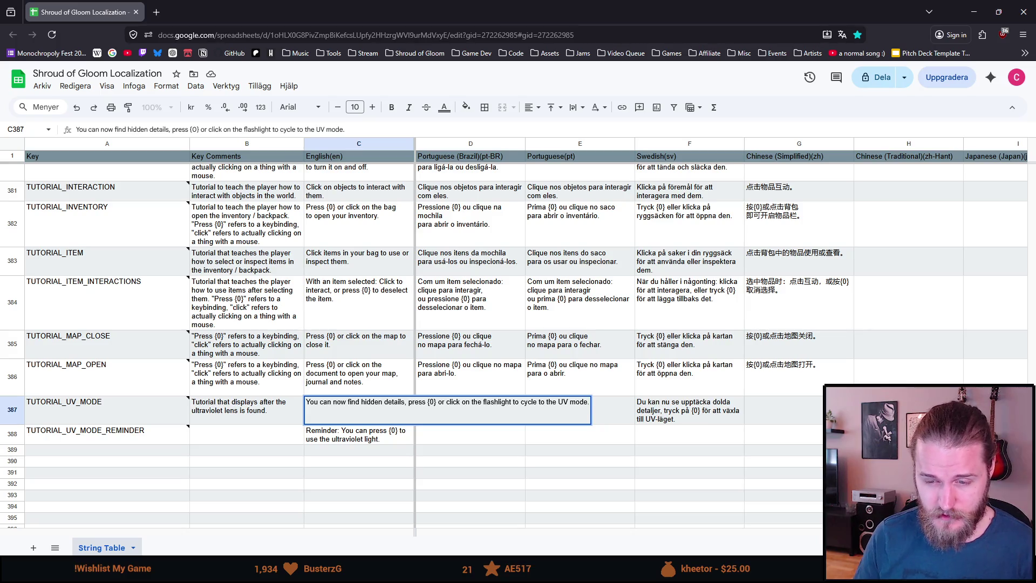
key(ctrl+a)
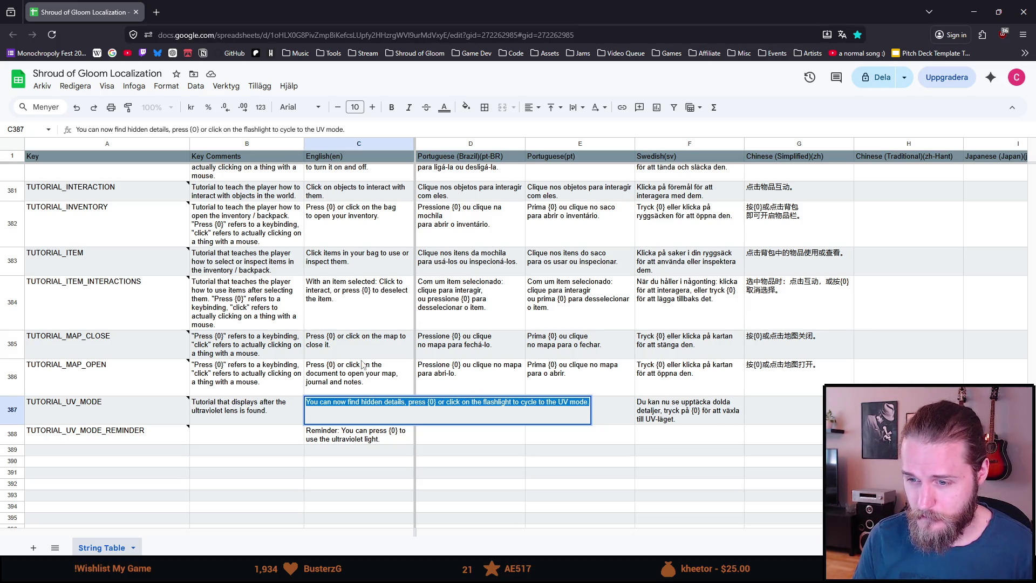
- Commit the English UV mode text, then review the TUTORIAL_UV_MODE note and updated text
click(372, 384)
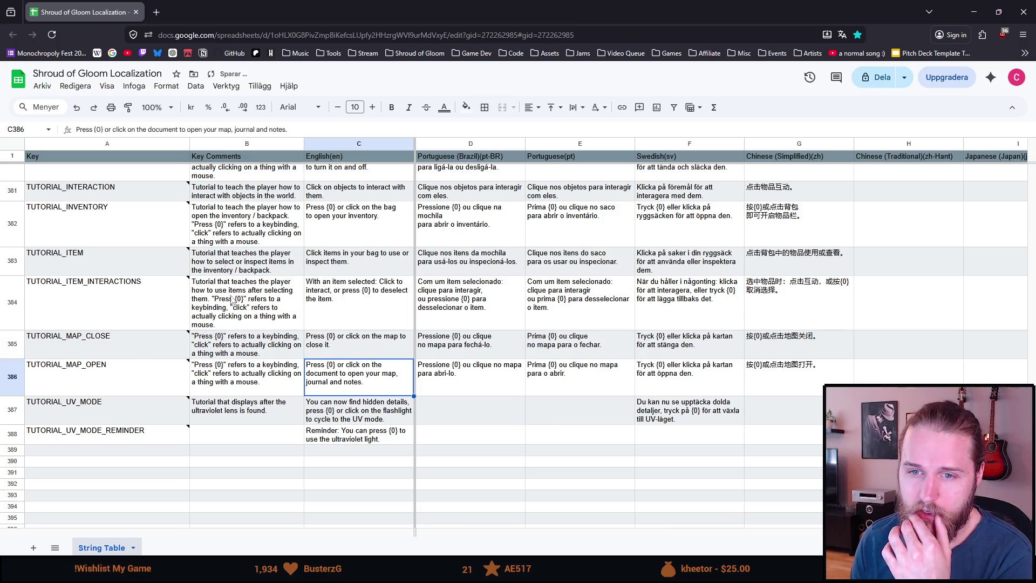
scroll(134, 270, up, 2)
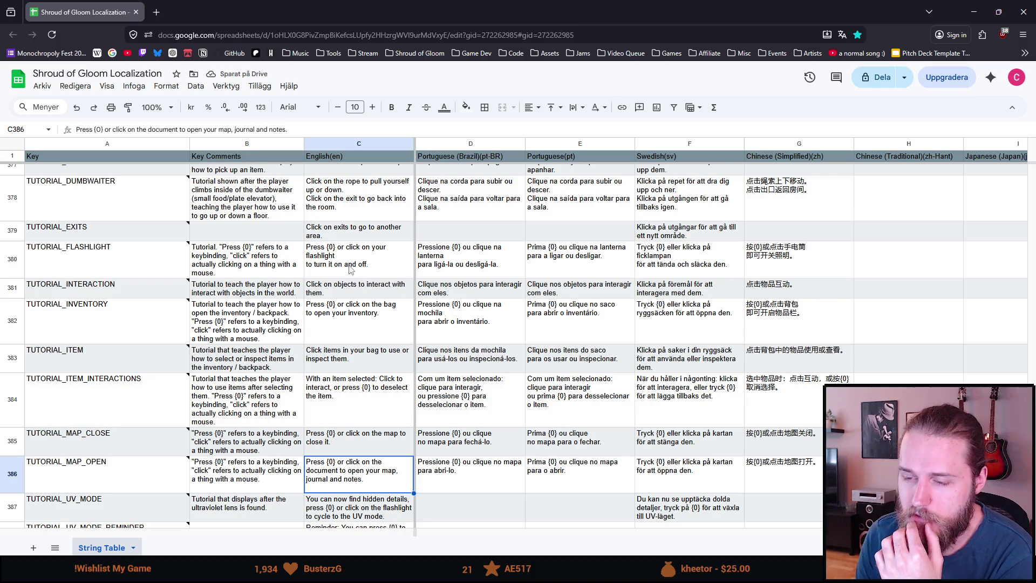
scroll(394, 294, down, 2)
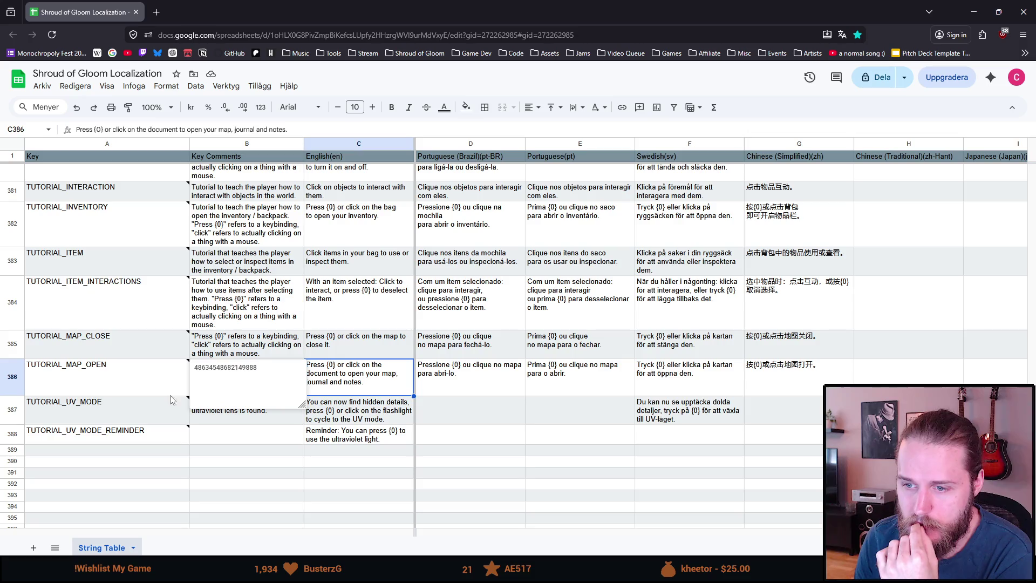
click(154, 420)
click(359, 423)
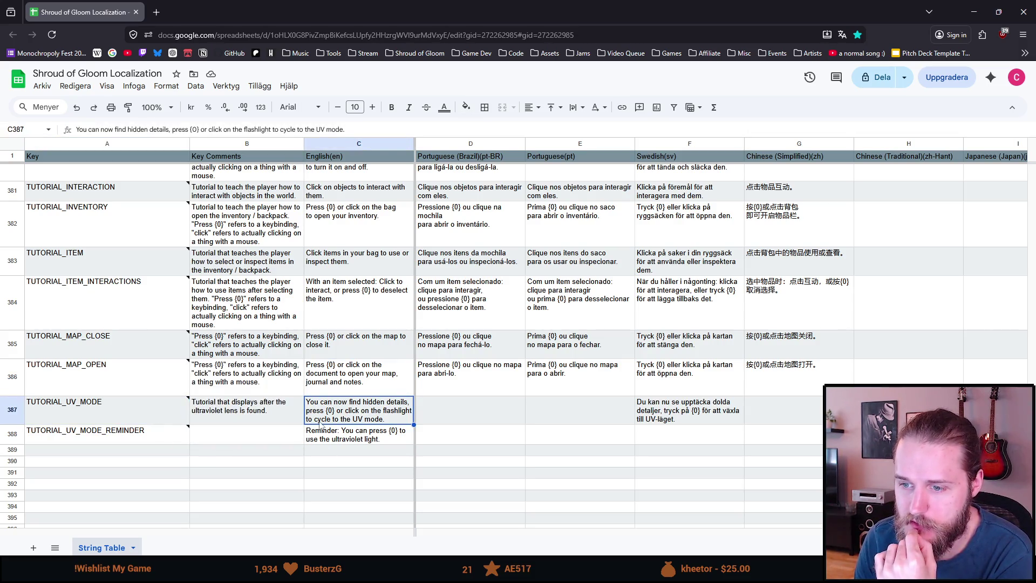
scroll(329, 420, up, 3)
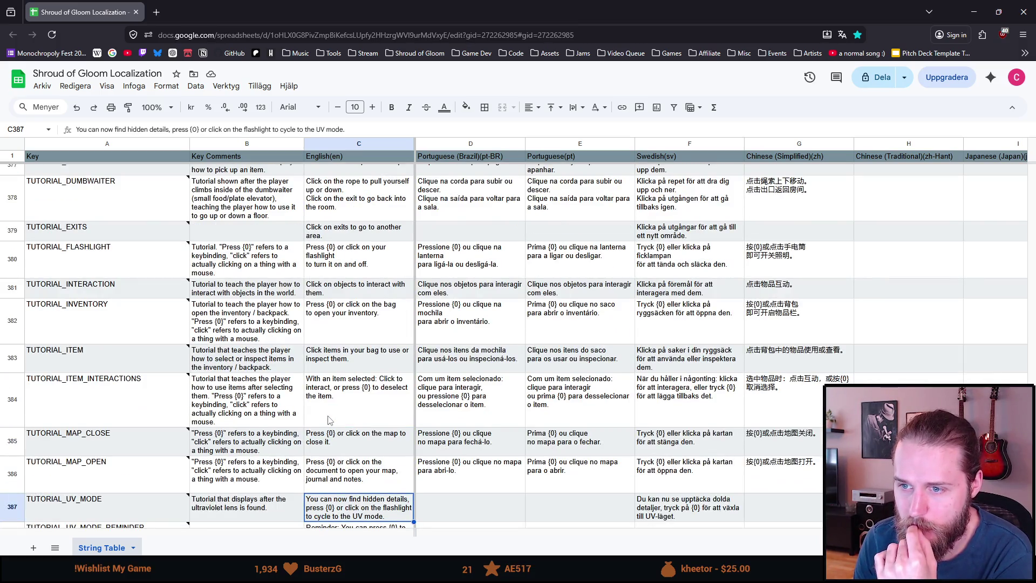
scroll(330, 420, down, 5)
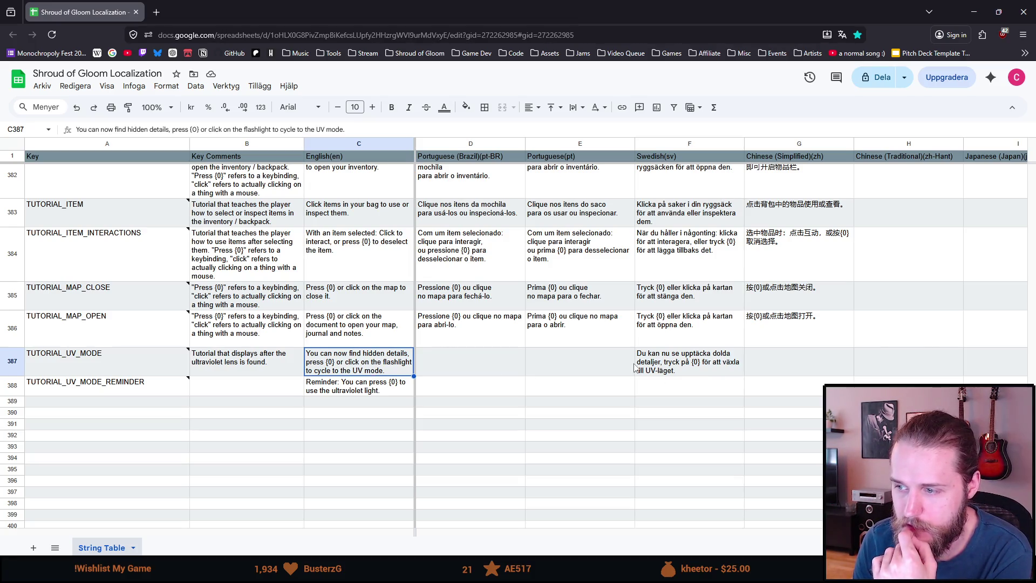
- Insert 'eller klicka på' before 'för' in the Swedish text in F387
double_click(678, 361)
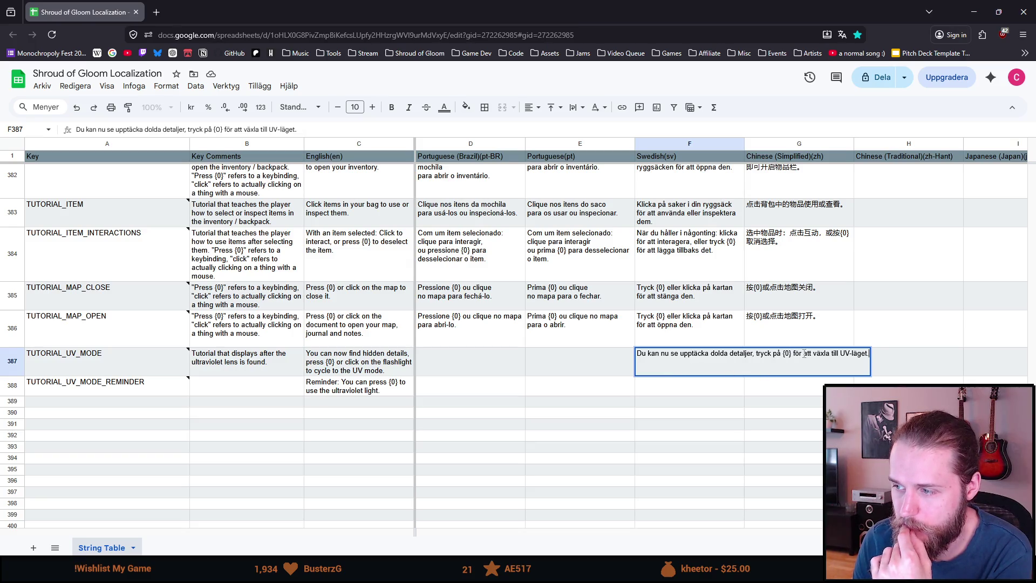
click(795, 354)
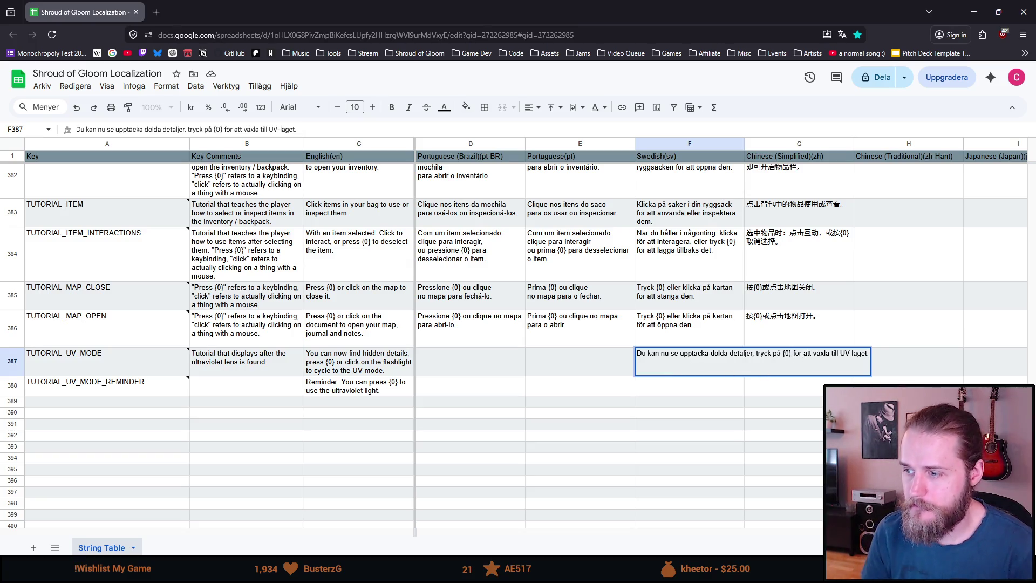
text(eller)
text(klicka på)
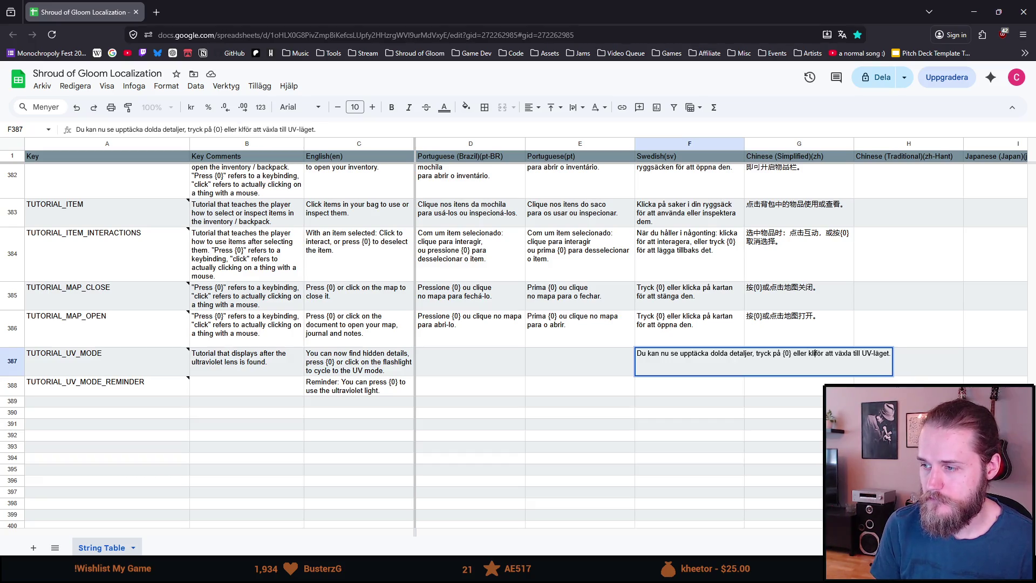
scroll(695, 409, up, 2)
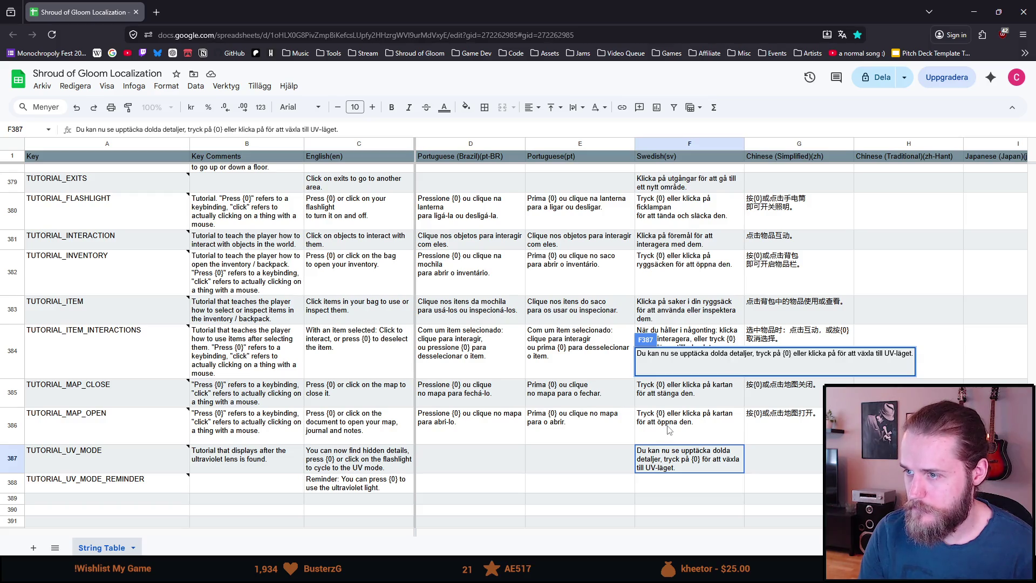
scroll(669, 429, down, 2)
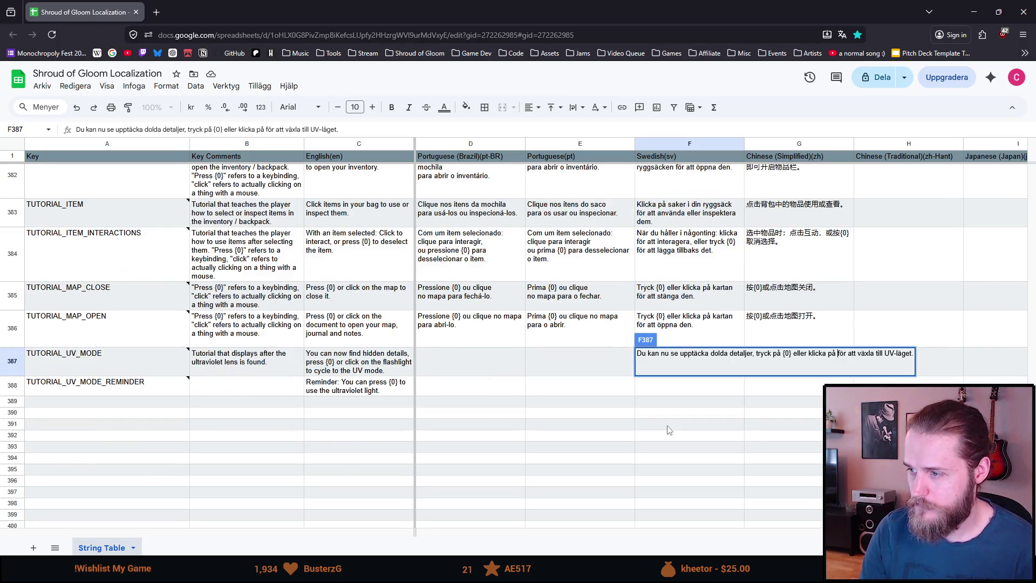
scroll(669, 429, up, 3)
- Remove the stray 'på' after 'tryck', add 'ficklampan' after 'klicka på', and commit the cell
double_click(777, 354)
key(BackSpace)
click(828, 354)
text(fick)
scroll(731, 355, down, 5)
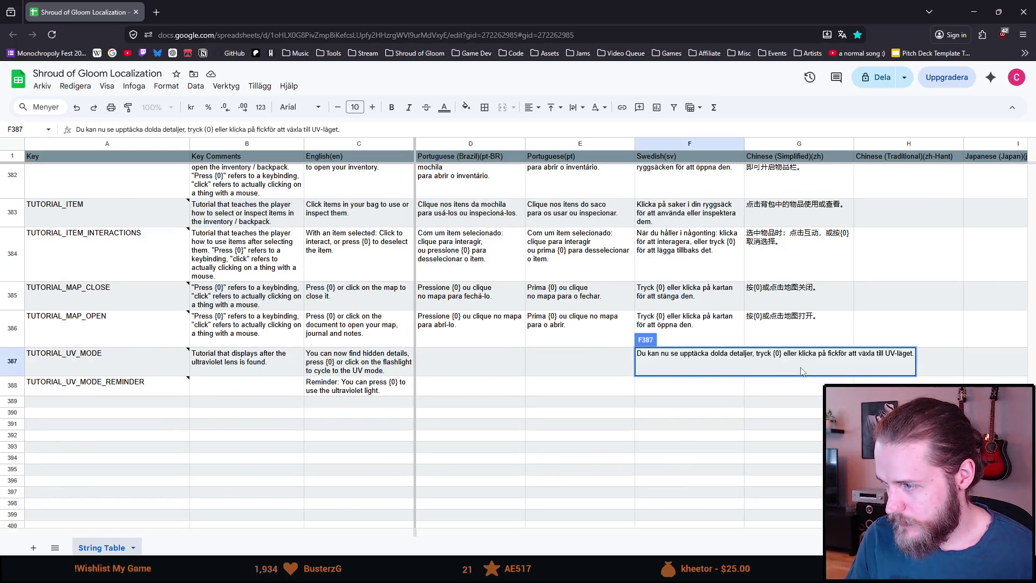
text(lampan)
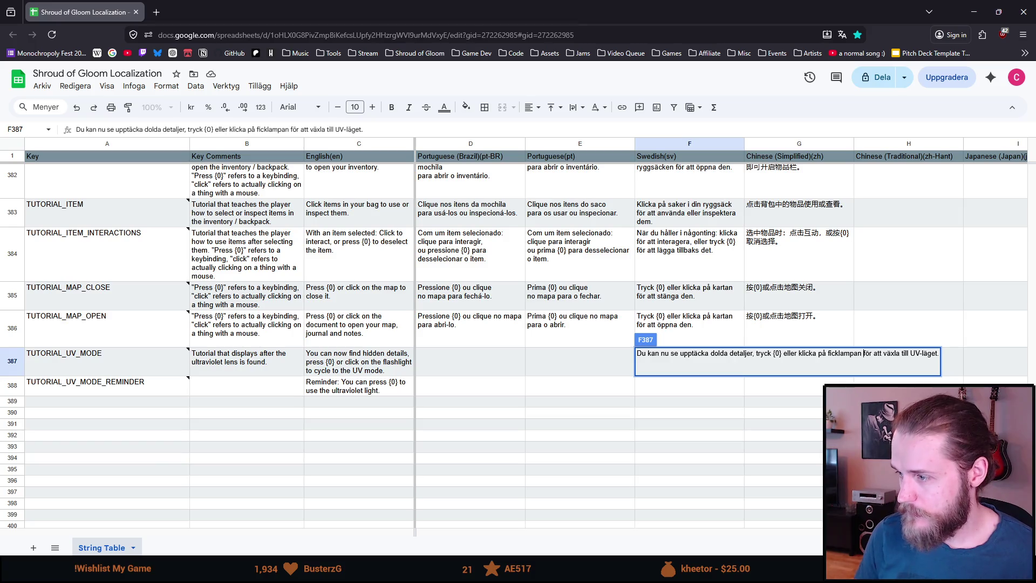
click(606, 426)
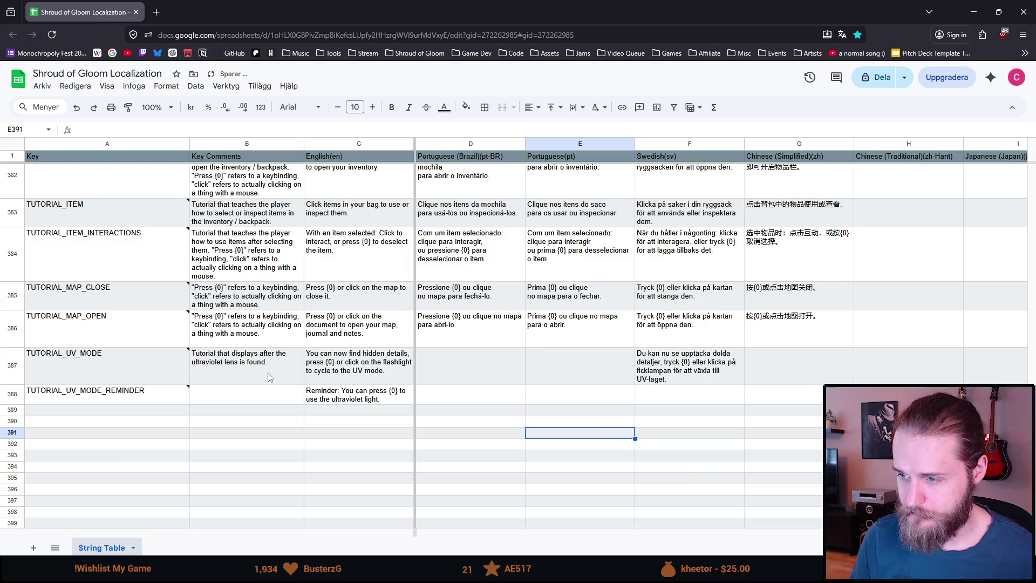
key(alt+Tab)
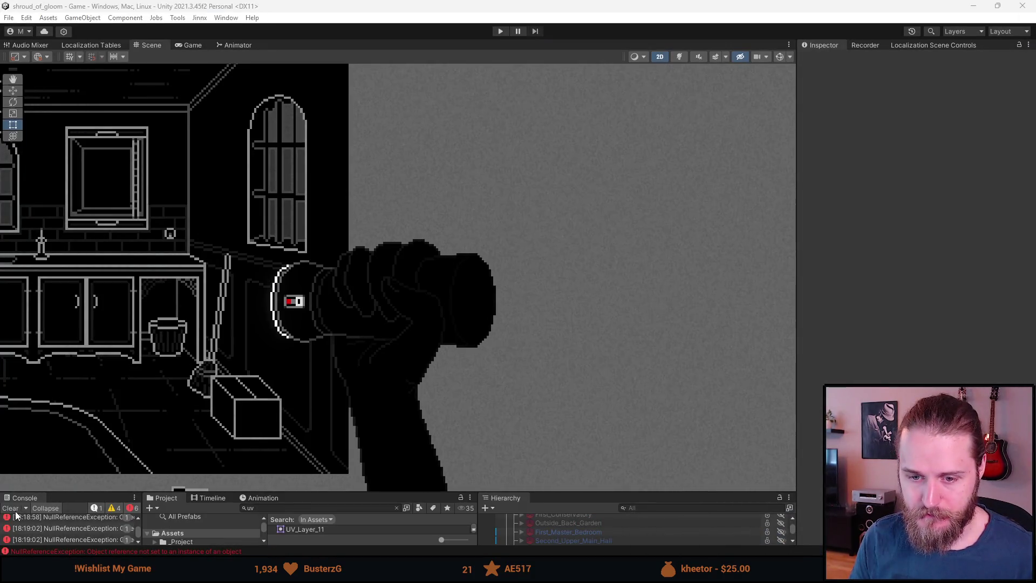
- Enlarge the panels, clear the 'uv' Project search, play, and switch off the kitchen lights
drag(322, 495, 322, 403)
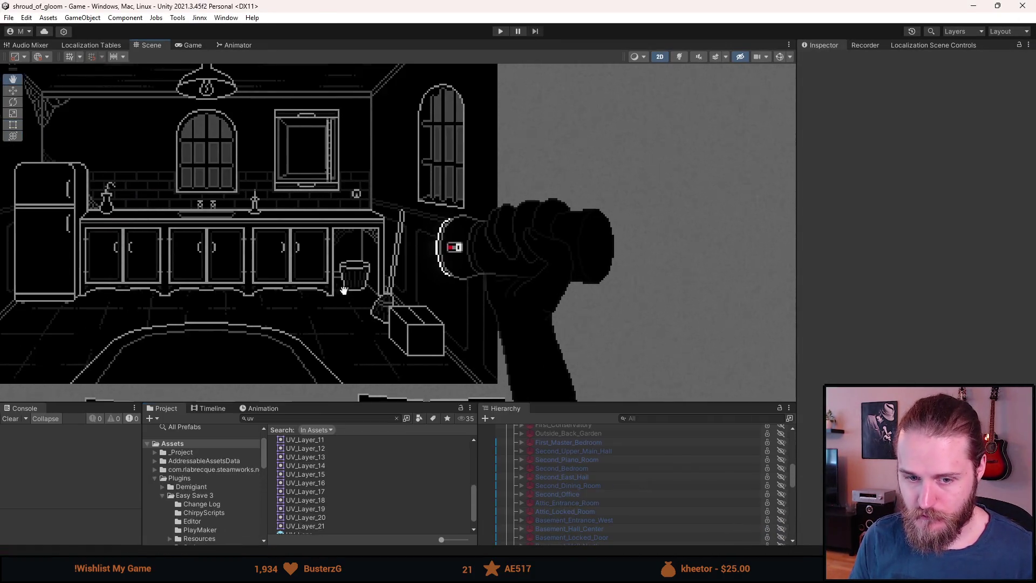
click(313, 423)
key(BackSpace)
key(BackSpace)
key(ctrl+p)
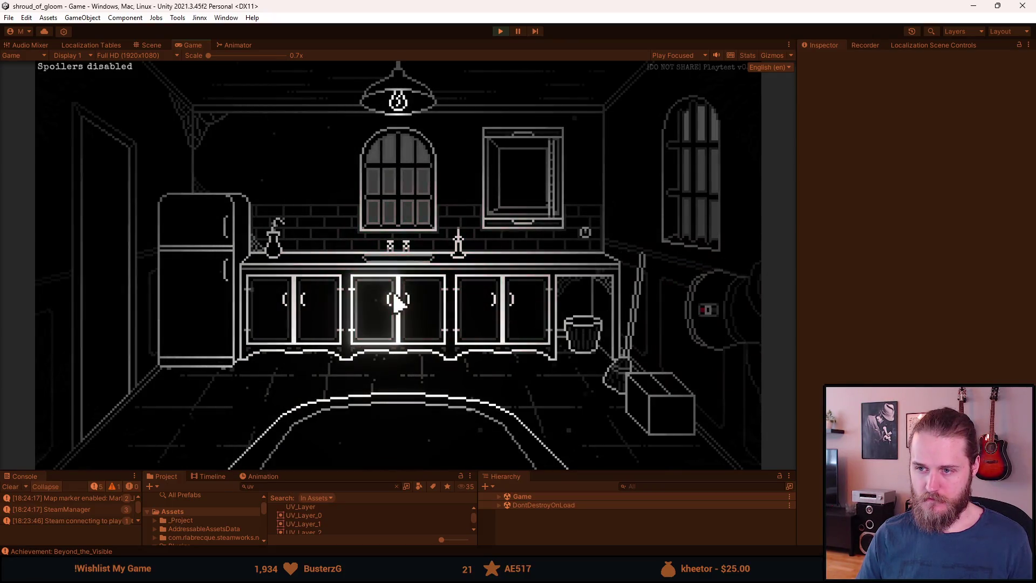
click(586, 233)
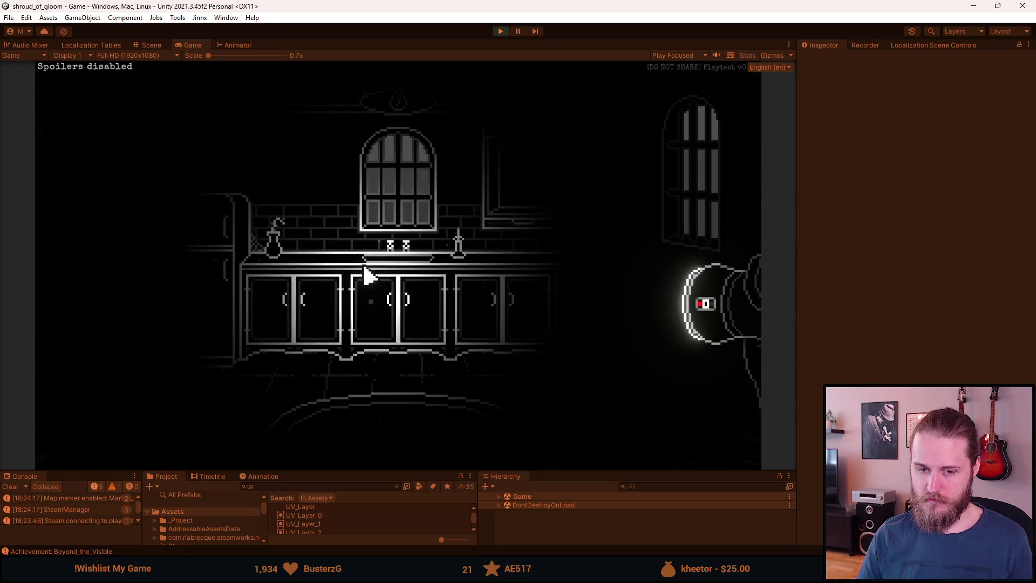
- Stop play mode and select the InputManager script by searching 'inputmanager' in the Project window
click(501, 29)
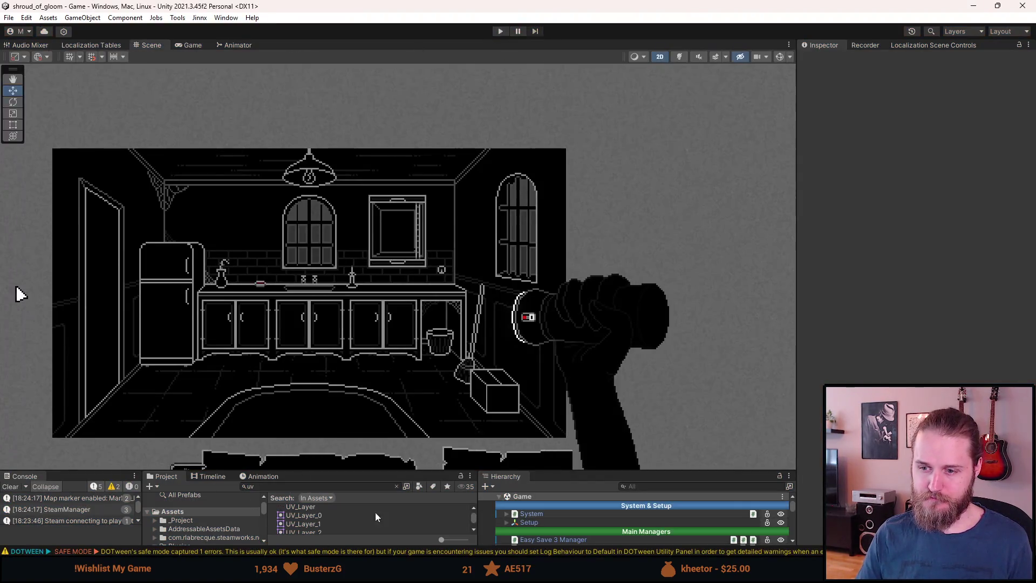
click(337, 486)
text(inputmanager)
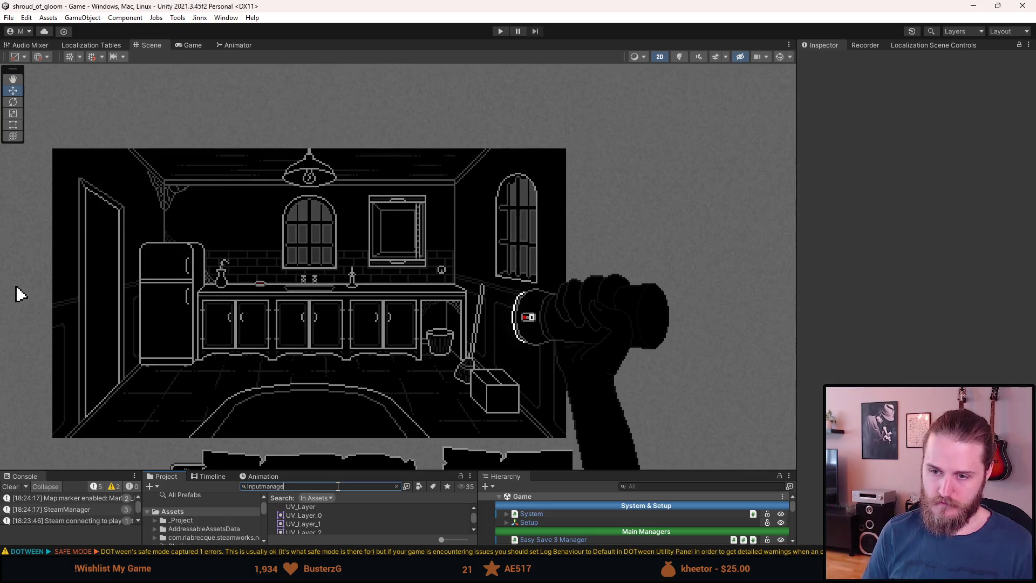
key(Down)
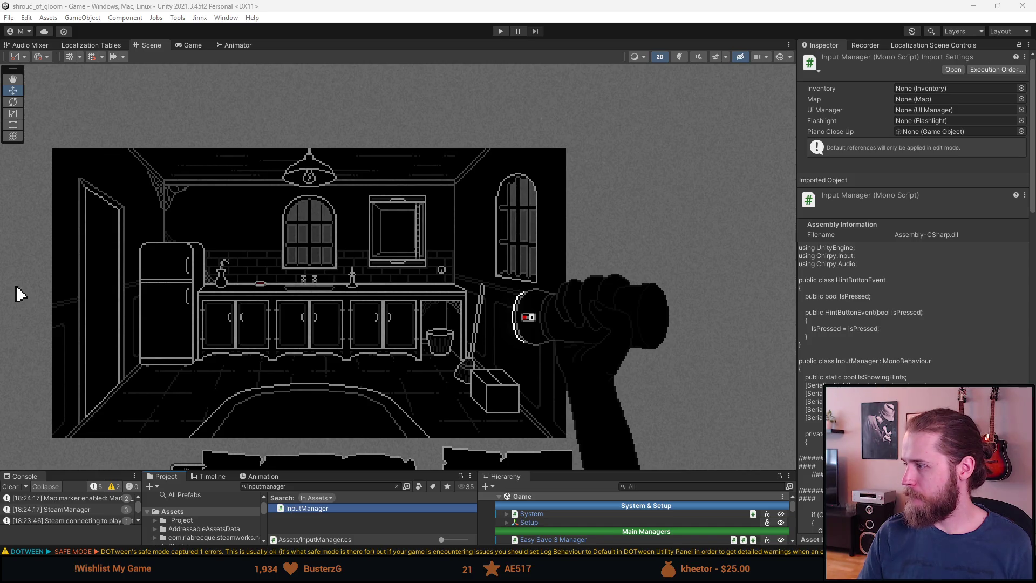
key(alt+Tab)
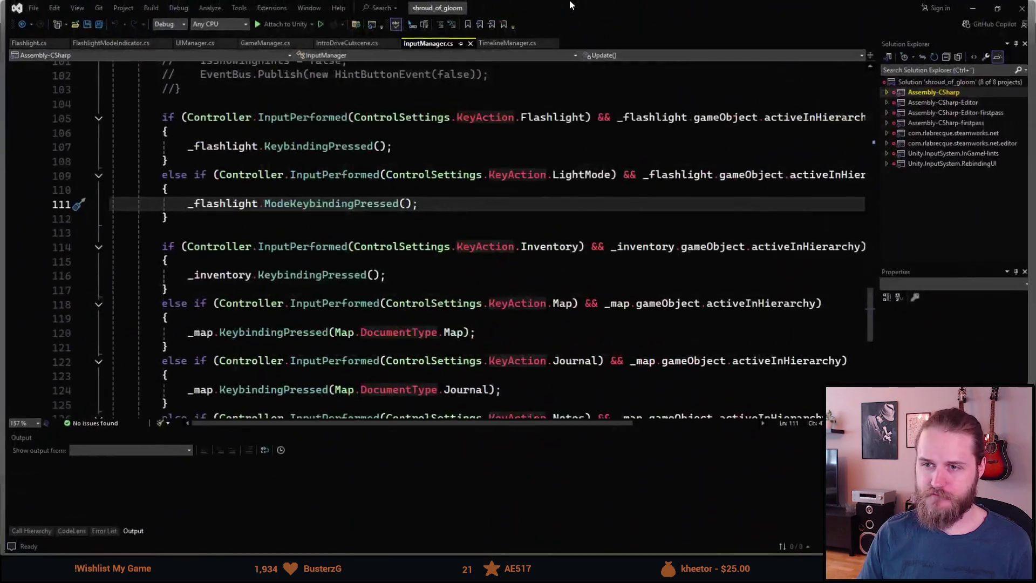
- Comment out the LightMode else-if block on lines 109–112 in InputManager.cs and save
click(177, 219)
drag(177, 219, 157, 176)
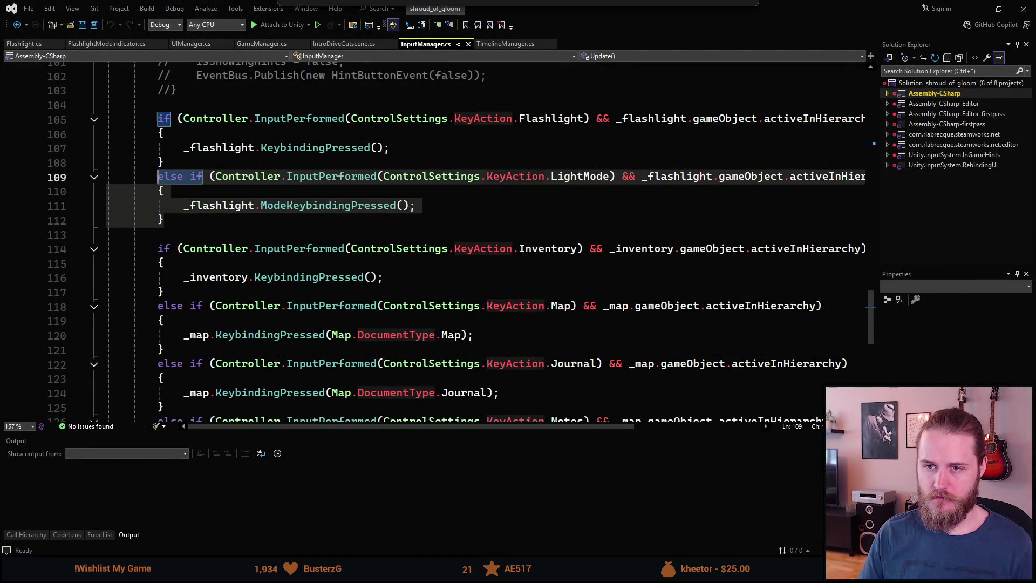
key(ctrl+k)
key(ctrl+c)
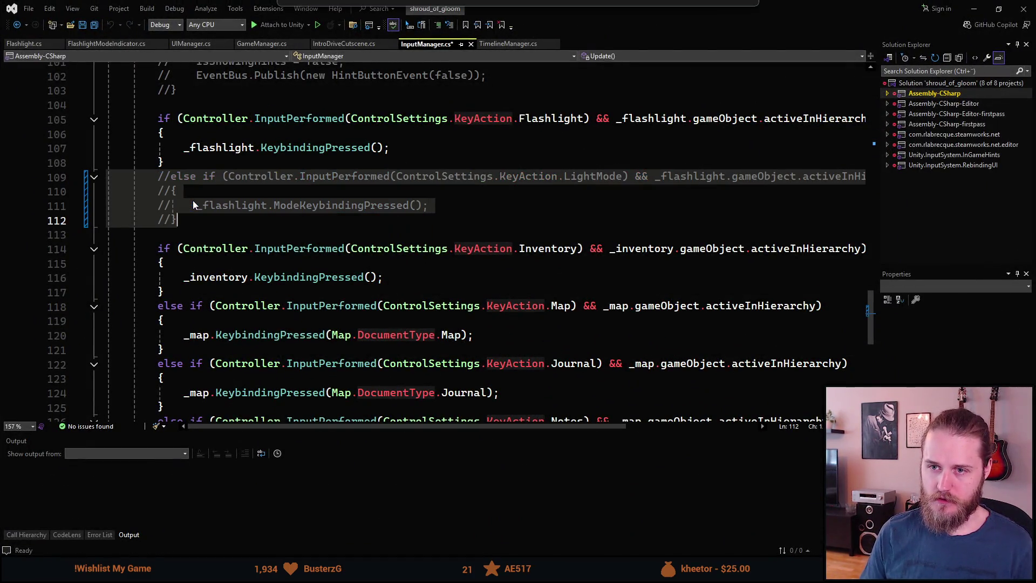
key(ctrl+s)
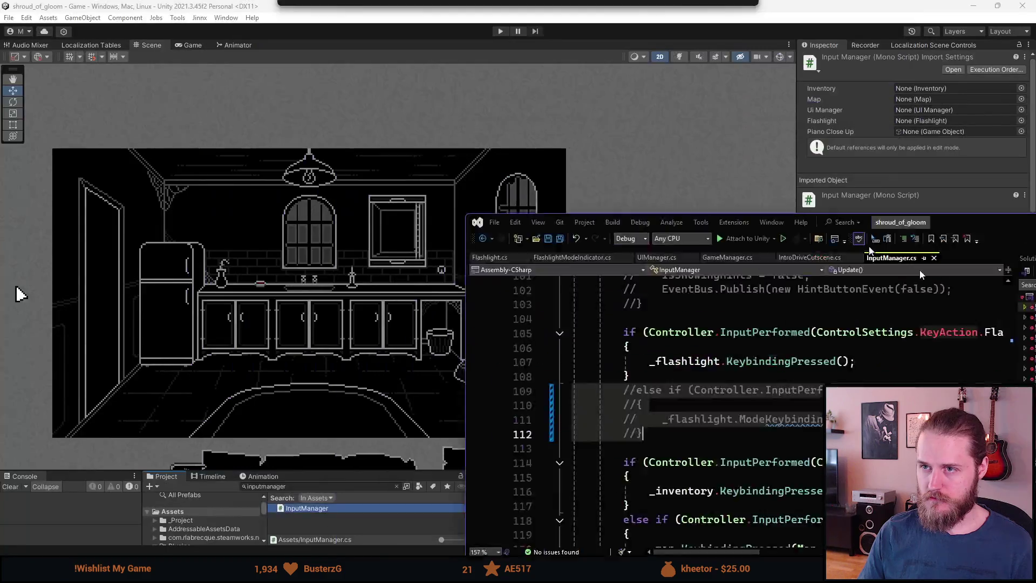
click(20, 294)
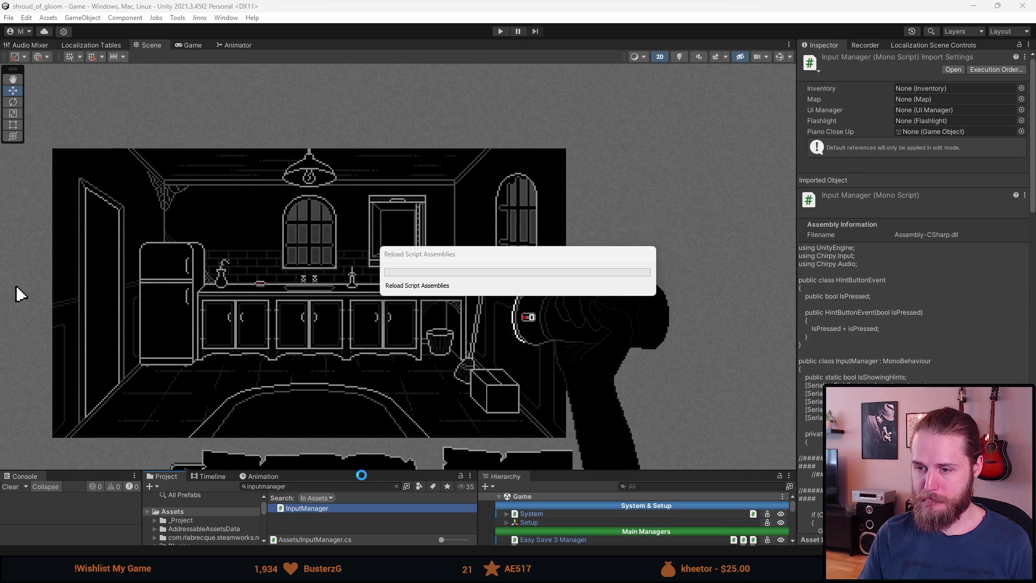
- Enlarge the bottom panels, expand Menu (Canvas) in the Hierarchy, and select SettingsUI
drag(364, 472, 378, 350)
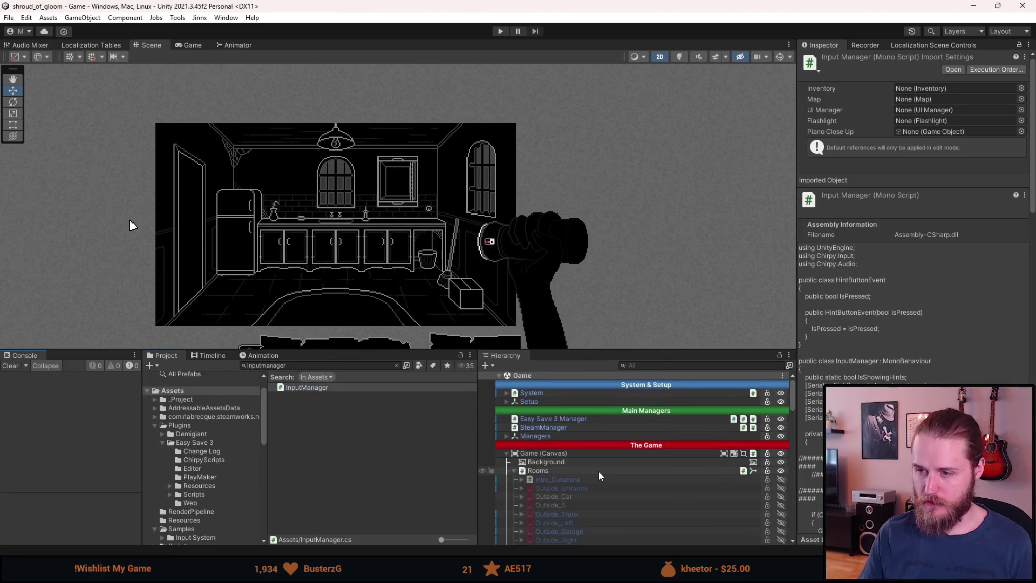
scroll(598, 472, down, 5)
scroll(599, 473, down, 15)
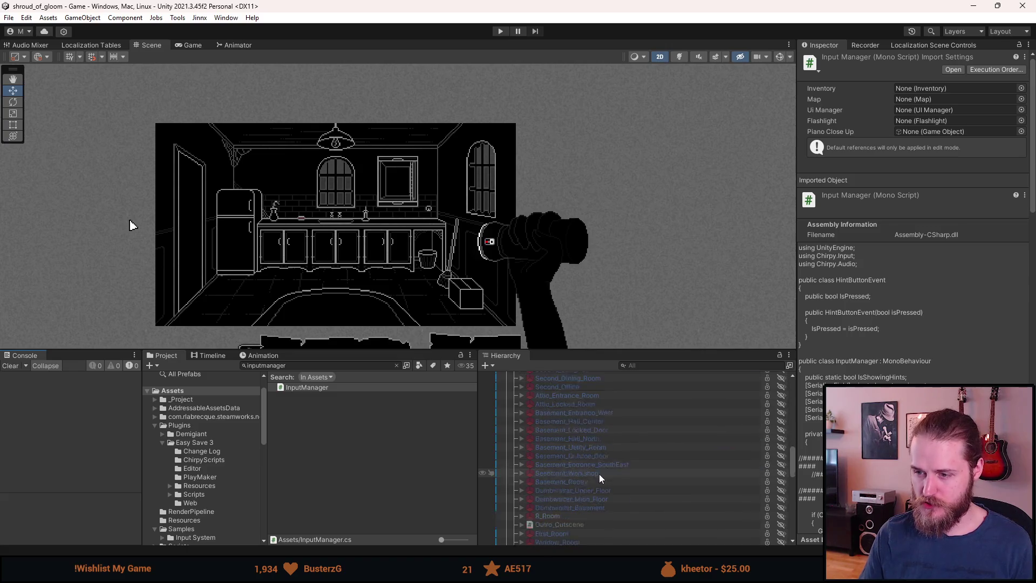
scroll(588, 485, down, 4)
scroll(585, 490, down, 4)
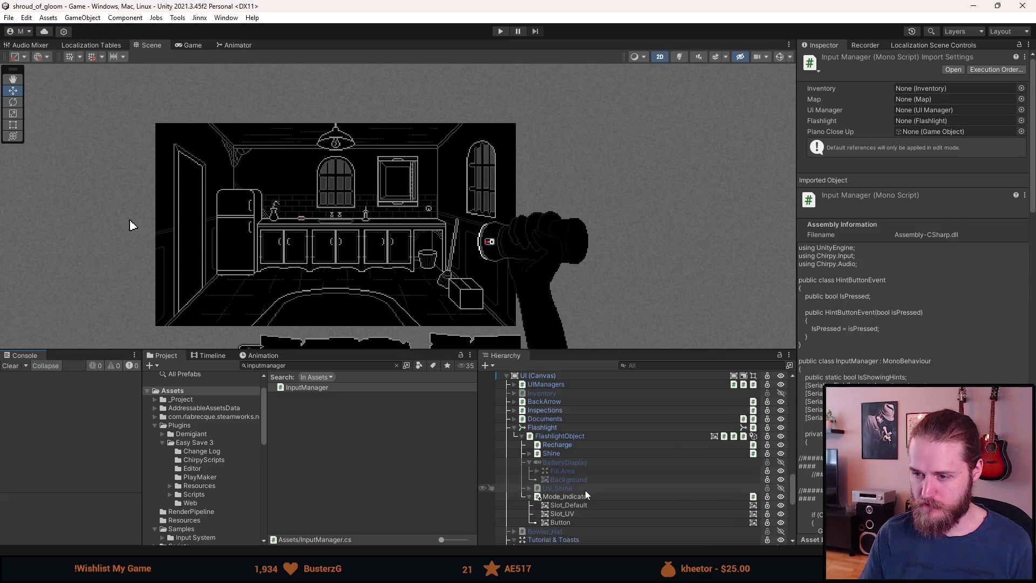
scroll(580, 500, down, 4)
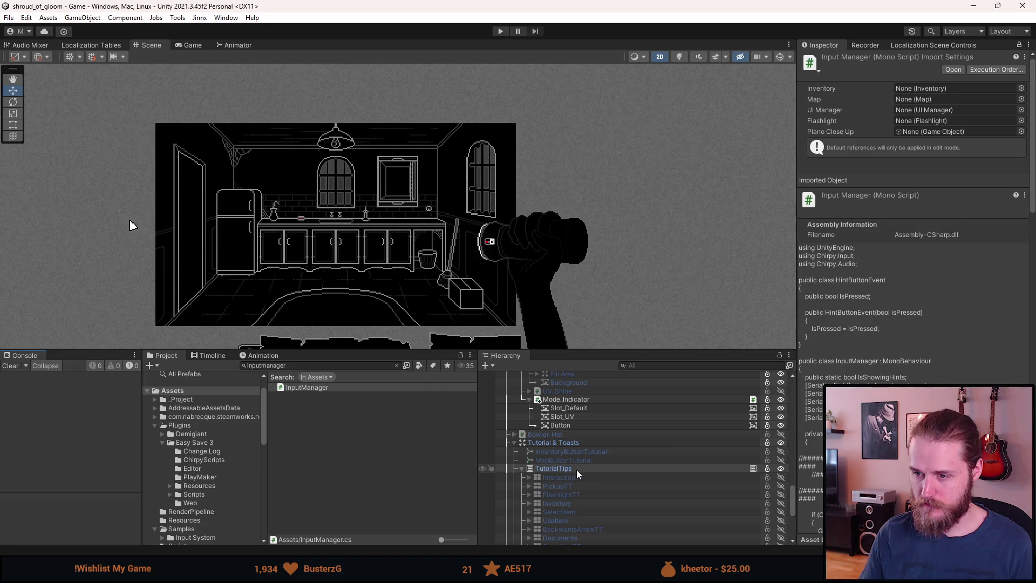
scroll(576, 470, down, 3)
scroll(576, 469, down, 5)
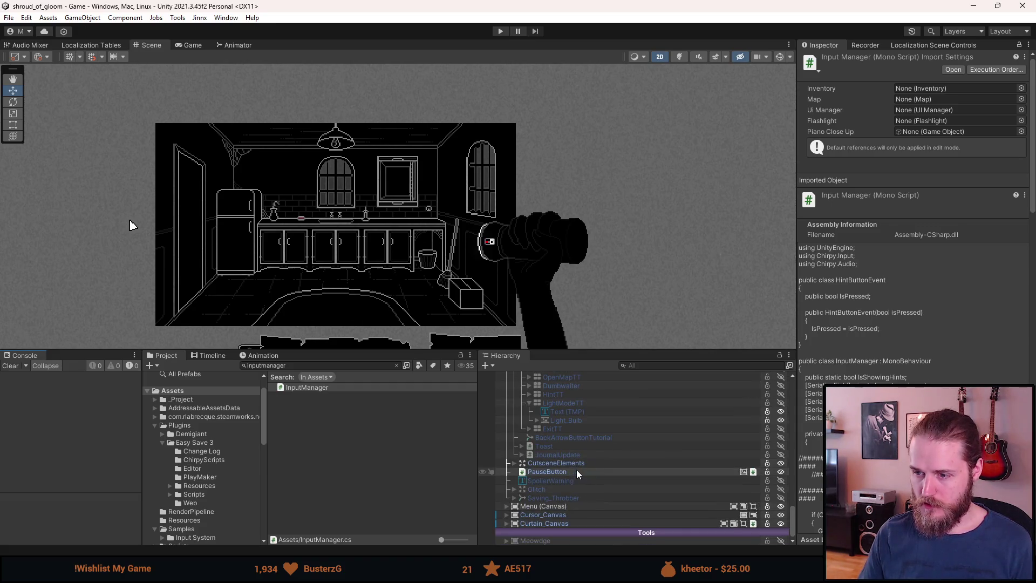
click(507, 506)
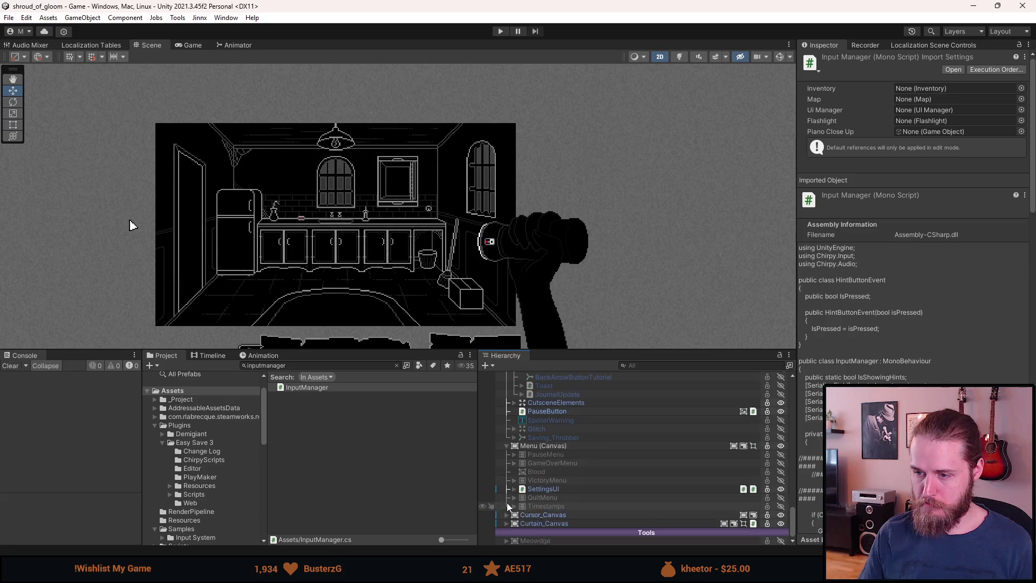
click(546, 488)
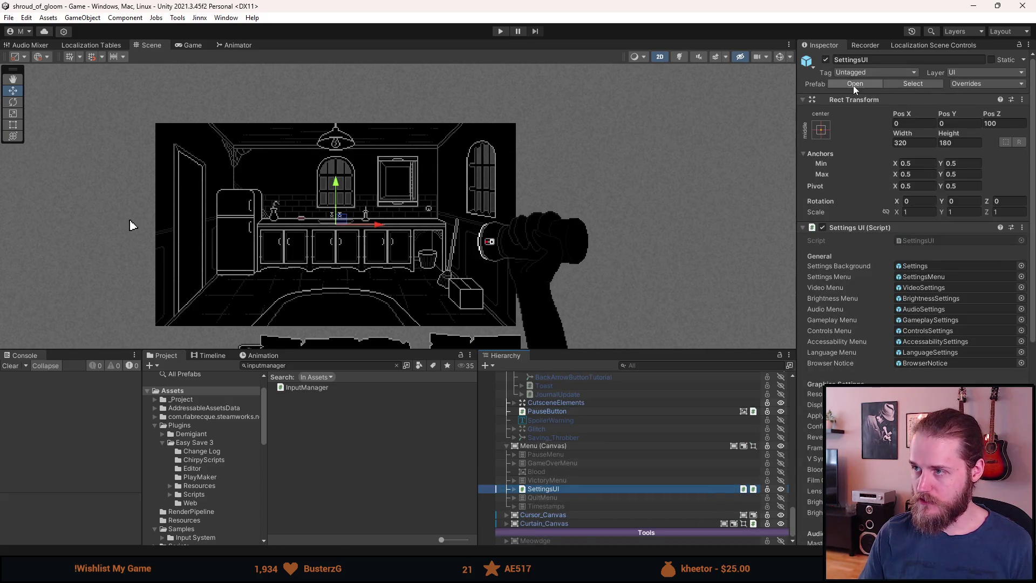
- Open SettingsUI in Prefab Mode and activate the Settings and ControlsSettings objects
click(854, 82)
click(565, 406)
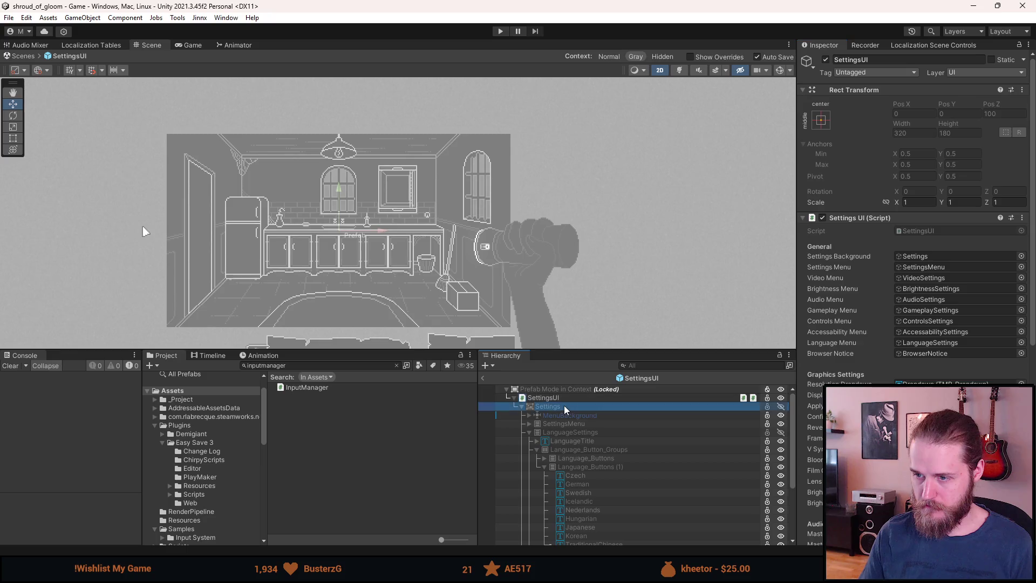
key(alt+shift+a)
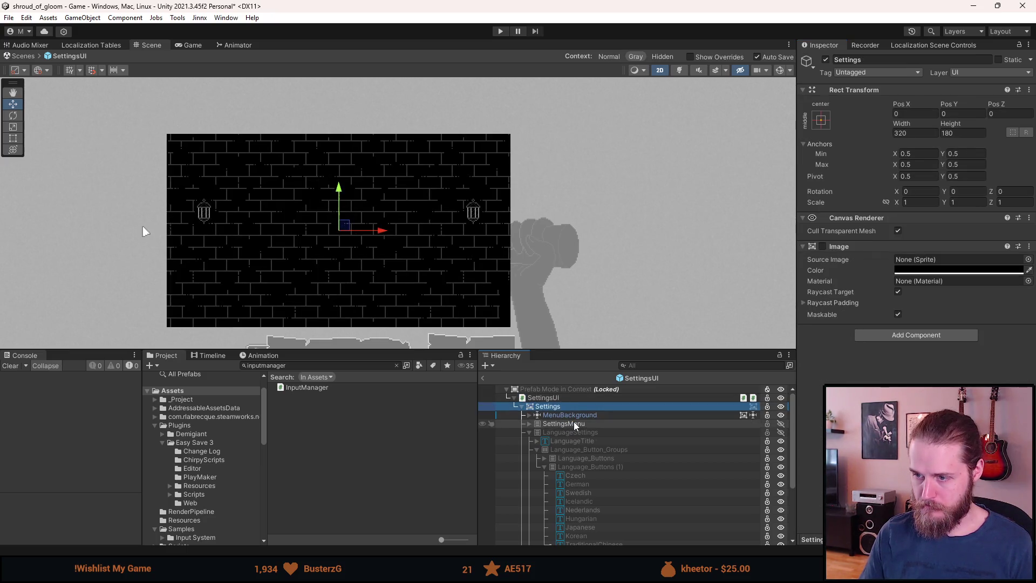
click(529, 432)
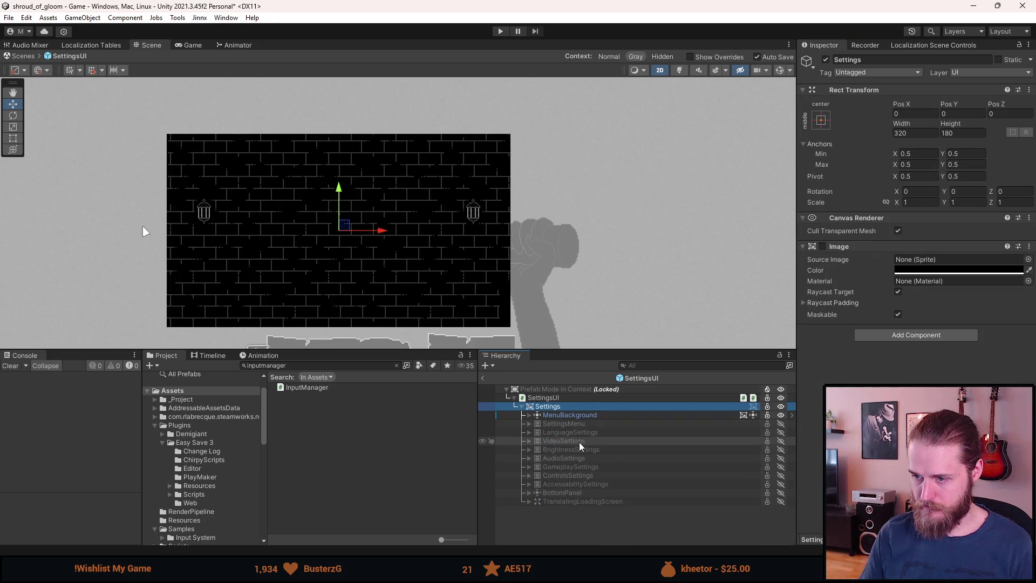
click(529, 475)
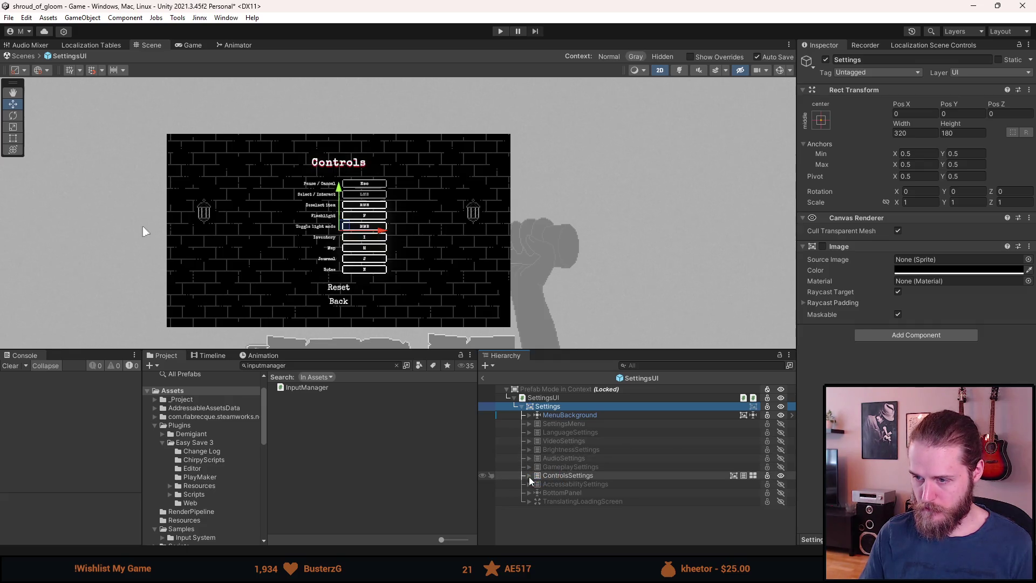
- Select the Light_Mode keybinding row and locate its Game/LightMode input action
scroll(329, 259, up, 6)
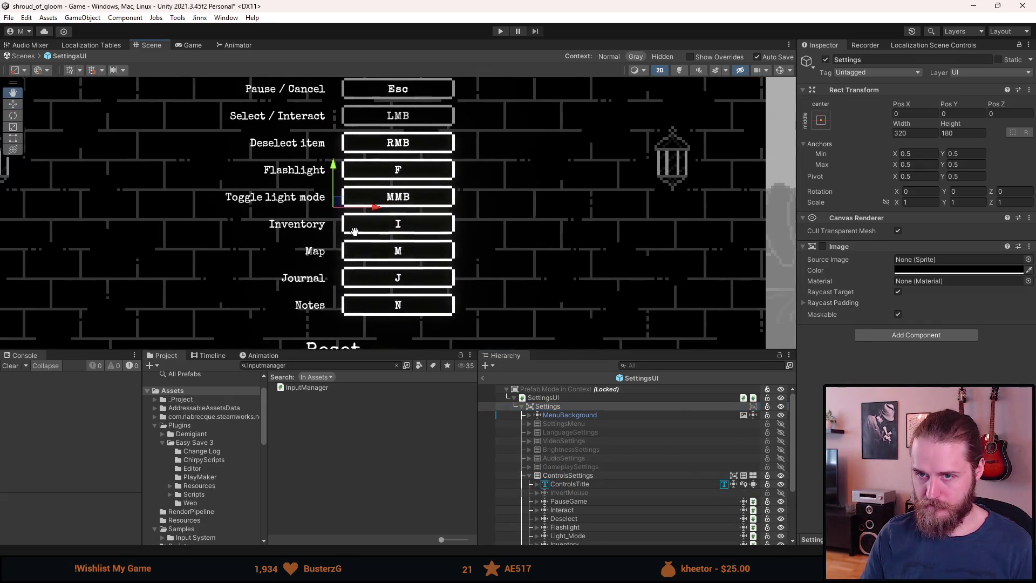
scroll(643, 512, down, 3)
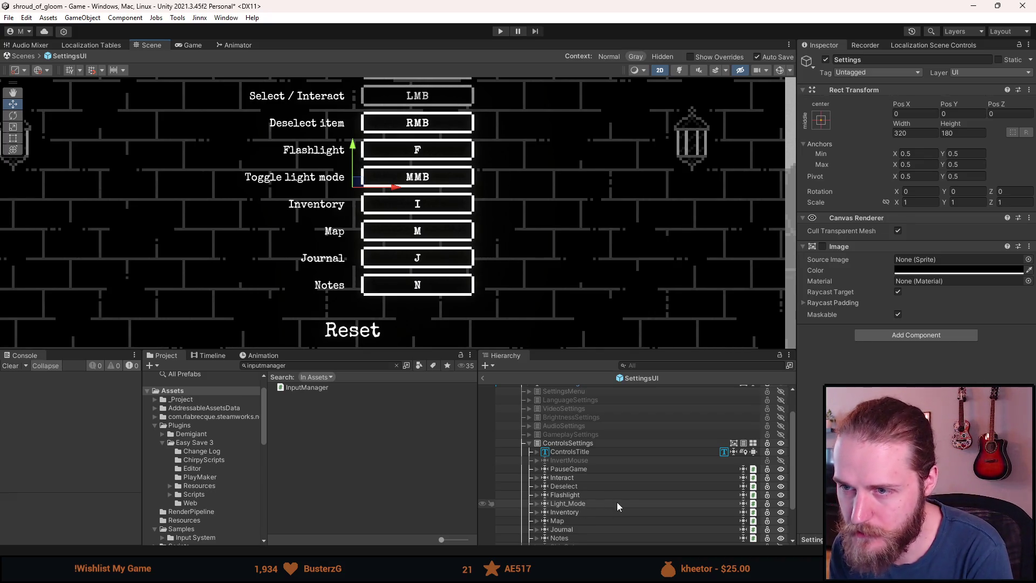
click(585, 505)
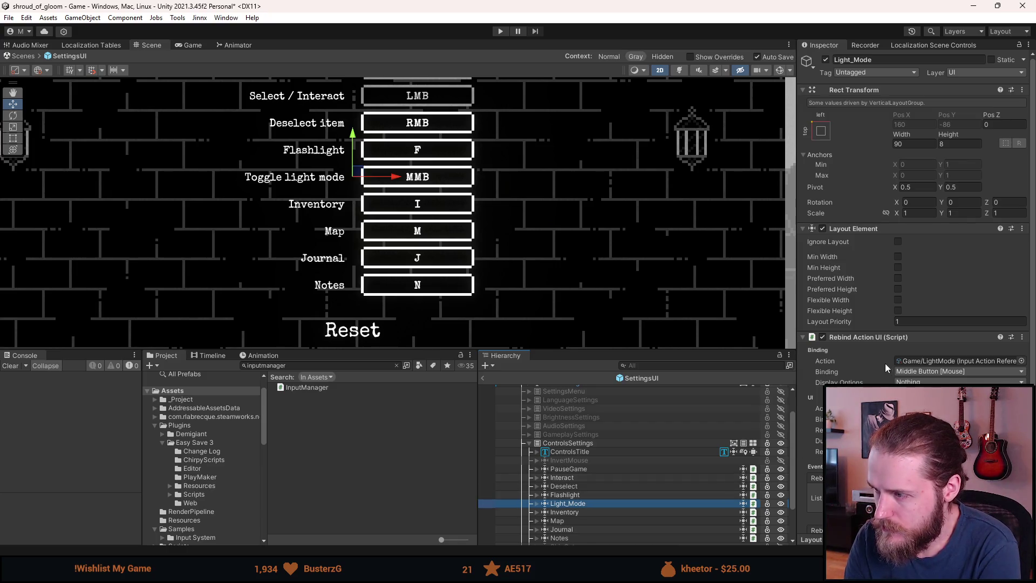
click(911, 363)
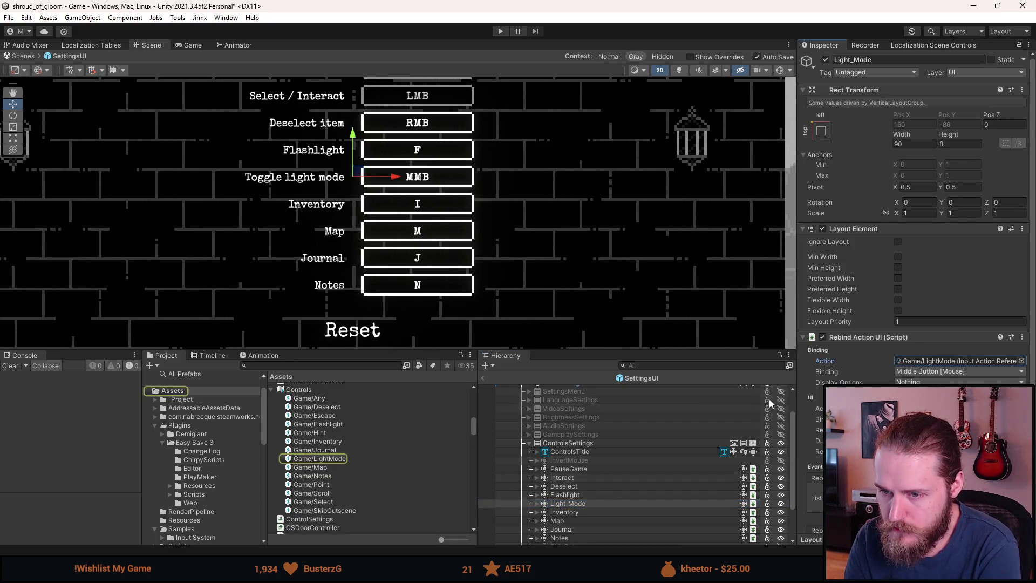
- Edit the Controls input actions asset and delete LightMode's Middle Button [Mouse] binding
click(313, 391)
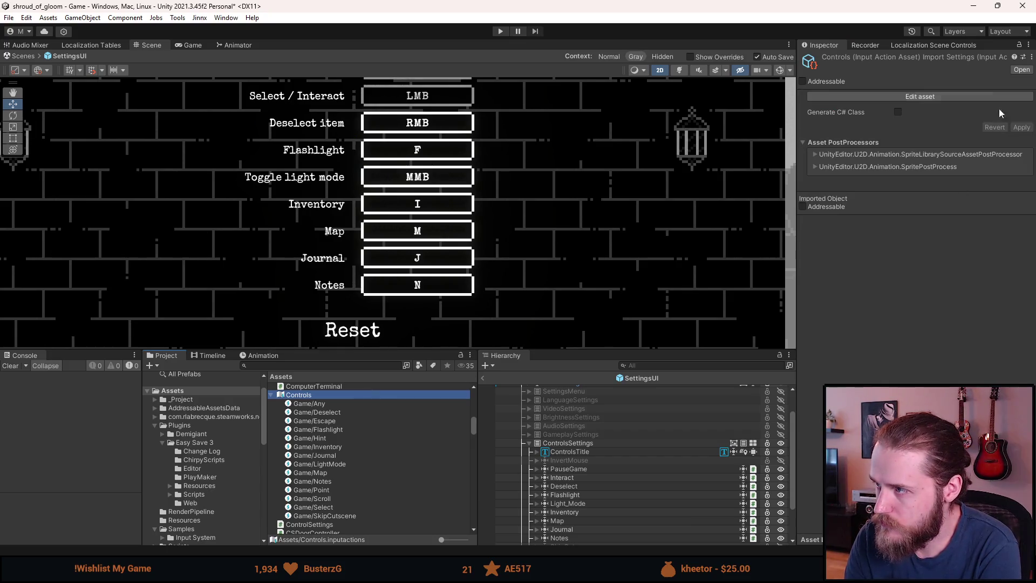
click(963, 98)
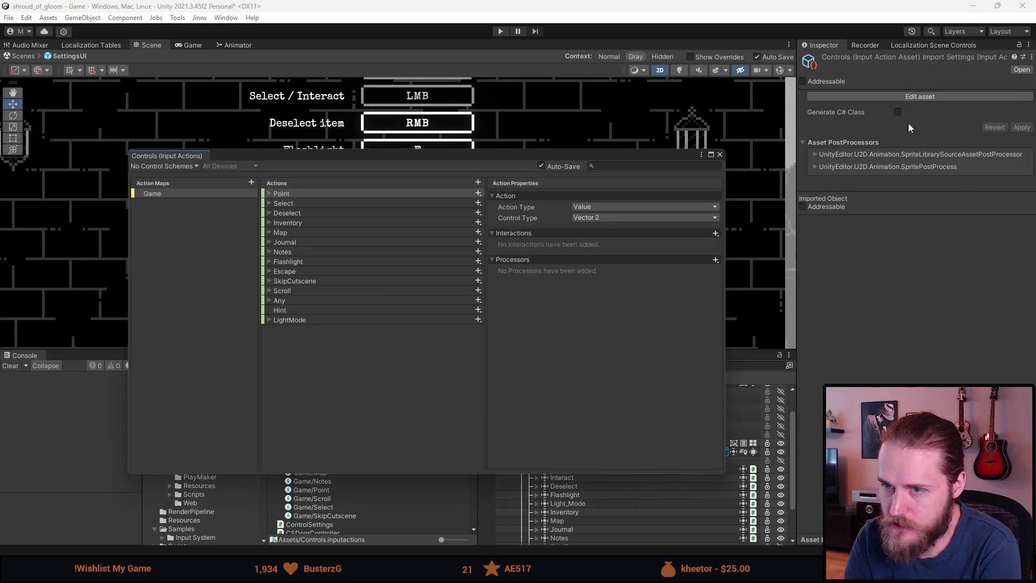
click(268, 320)
click(293, 329)
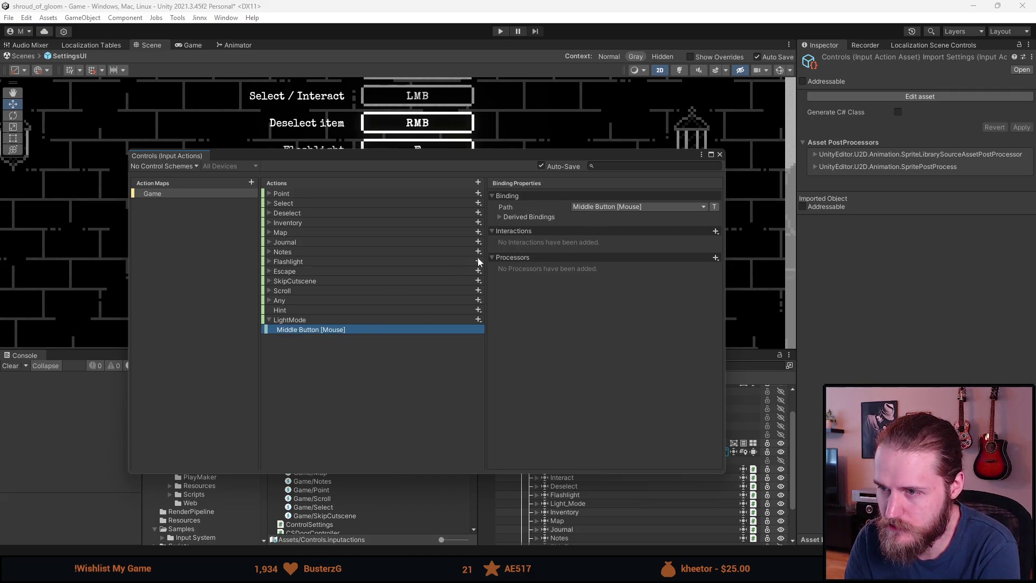
right_click(338, 323)
right_click(330, 329)
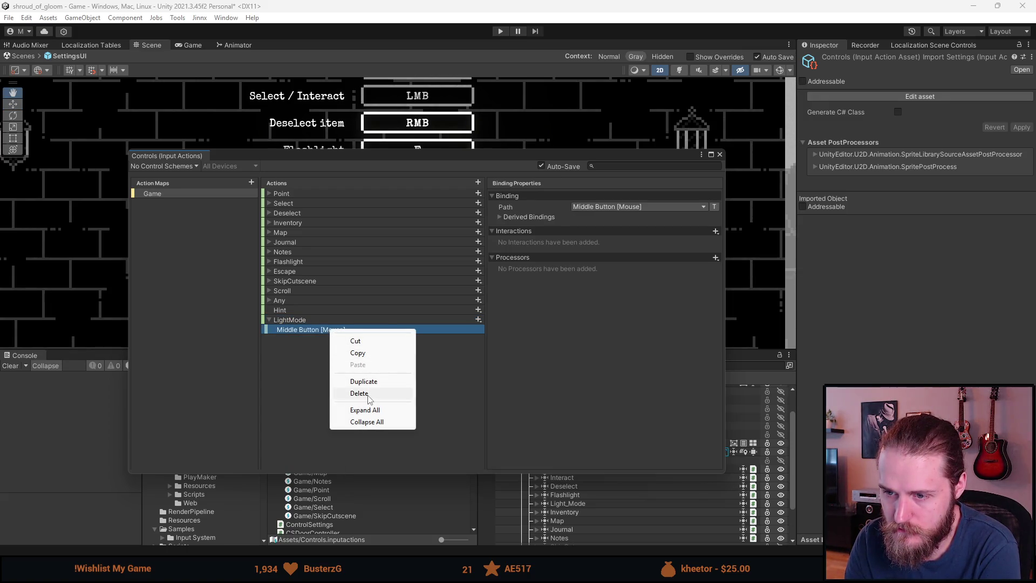
click(359, 394)
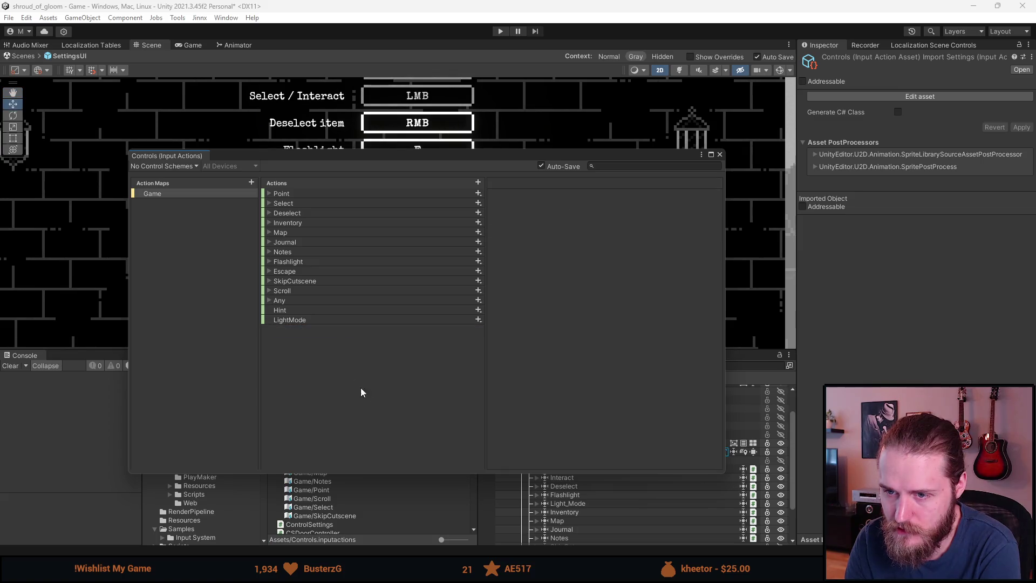
click(296, 320)
click(293, 313)
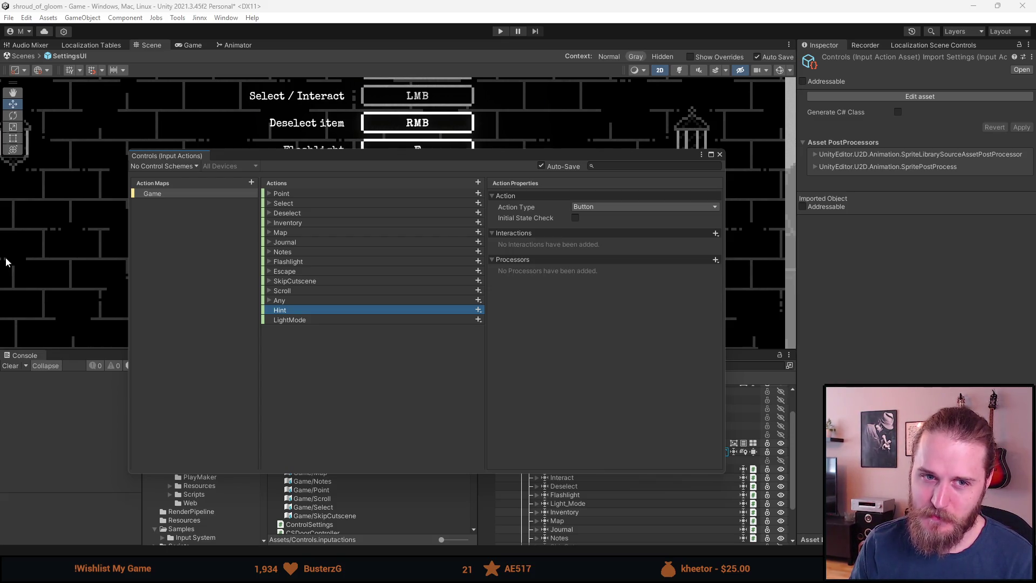
drag(309, 158, 313, 153)
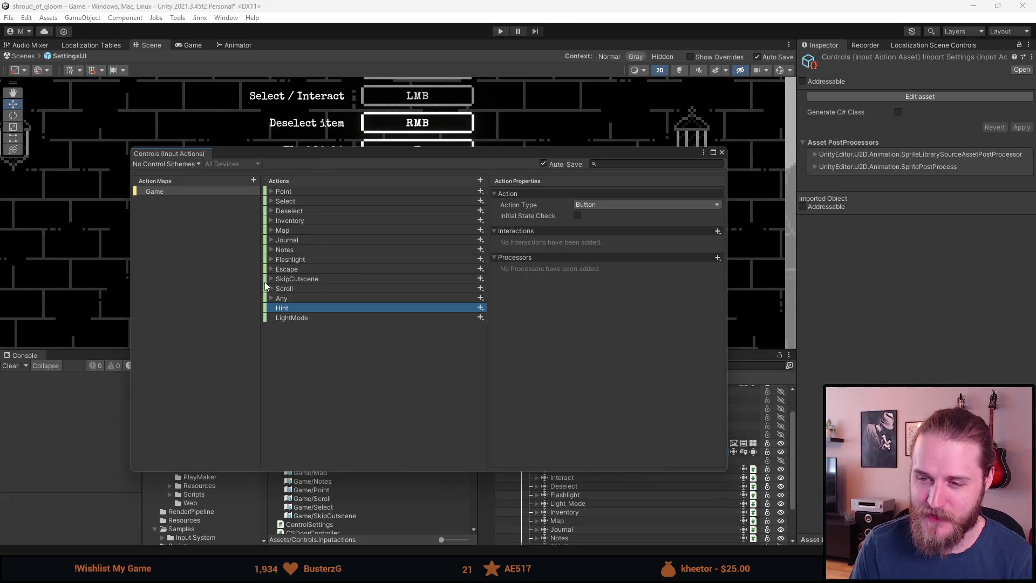
- Review the Escape, Flashlight and LightMode actions, then close the Controls input actions editor
click(294, 271)
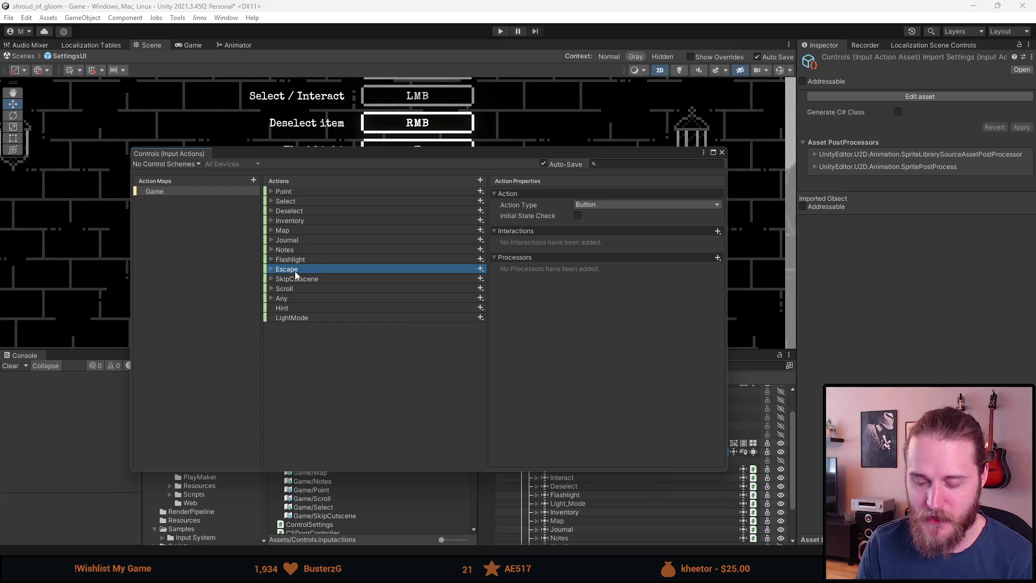
click(306, 260)
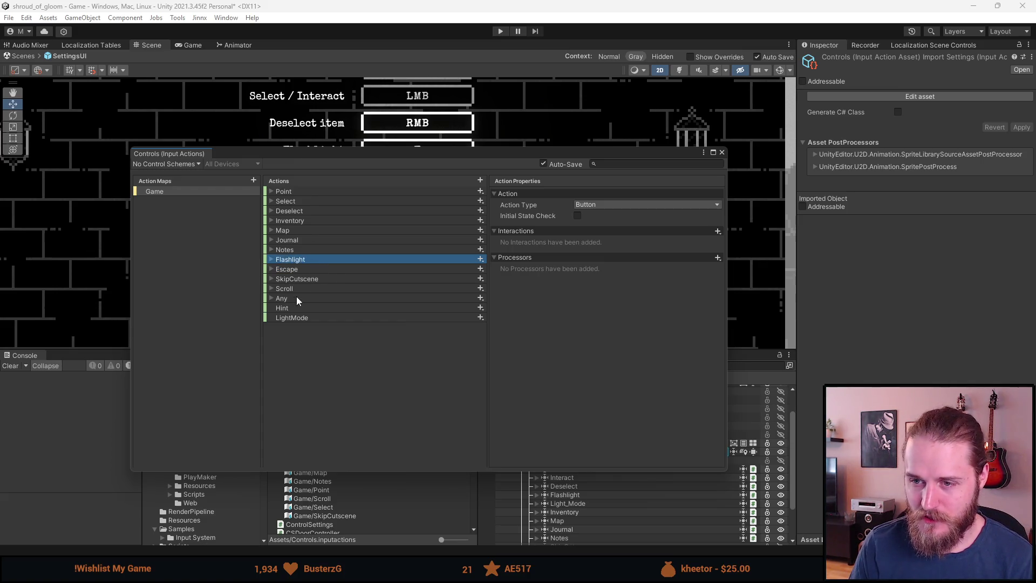
click(302, 319)
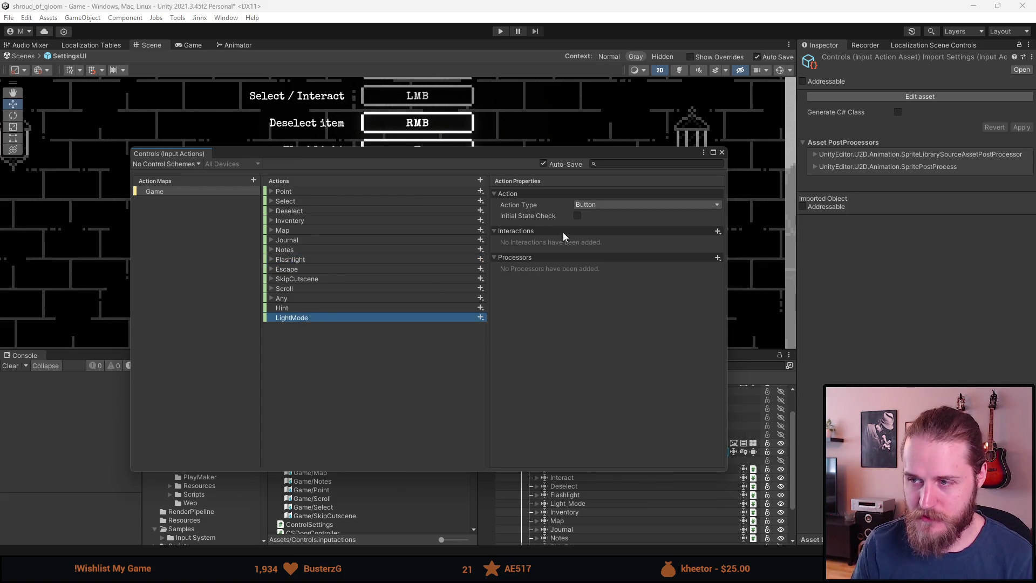
click(722, 152)
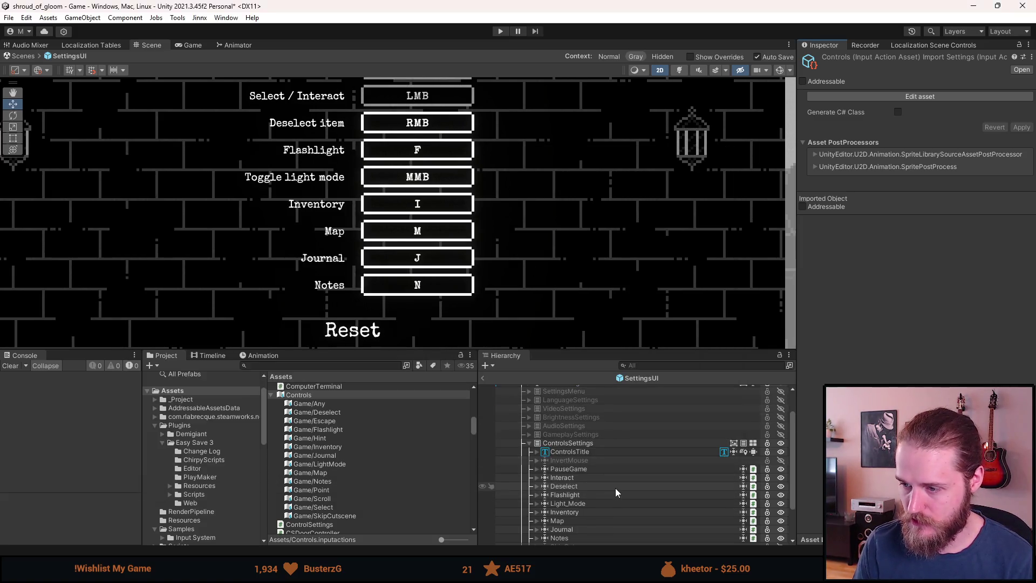
- Activate the SkipCutscene object so its row appears in the Controls menu
scroll(615, 488, down, 2)
click(594, 497)
key(alt+shift+a)
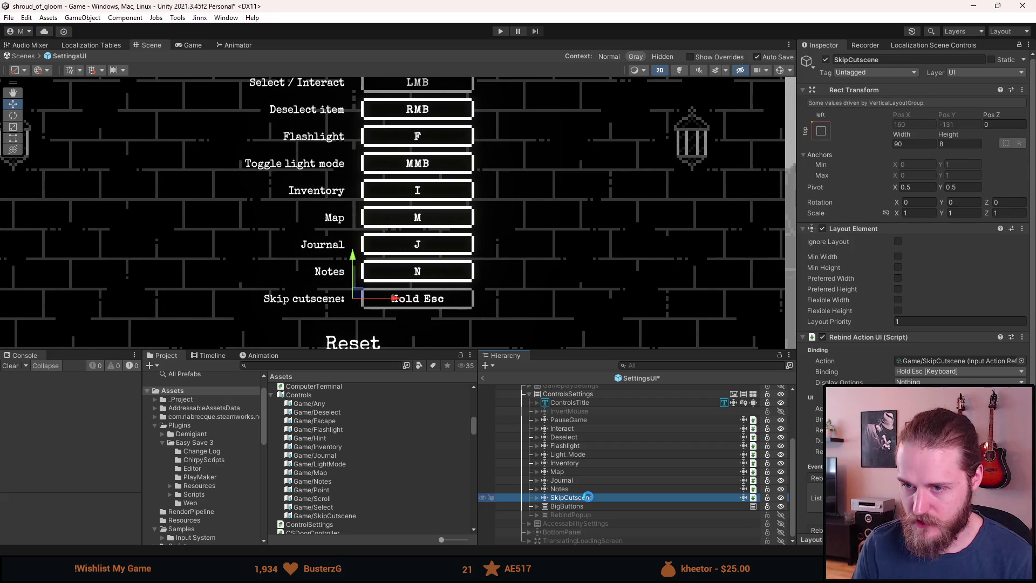
mouse_move(416, 312)
mouse_down()
mouse_move(431, 345)
mouse_move(427, 372)
mouse_move(456, 278)
mouse_up()
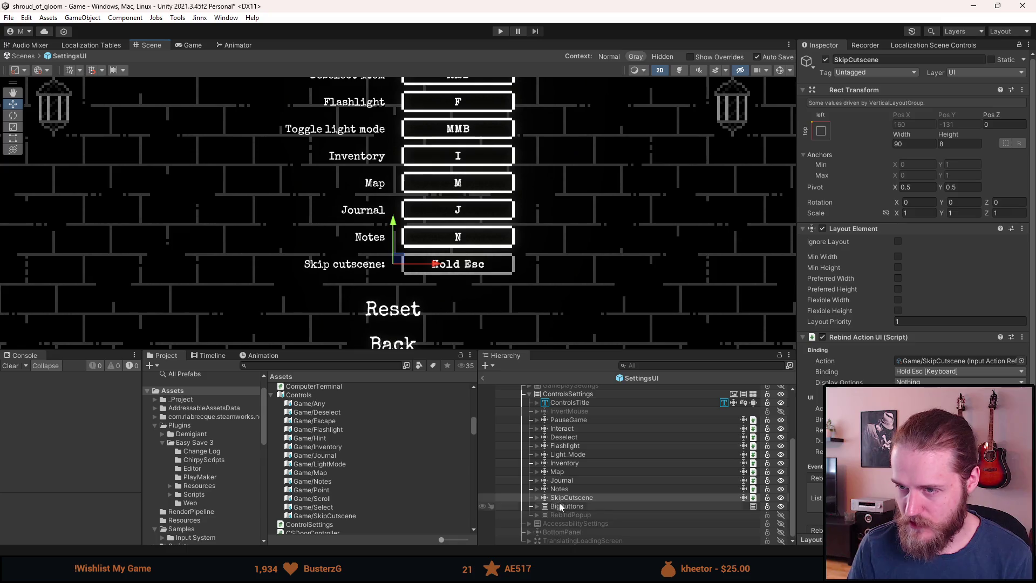
scroll(891, 475, down, 3)
scroll(891, 475, down, 1)
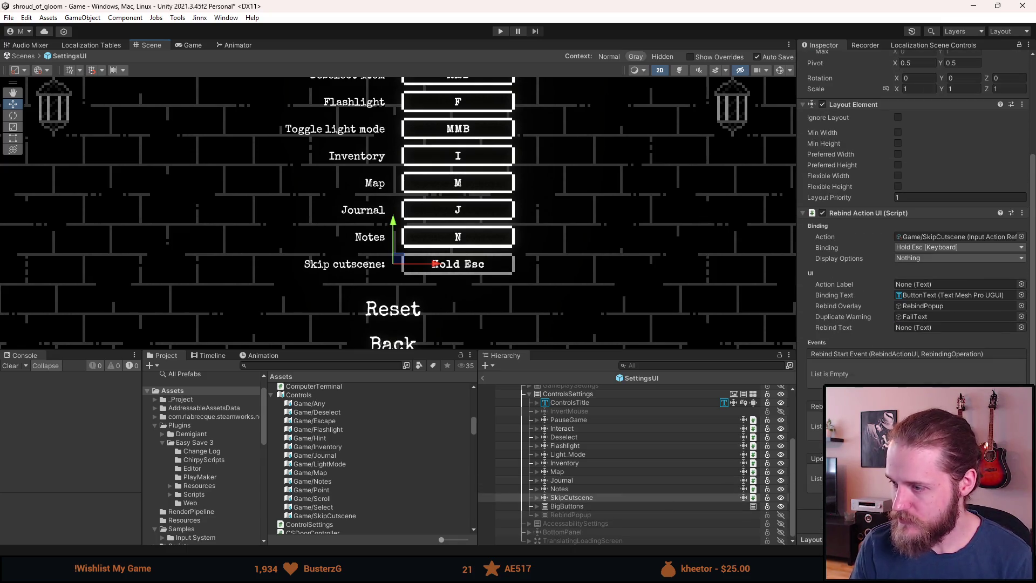
- Select SkipCutscene's Text child and check its MENU_CONTROLS_SKIP_CUTSCENE localization
click(537, 498)
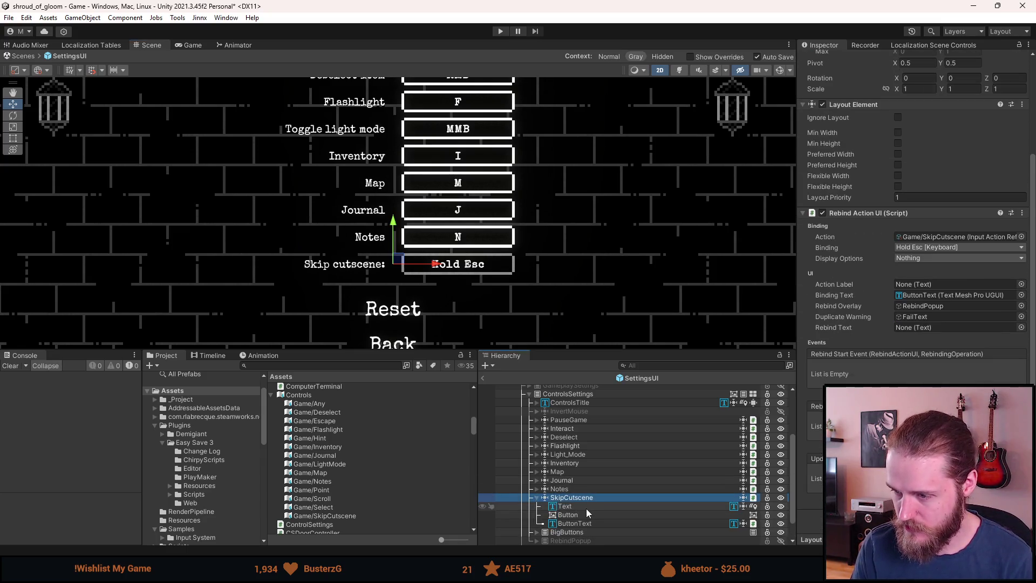
click(586, 508)
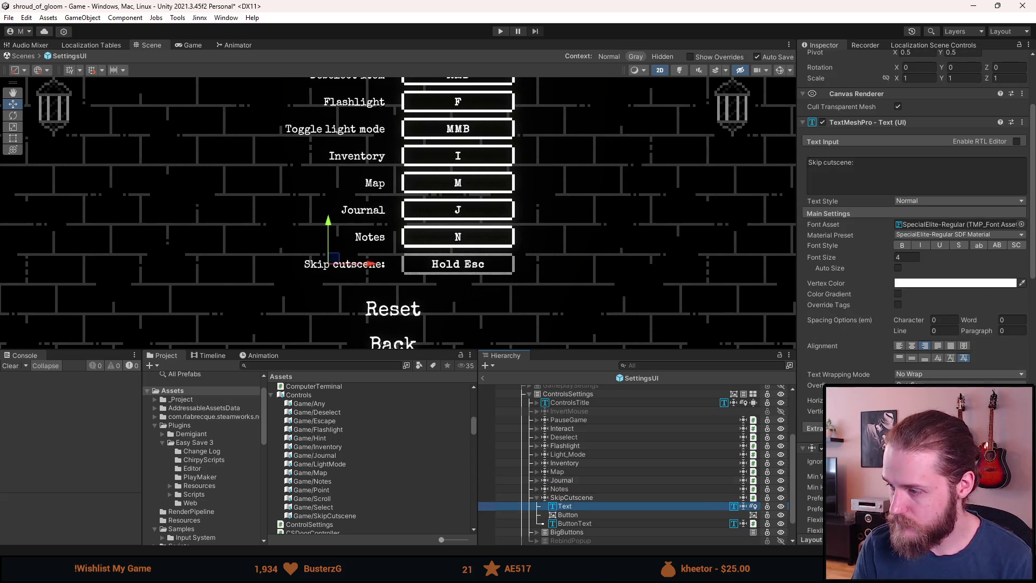
scroll(918, 215, down, 5)
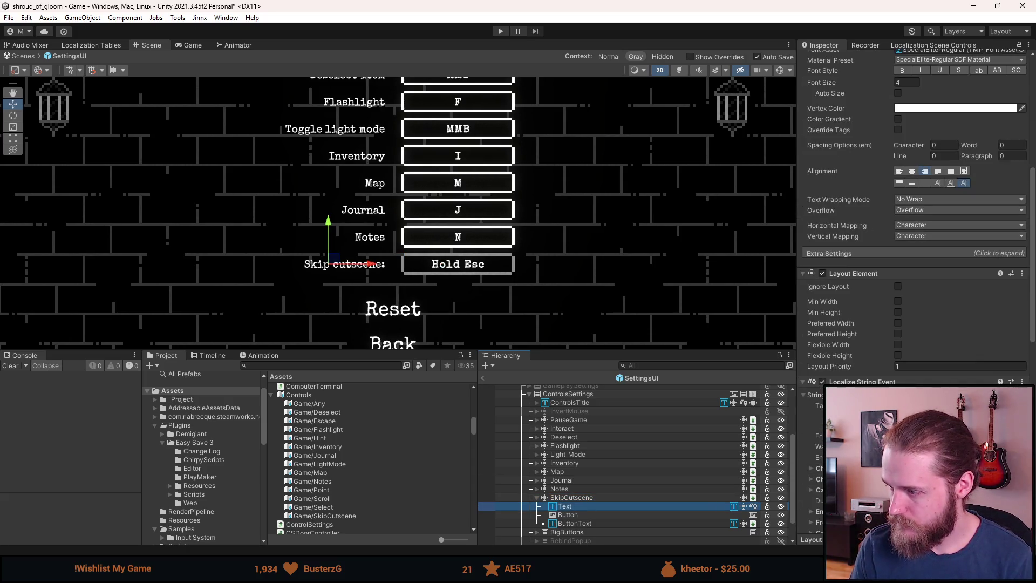
scroll(918, 216, down, 3)
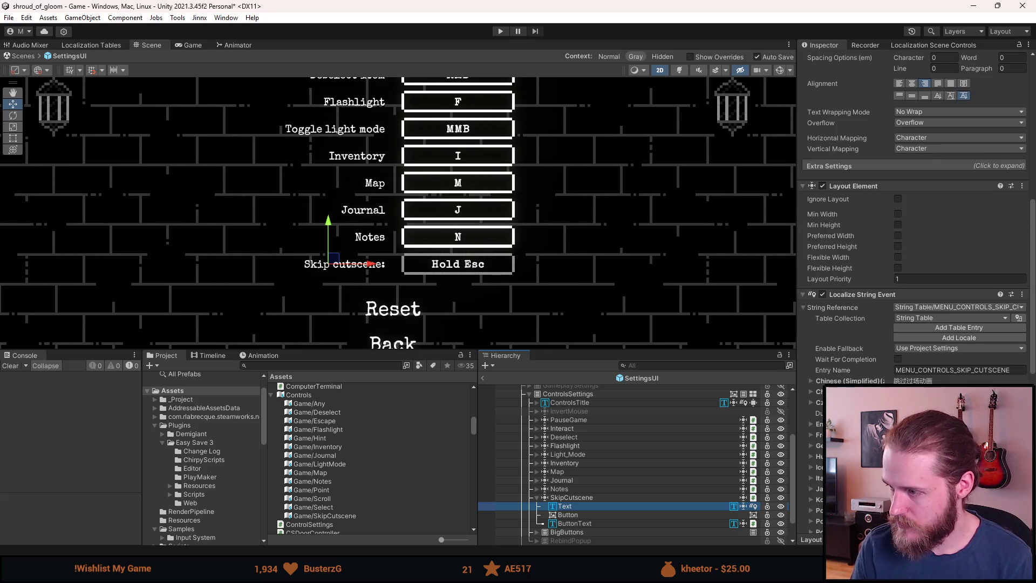
scroll(917, 216, down, 2)
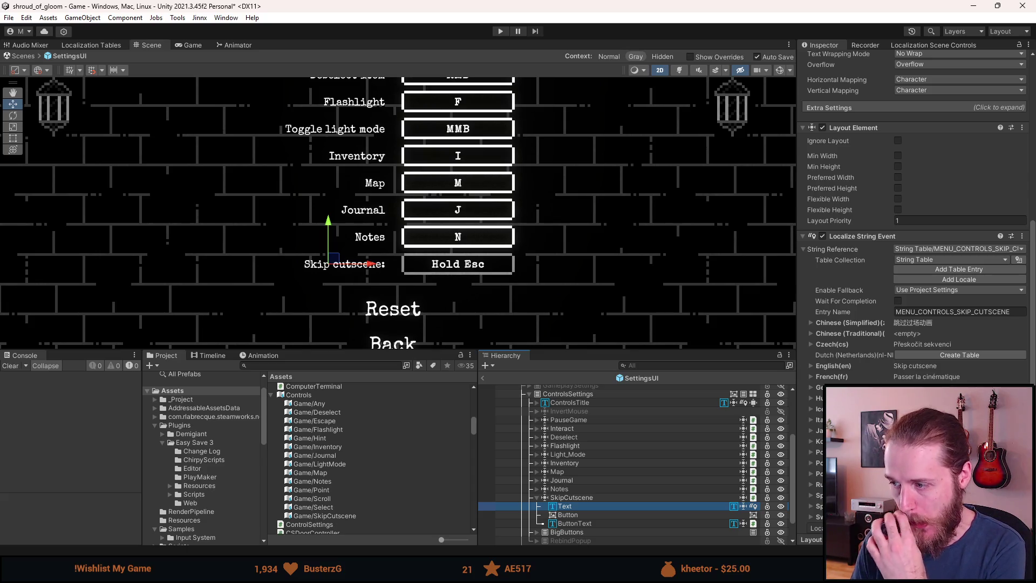
scroll(918, 291, down, 2)
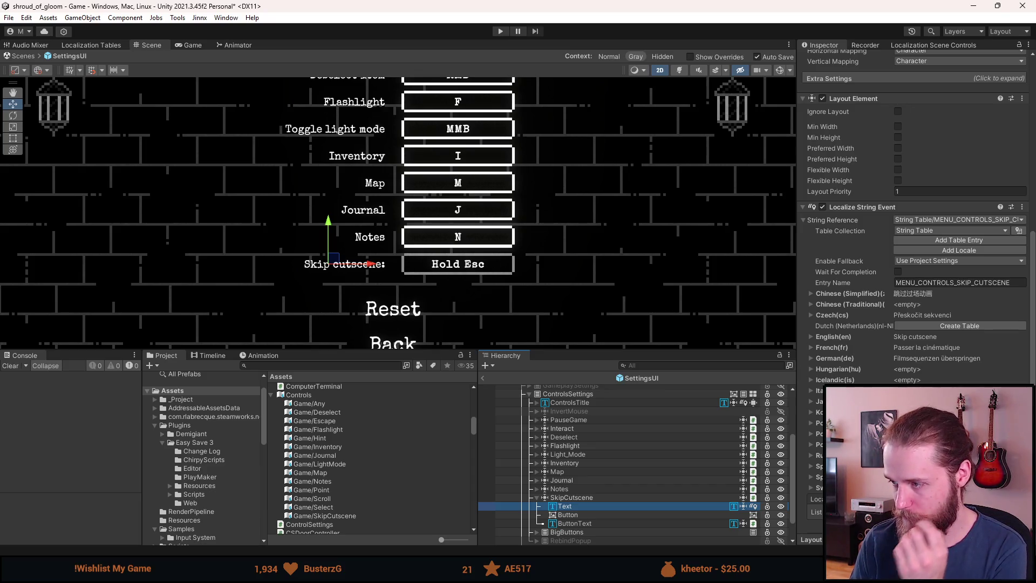
scroll(917, 216, up, 10)
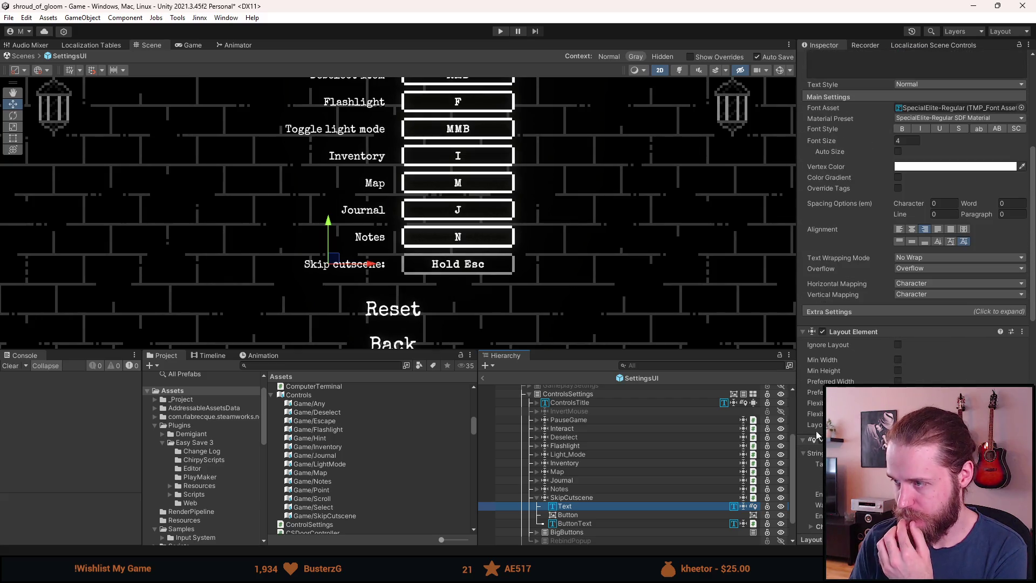
scroll(917, 216, down, 8)
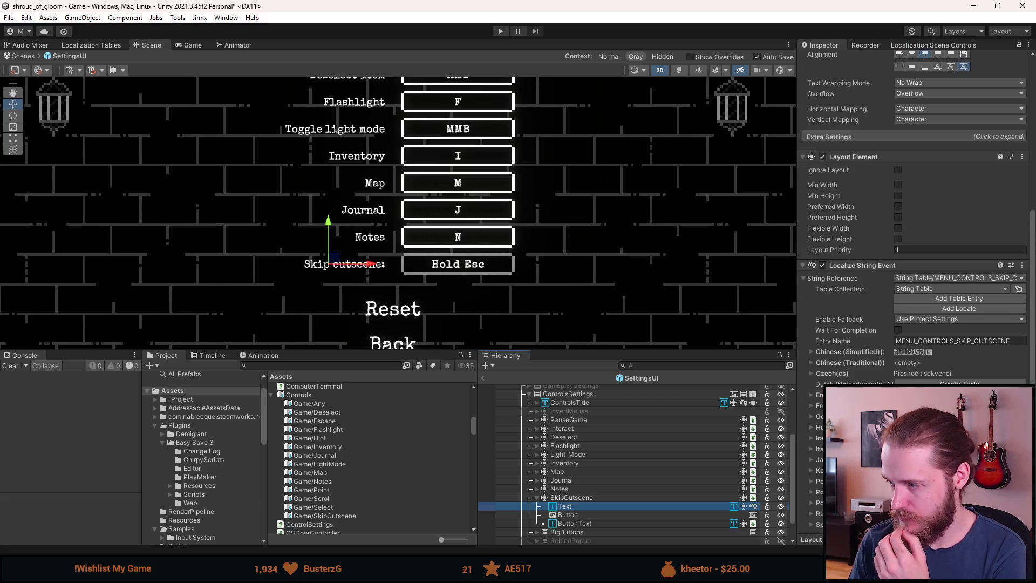
scroll(885, 146, up, 12)
click(917, 164)
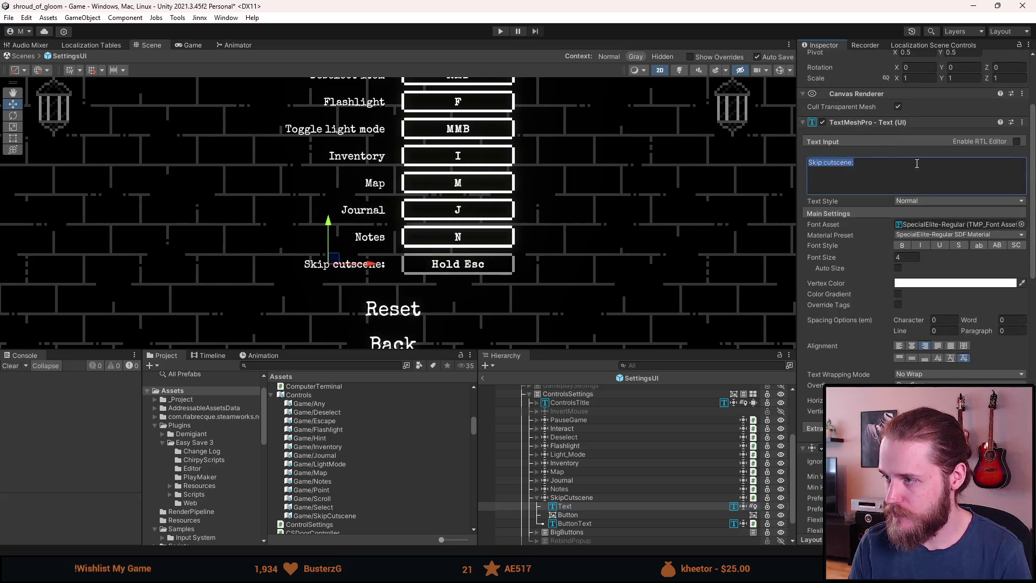
- Delete the colon from the 'Skip cutscene:' label and pan the Scene view to the Controls title
click(917, 164)
key(BackSpace)
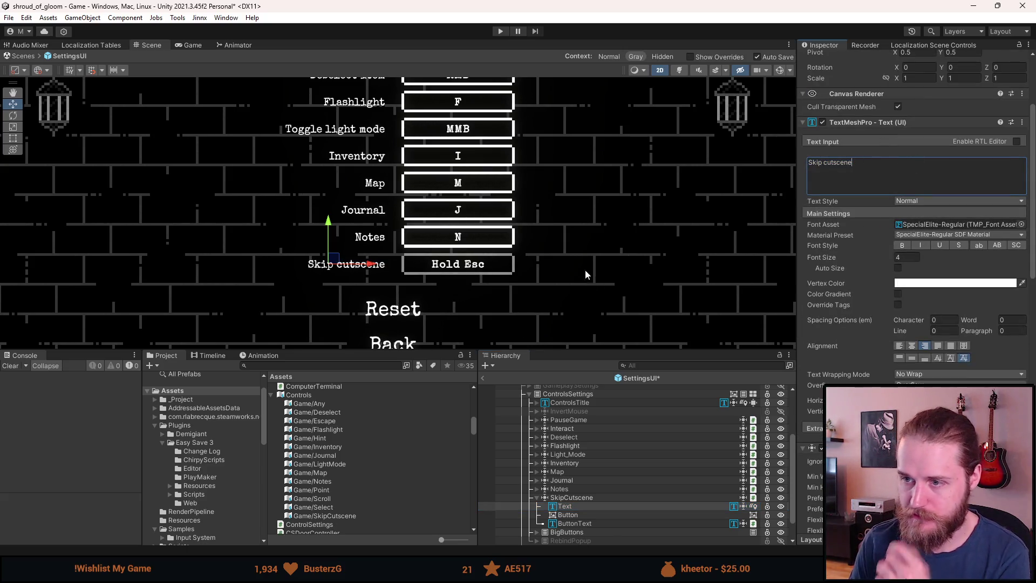
click(528, 274)
scroll(527, 270, down, 3)
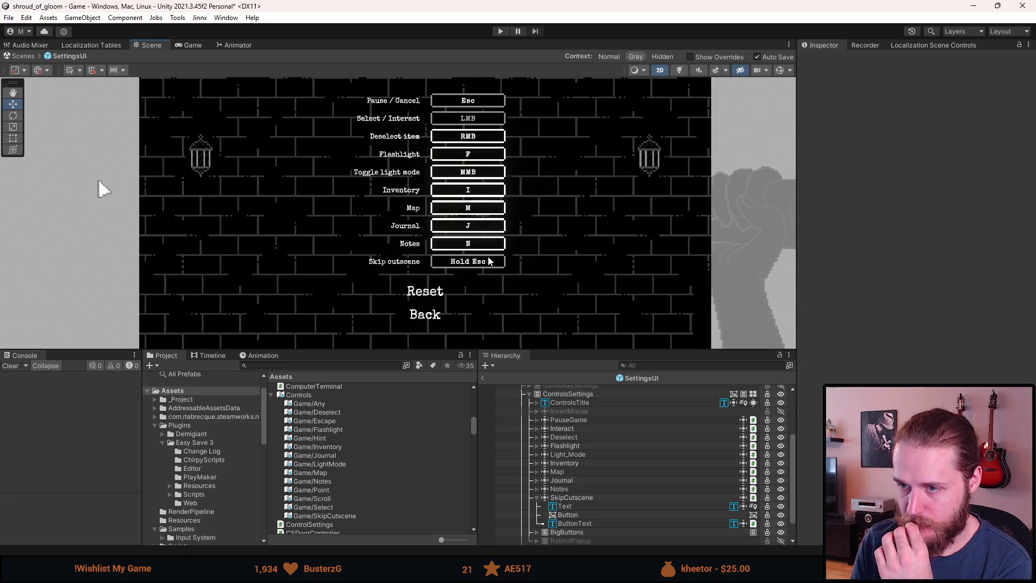
drag(530, 277, 491, 297)
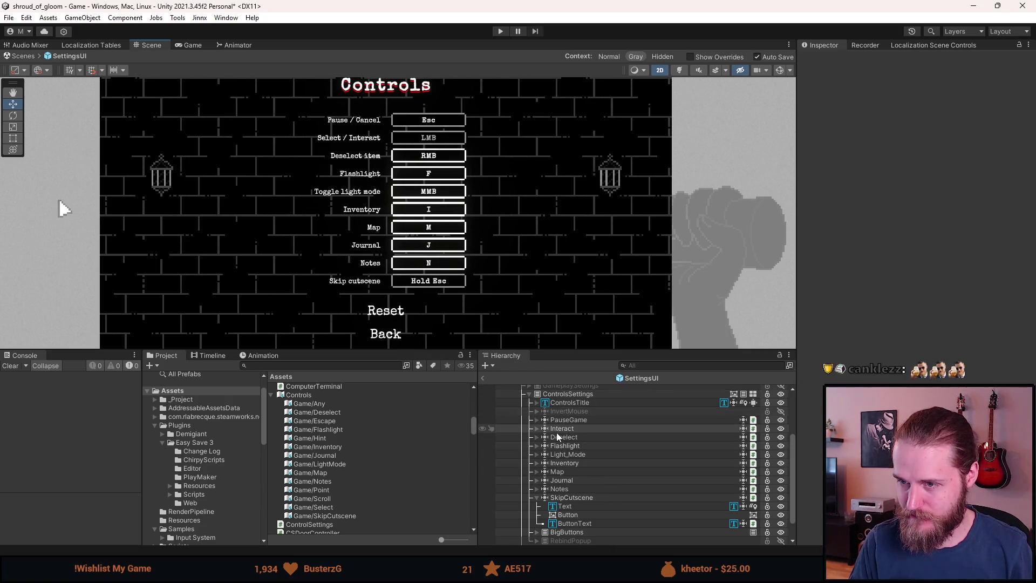
- Play the game, try rebinding Toggle light mode, and open the 'Cannot find binding' console error
click(501, 31)
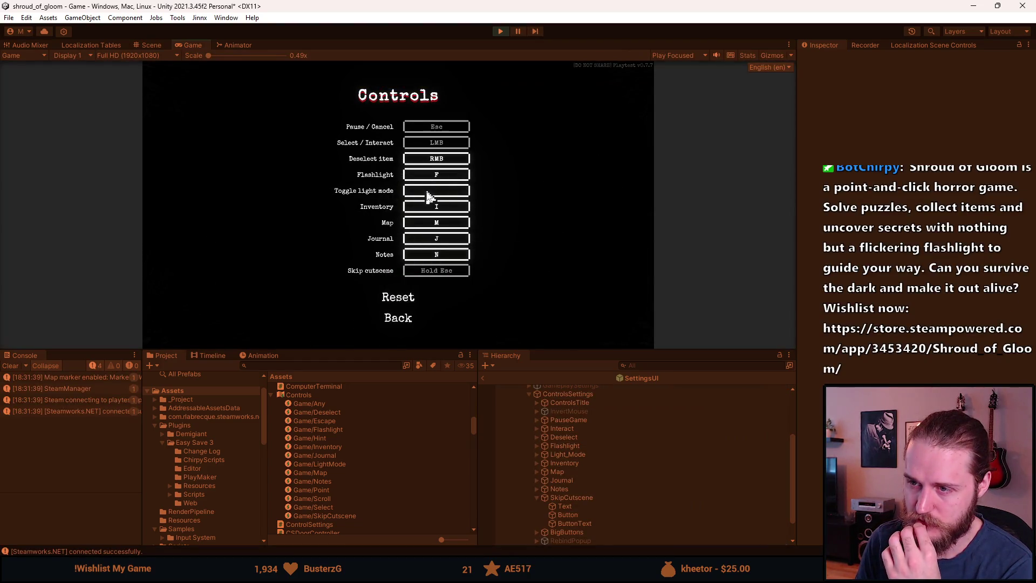
click(429, 197)
click(99, 424)
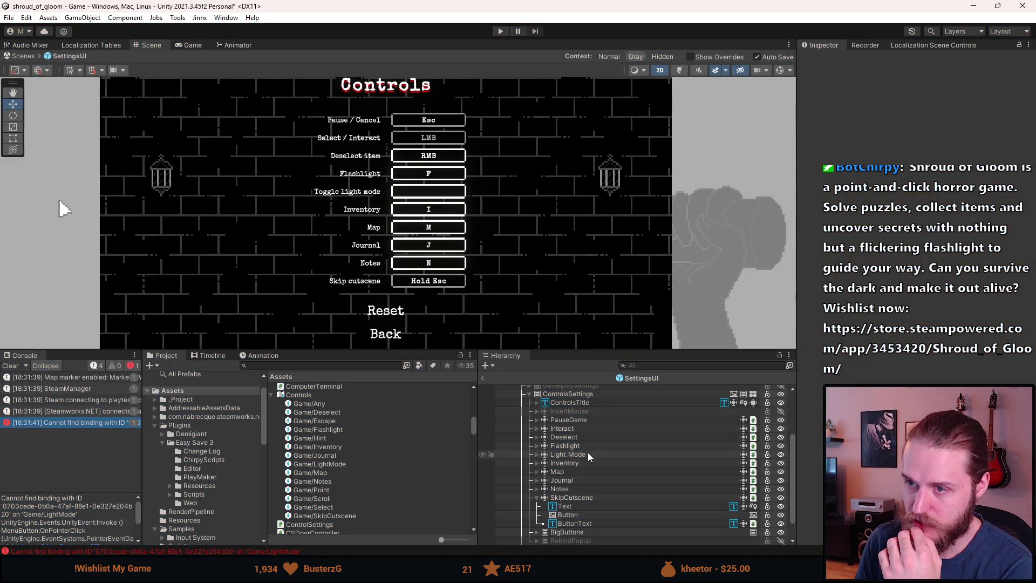
- Deactivate the Light_Mode row and the ControlsSettings panel in the settings prefab
key(a)
click(537, 498)
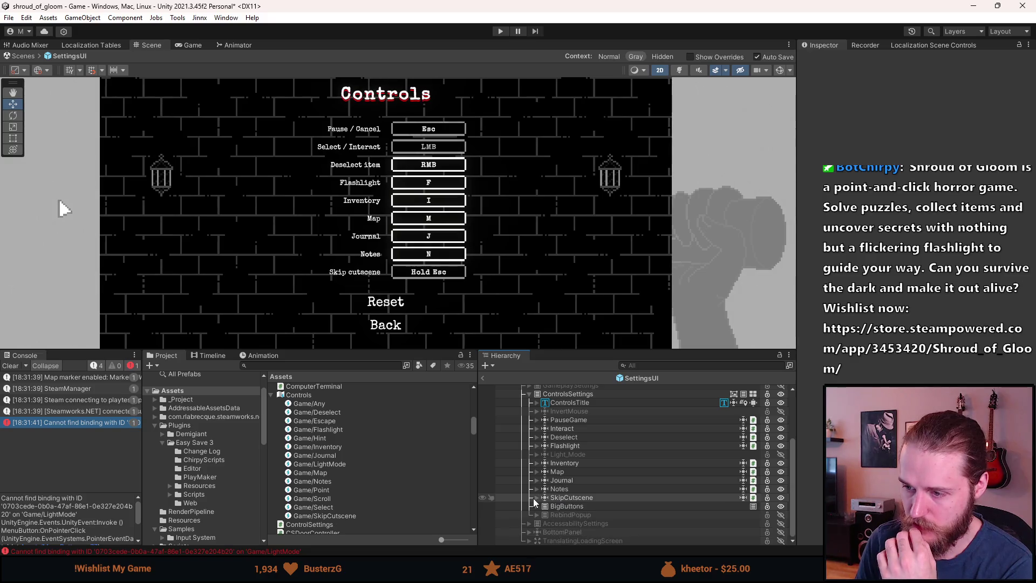
scroll(550, 406, up, 2)
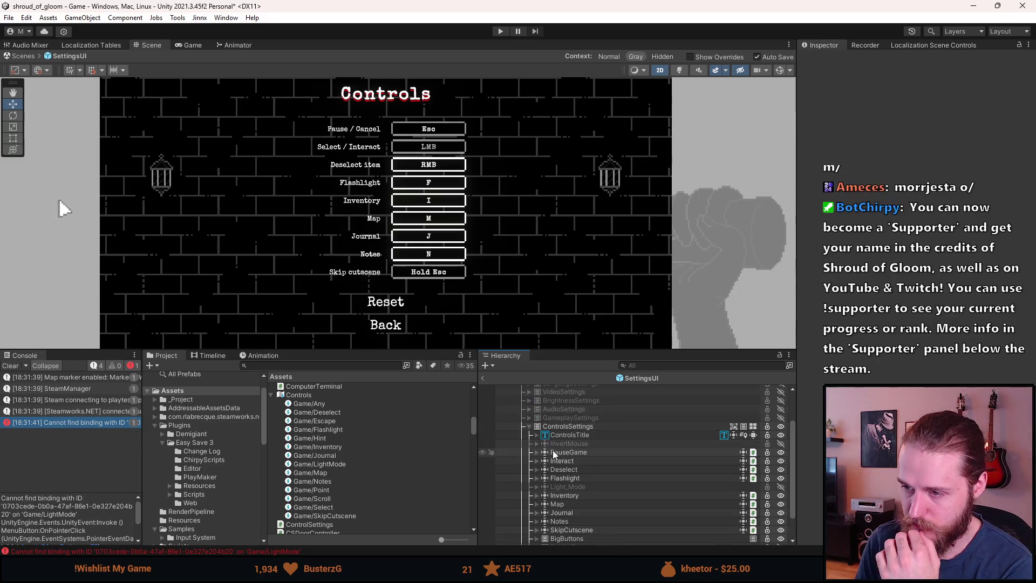
click(530, 427)
key(a)
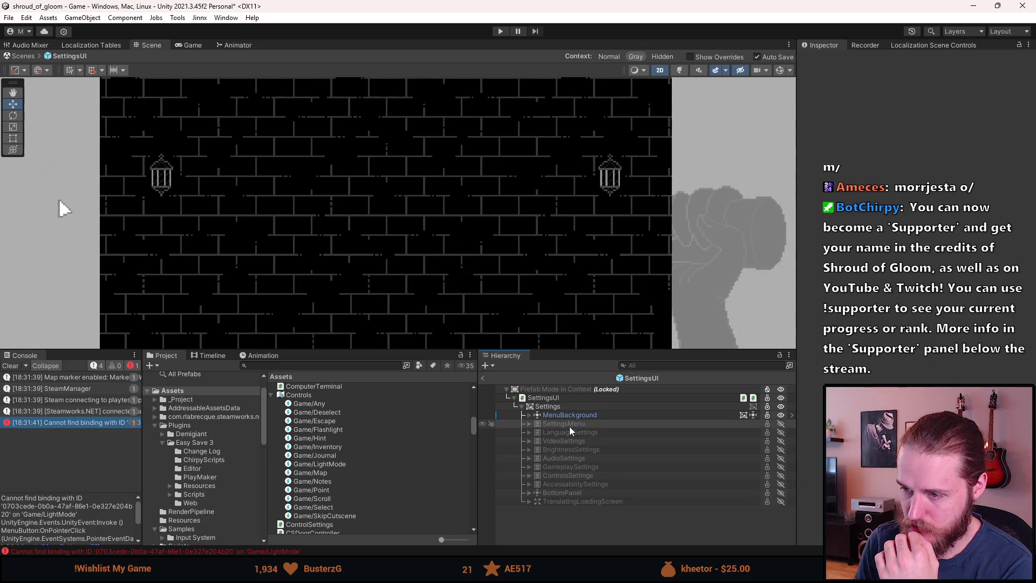
- Deactivate the Settings parent and exit prefab mode back to the kitchen scene
key(a)
key(a)
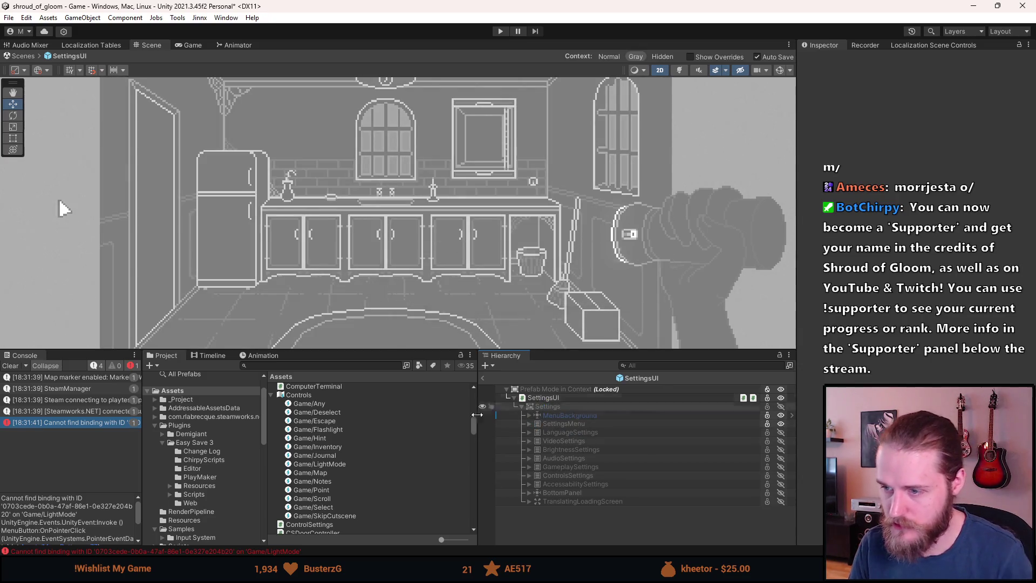
click(556, 501)
click(482, 378)
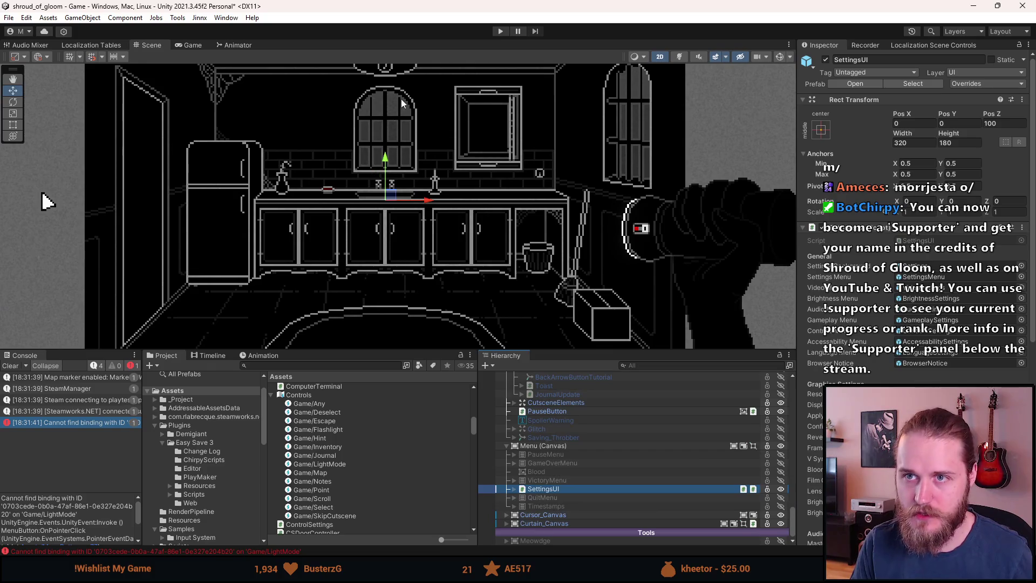
- Run the game and flash the flashlight in the kitchen to watch its mode indicator
click(501, 33)
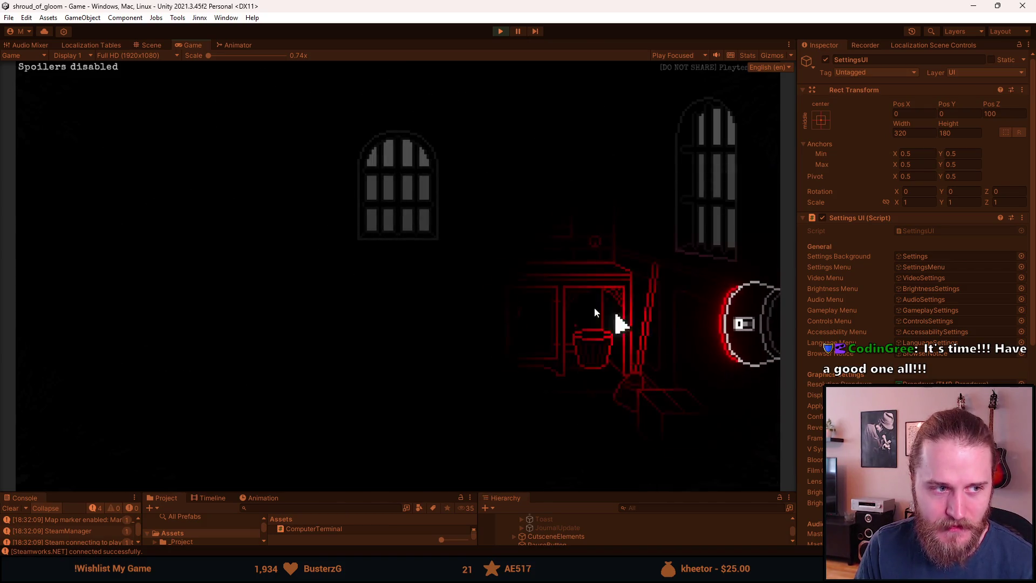
click(750, 332)
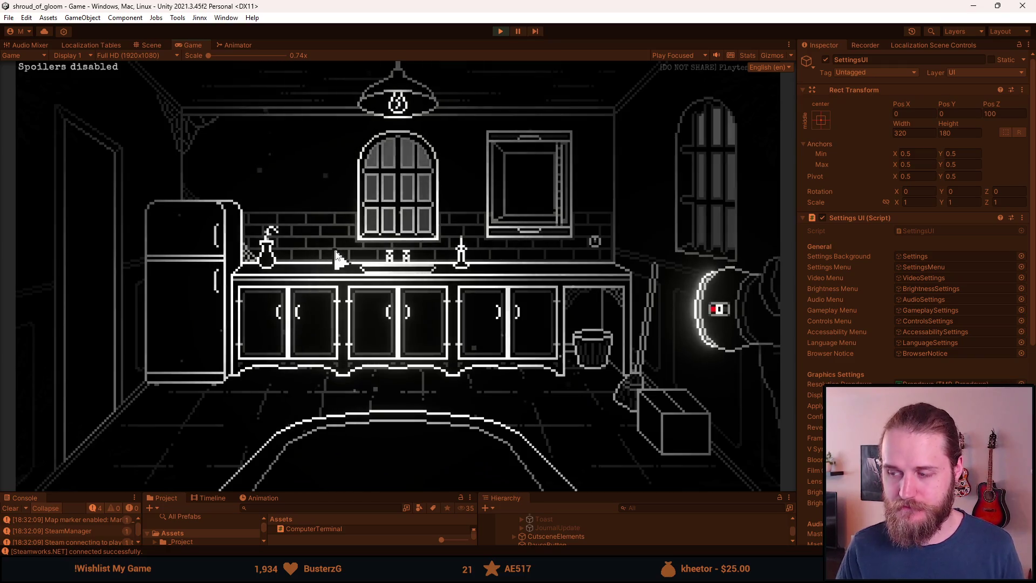
- Save & Quit to the main menu, reload a save slot, and pick up the Ultraviolet Lens
key(Escape)
click(403, 346)
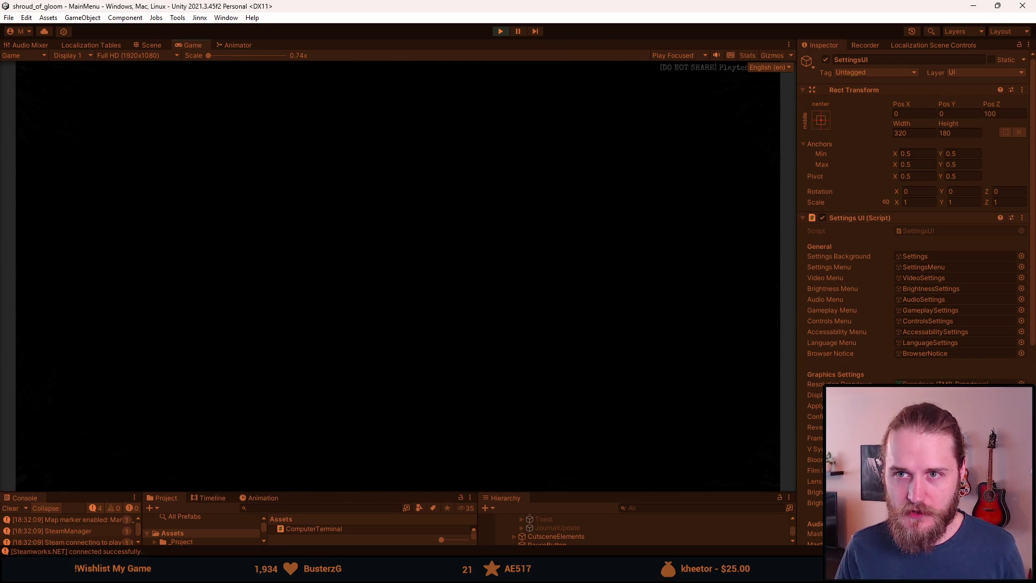
click(213, 280)
click(219, 346)
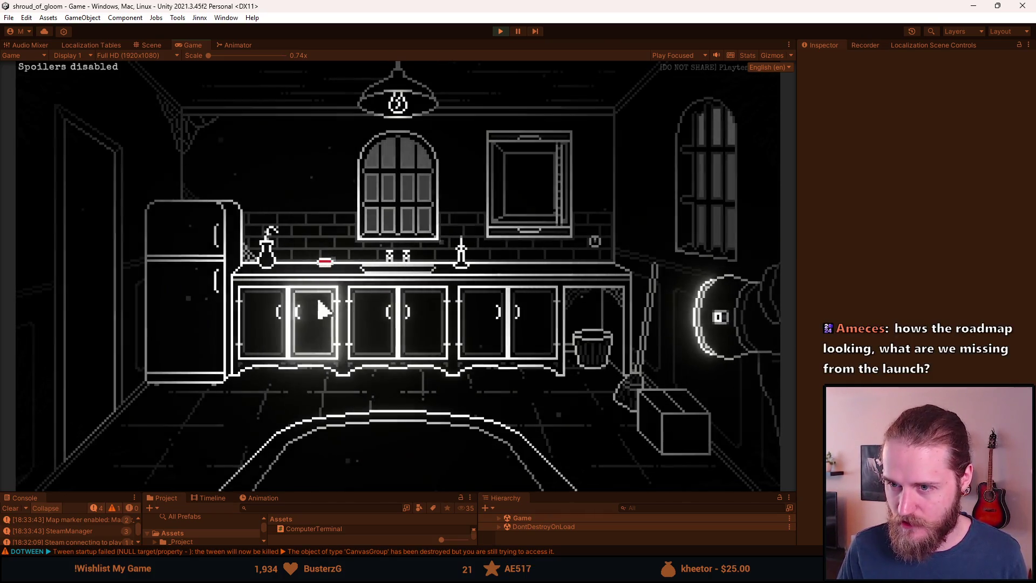
click(319, 265)
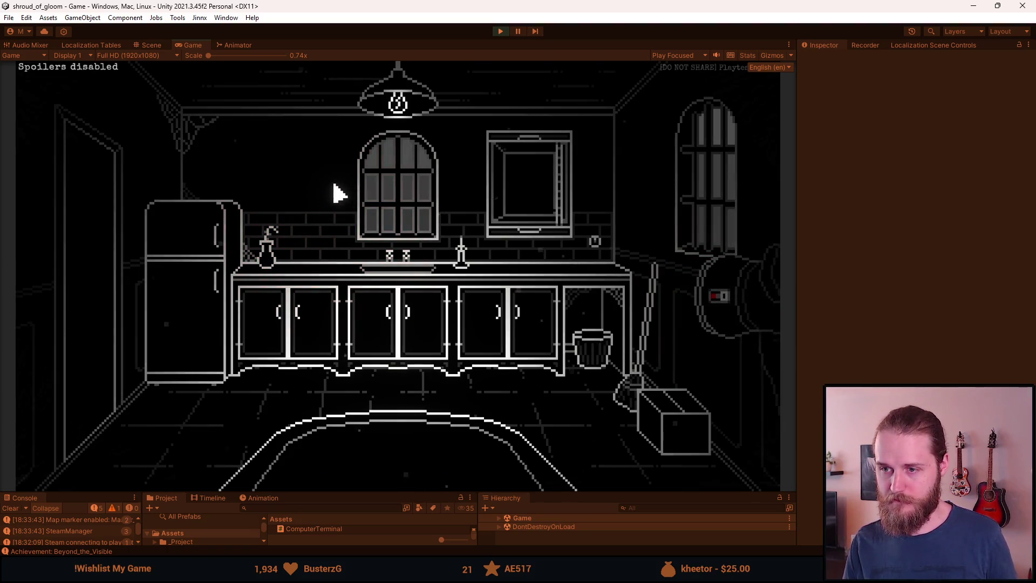
- Walk through the hallway and entrance room, lighting the dark hallway, back into the kitchen
click(469, 225)
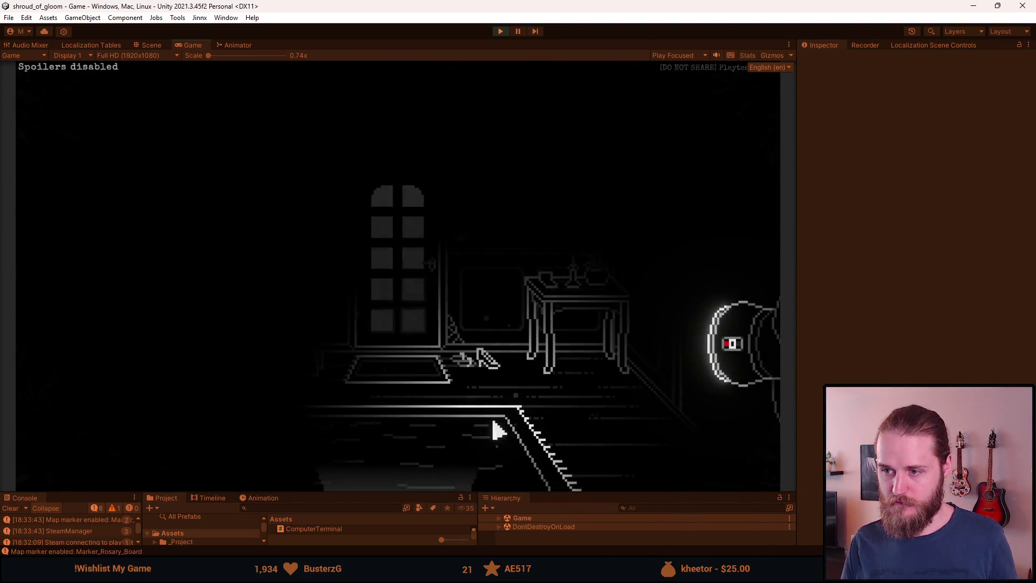
click(391, 143)
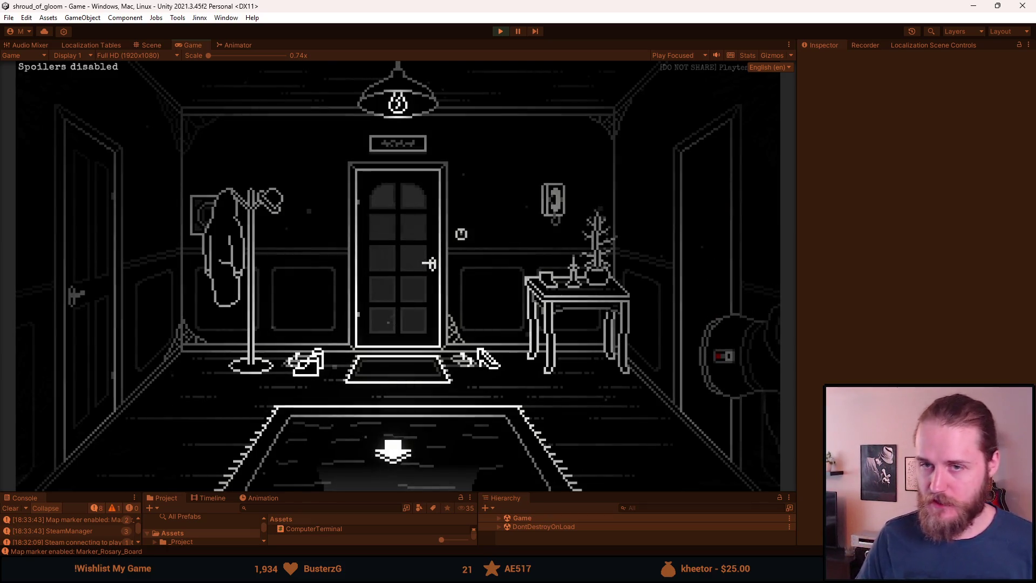
click(394, 450)
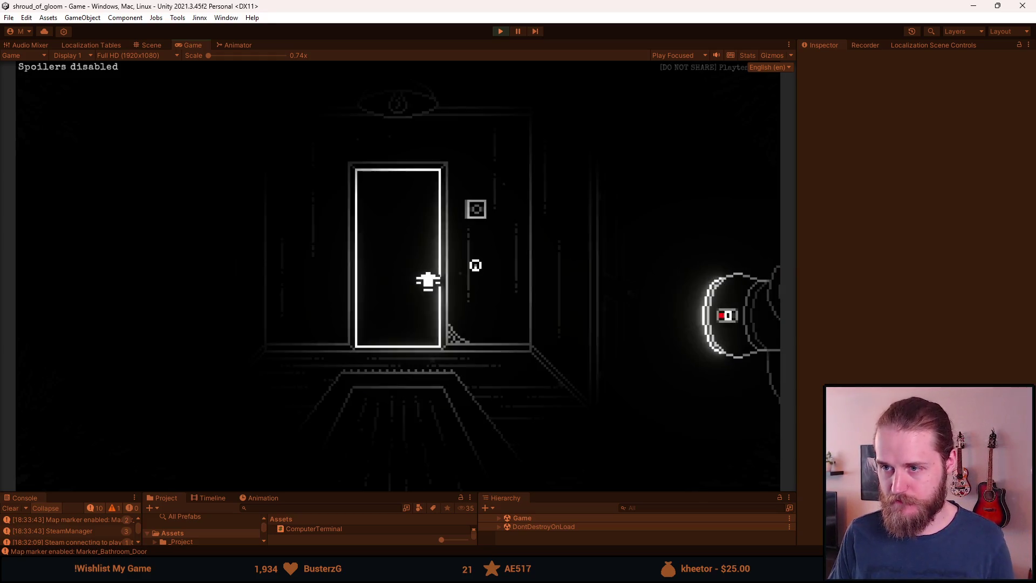
click(477, 272)
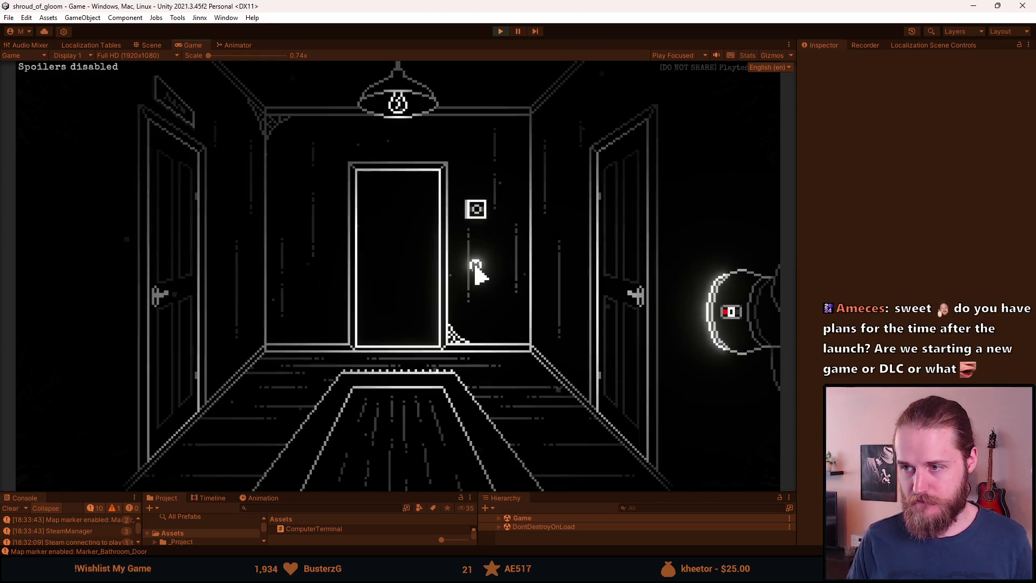
click(174, 104)
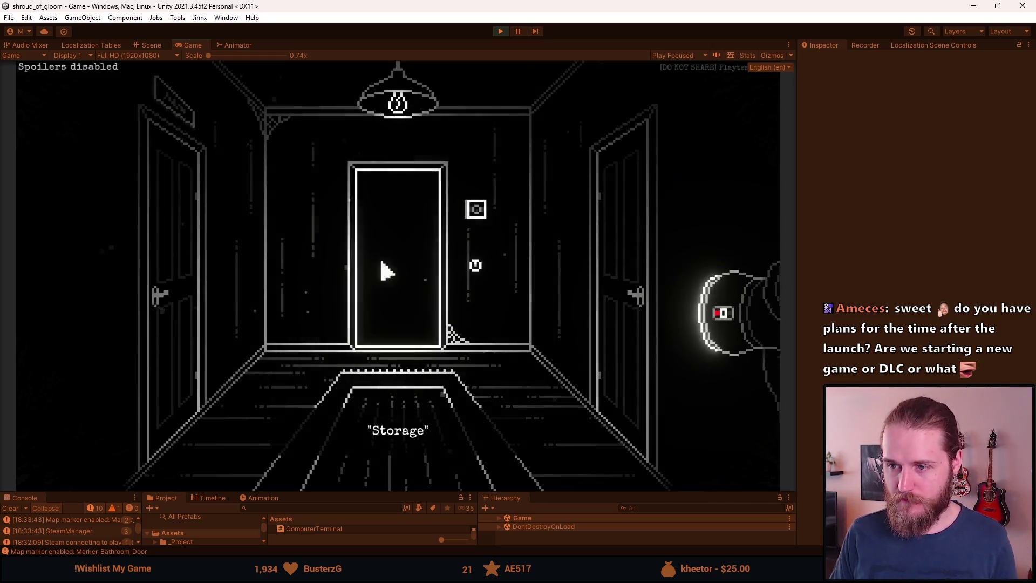
click(386, 270)
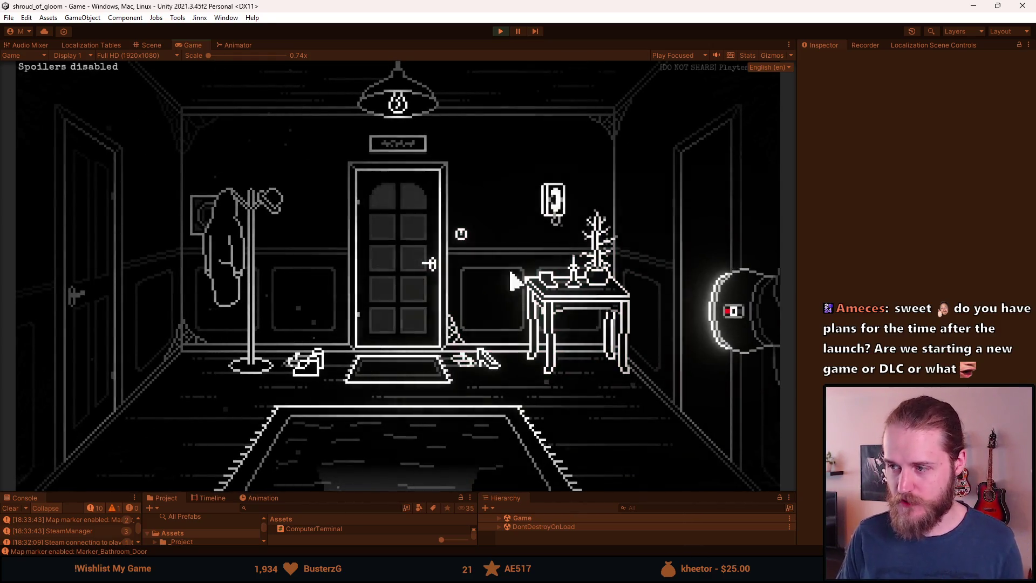
click(690, 238)
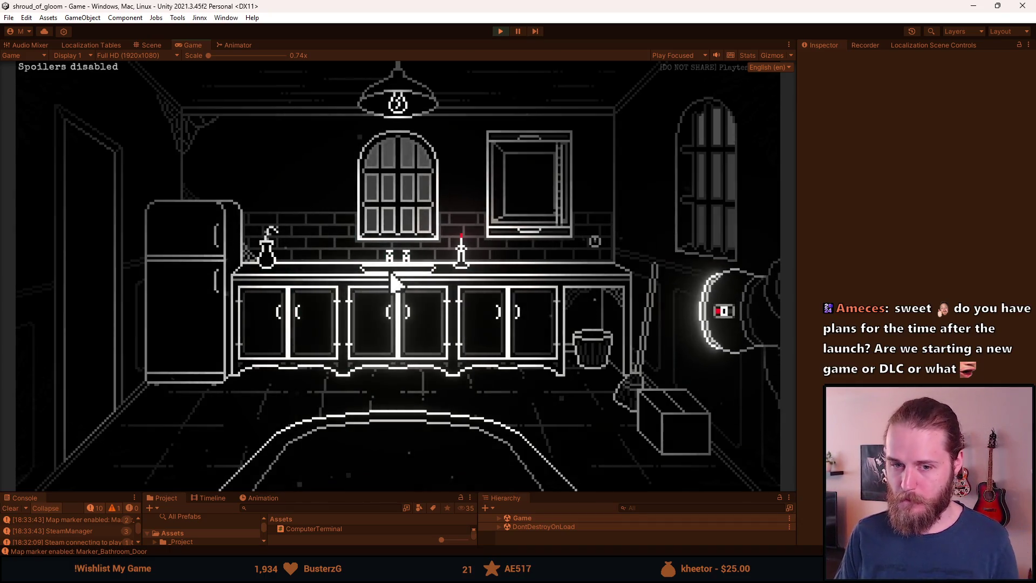
- Open the pause menu's Settings > Controls screen to confirm no light-mode binding
key(Escape)
click(405, 294)
click(409, 298)
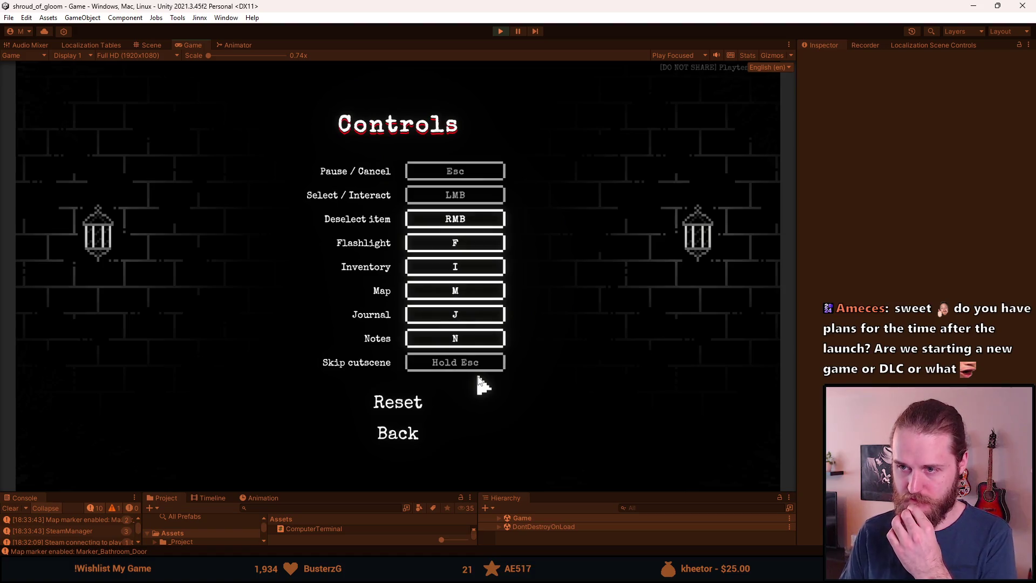
- Back out of Controls and Settings, resume the game, then stop Play mode with Ctrl+P
click(410, 436)
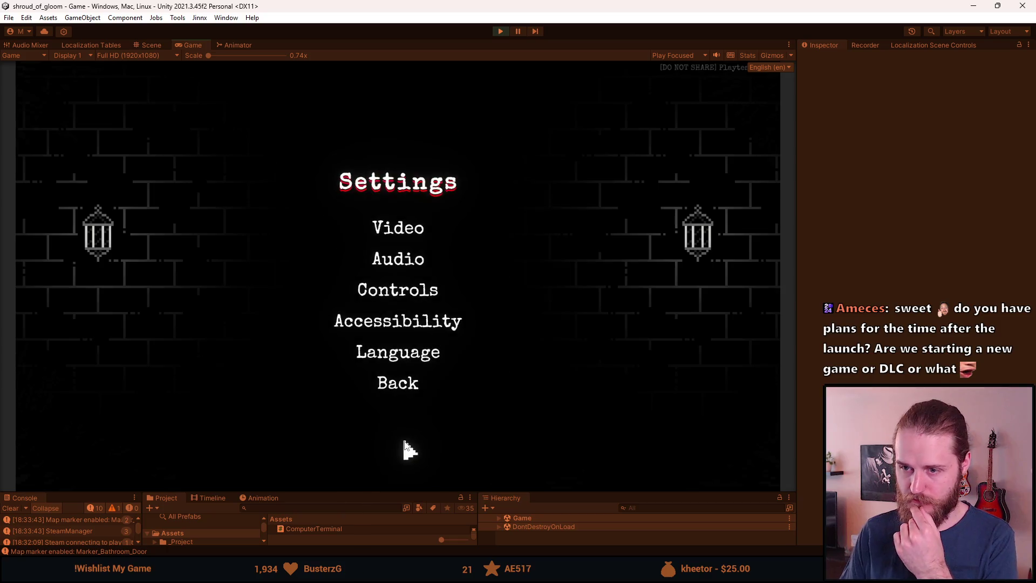
click(409, 383)
click(391, 254)
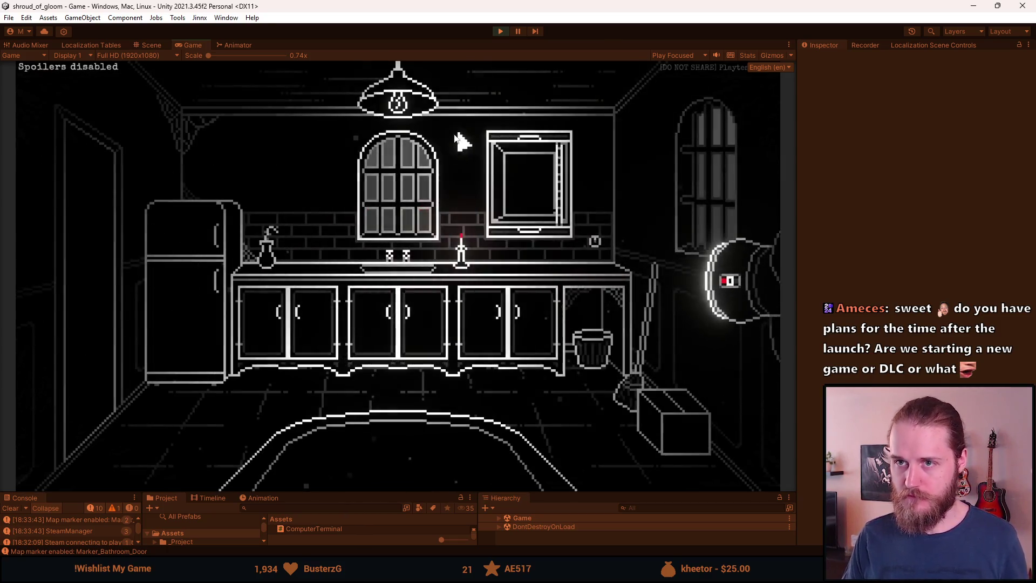
key(ctrl+p)
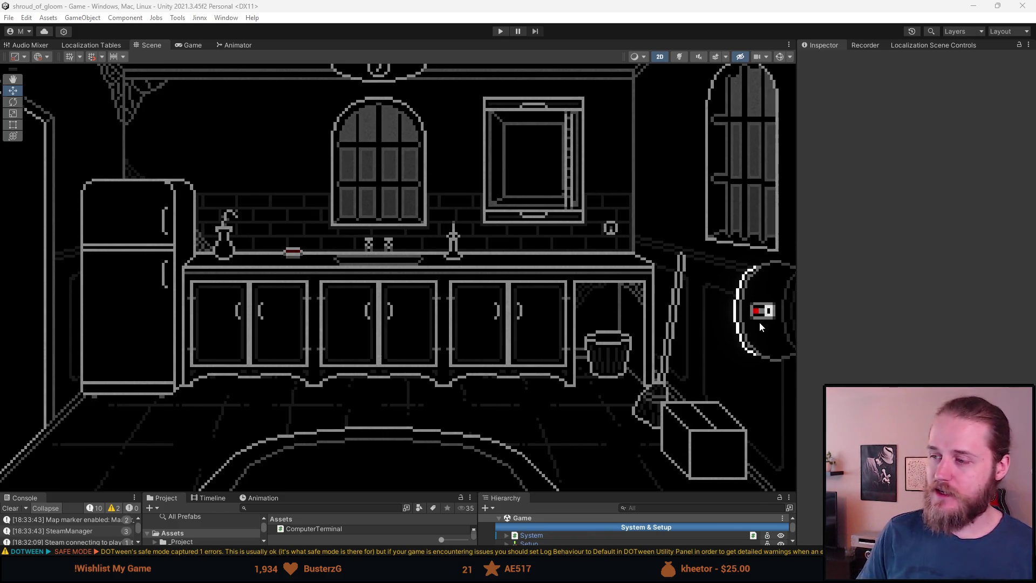
- Pan the scene toward the flashlight and enlarge the Console, Project and Hierarchy panels
scroll(759, 322, up, 2)
drag(759, 322, 500, 289)
drag(578, 493, 578, 278)
scroll(576, 488, up, 5)
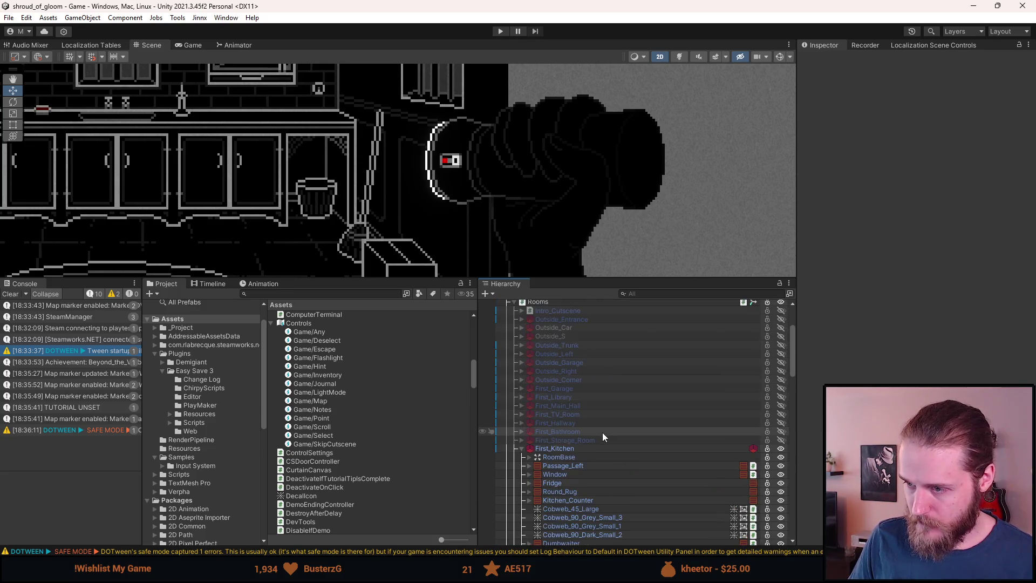
scroll(603, 435, down, 10)
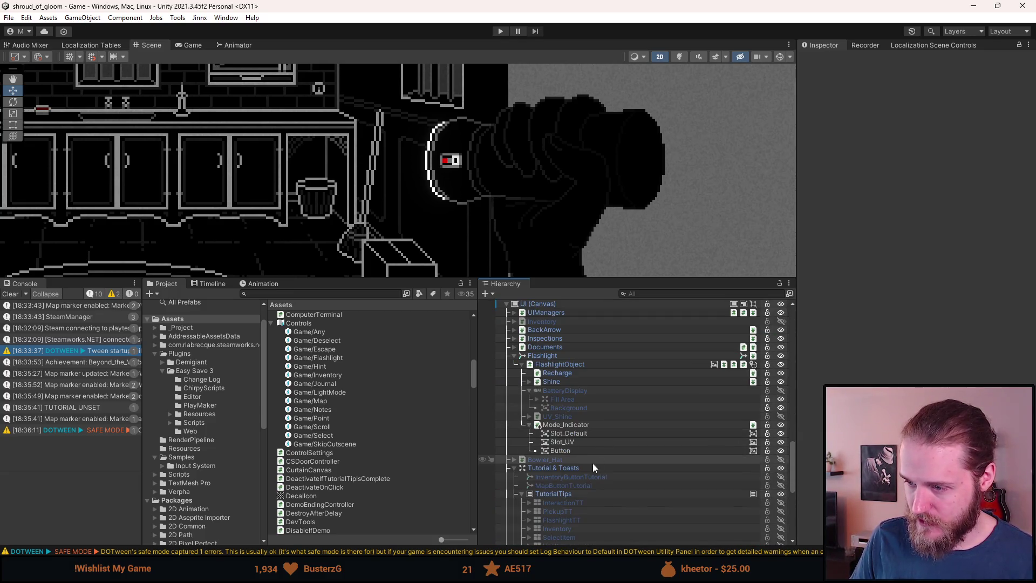
- Toggle Mode_Indicator's Slot_UV off and back on so the red slot shows
key(a)
scroll(471, 151, up, 5)
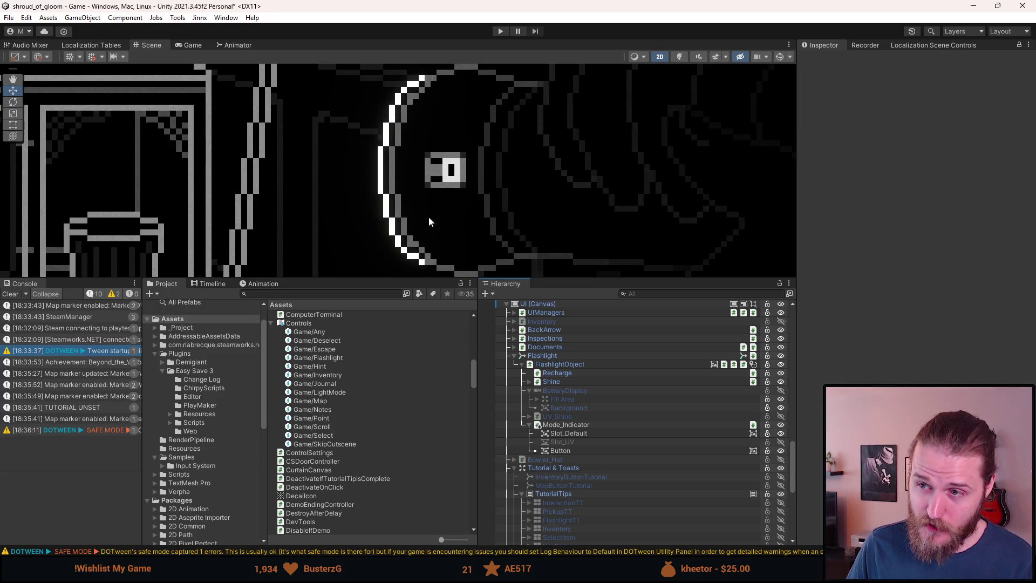
key(a)
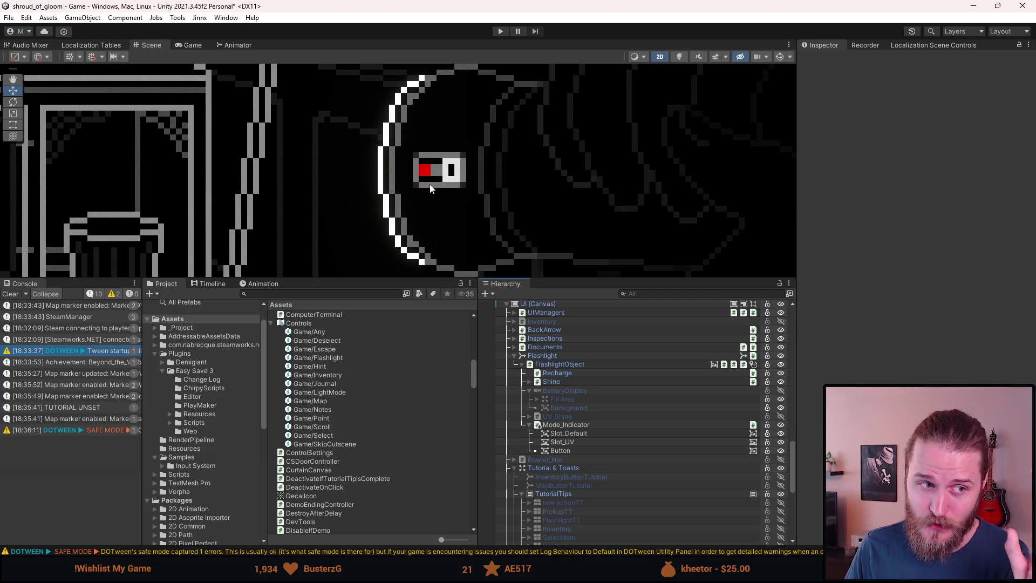
scroll(430, 188, down, 2)
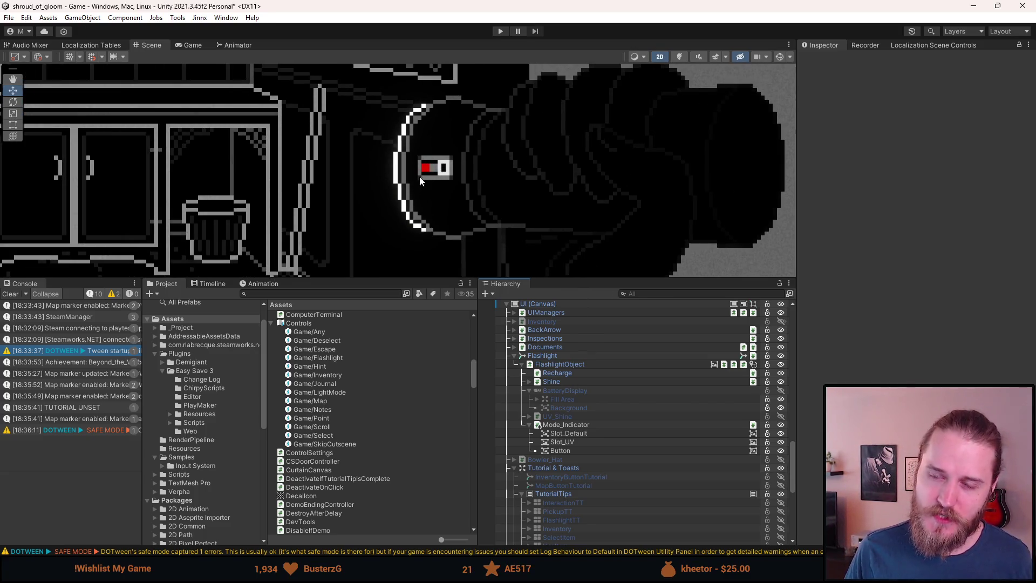
scroll(409, 170, down, 5)
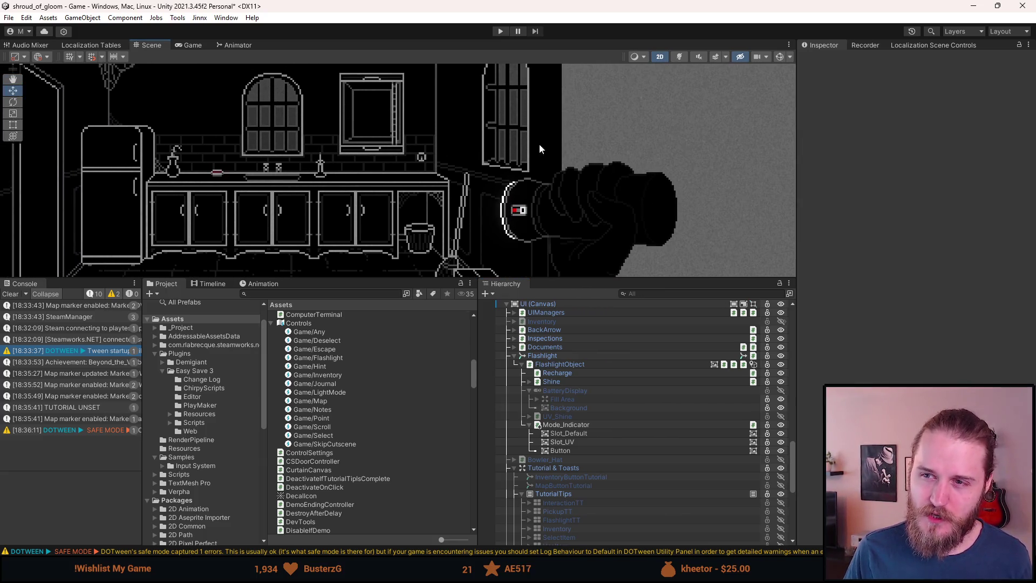
mouse_move(293, 203)
mouse_down()
mouse_move(342, 200)
mouse_move(365, 182)
mouse_up()
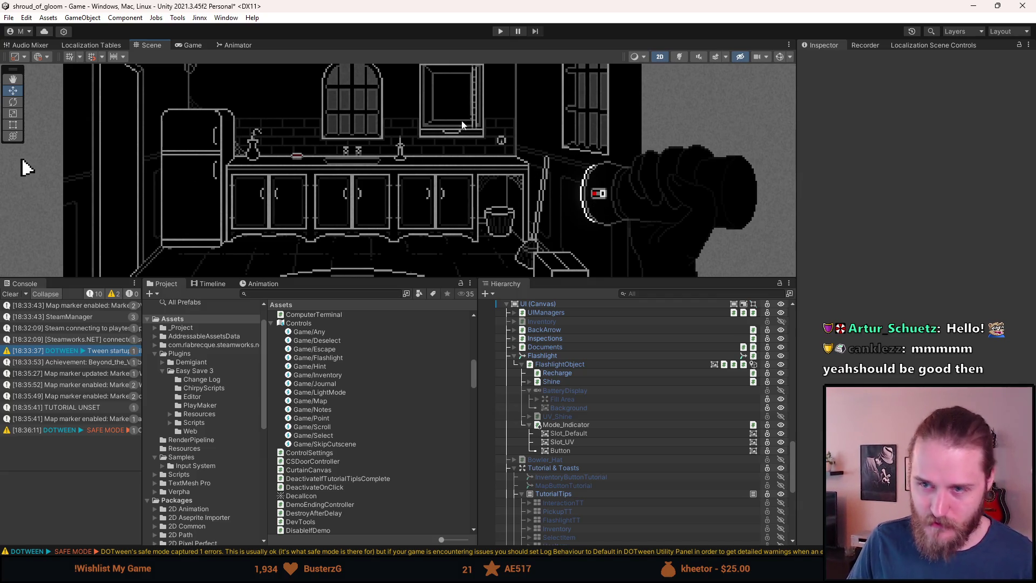
- Clear the Console, give the Scene view more height, and save the scene with Ctrl+S
click(11, 294)
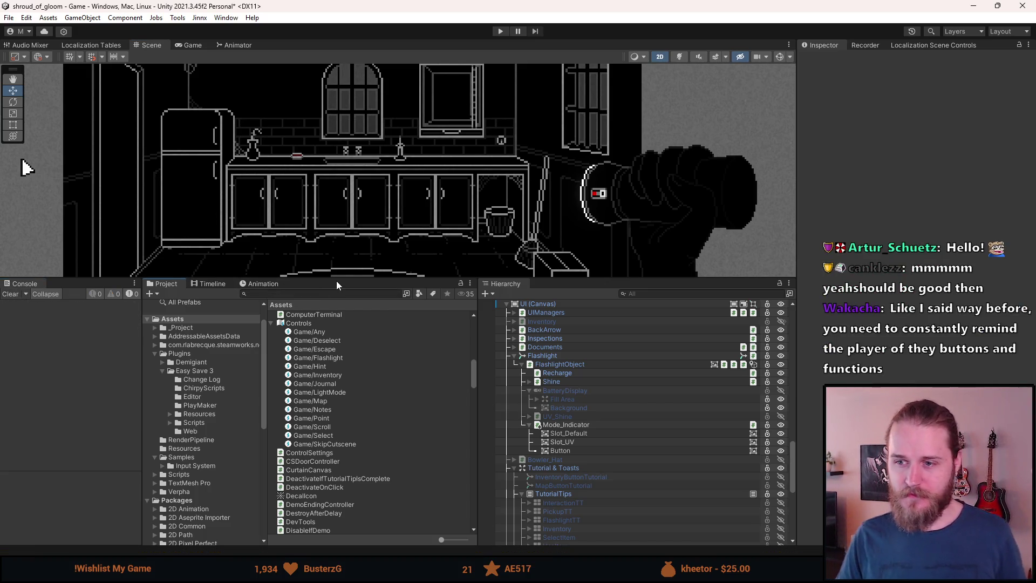
drag(335, 279, 336, 351)
drag(621, 253, 645, 232)
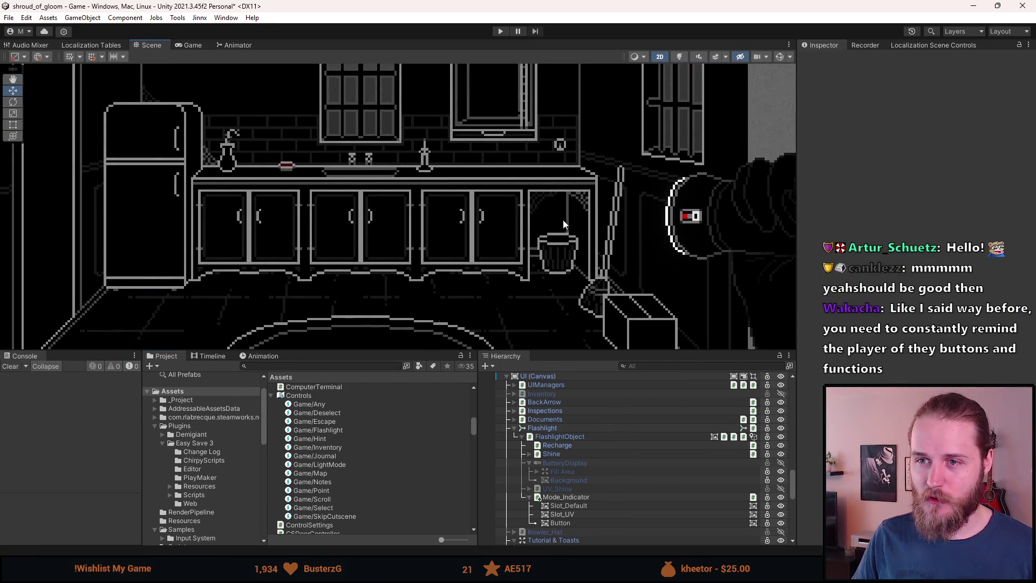
scroll(111, 192, down, 3)
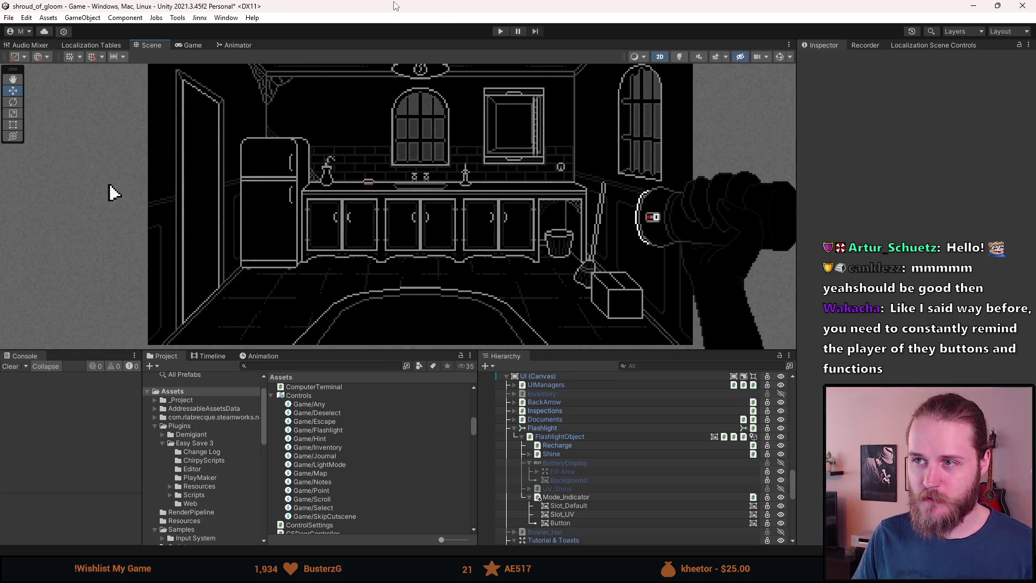
key(ctrl+s)
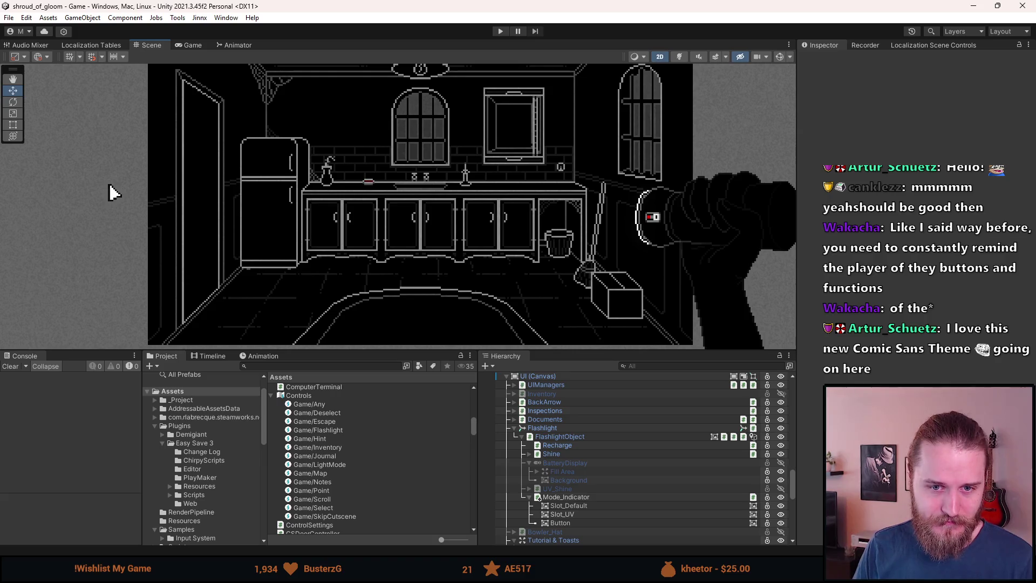
- Pan and zoom the Scene view to frame the whole kitchen
drag(301, 98, 302, 137)
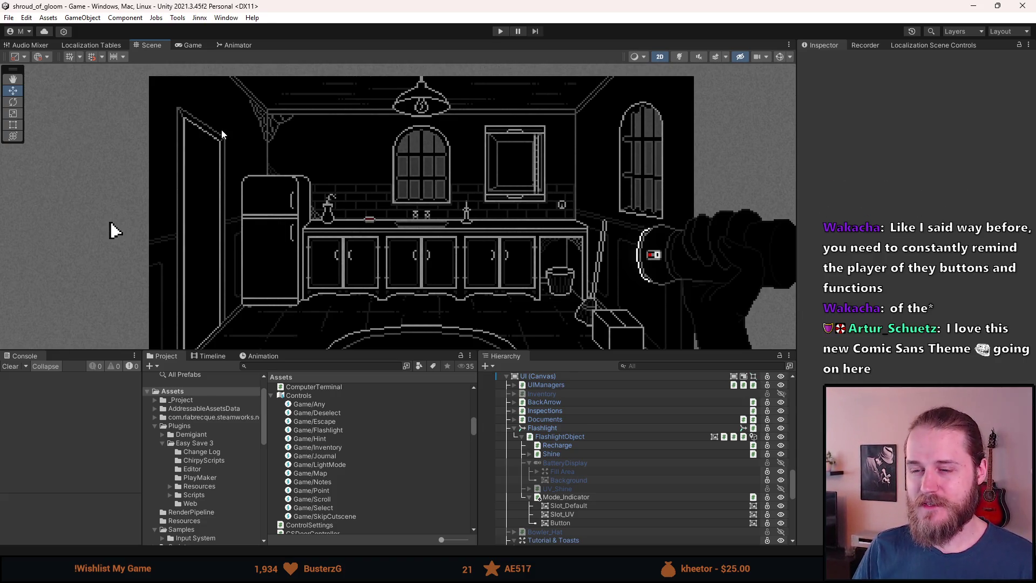
scroll(221, 129, down, 2)
scroll(362, 195, up, 3)
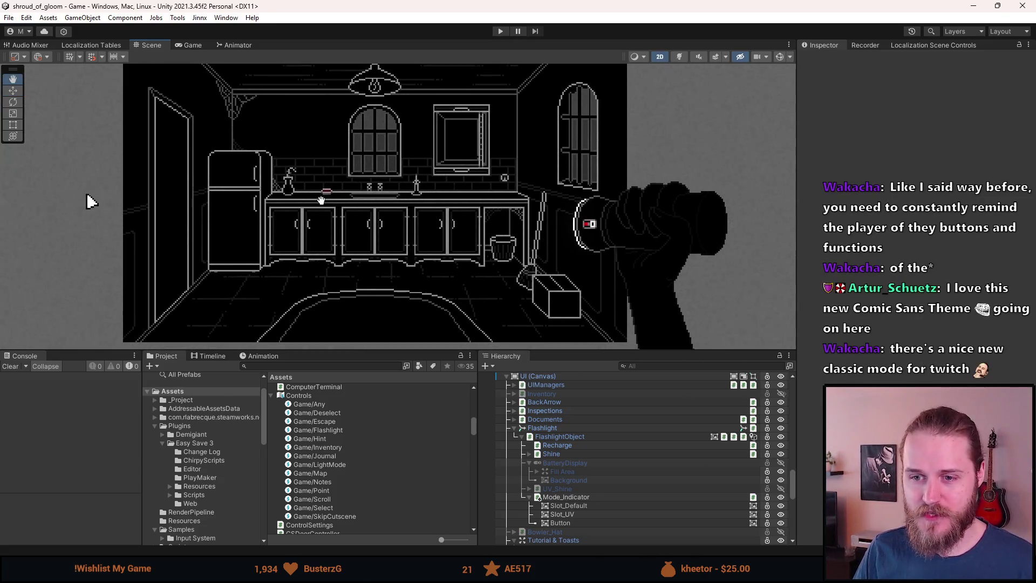
scroll(321, 207, down, 2)
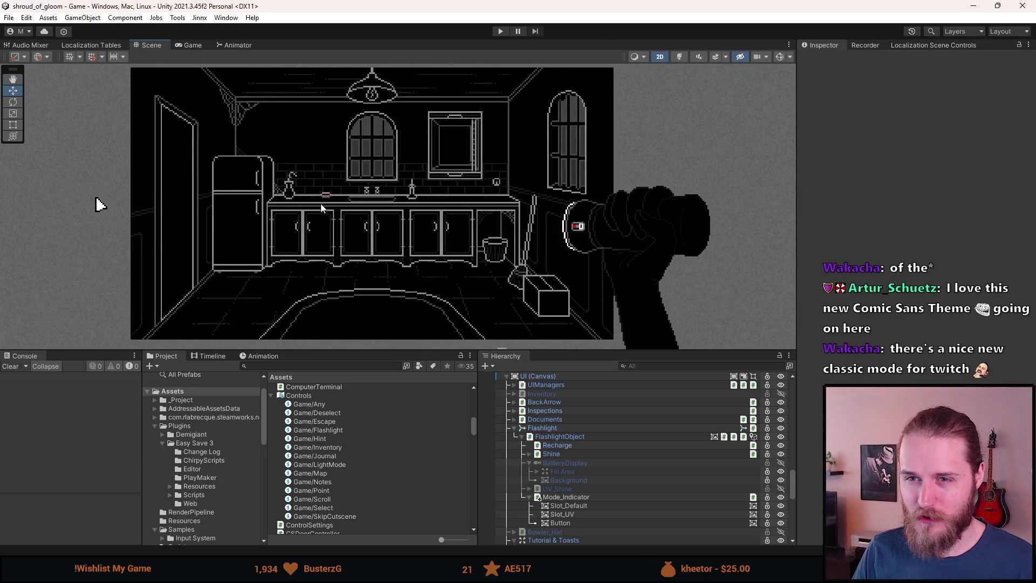